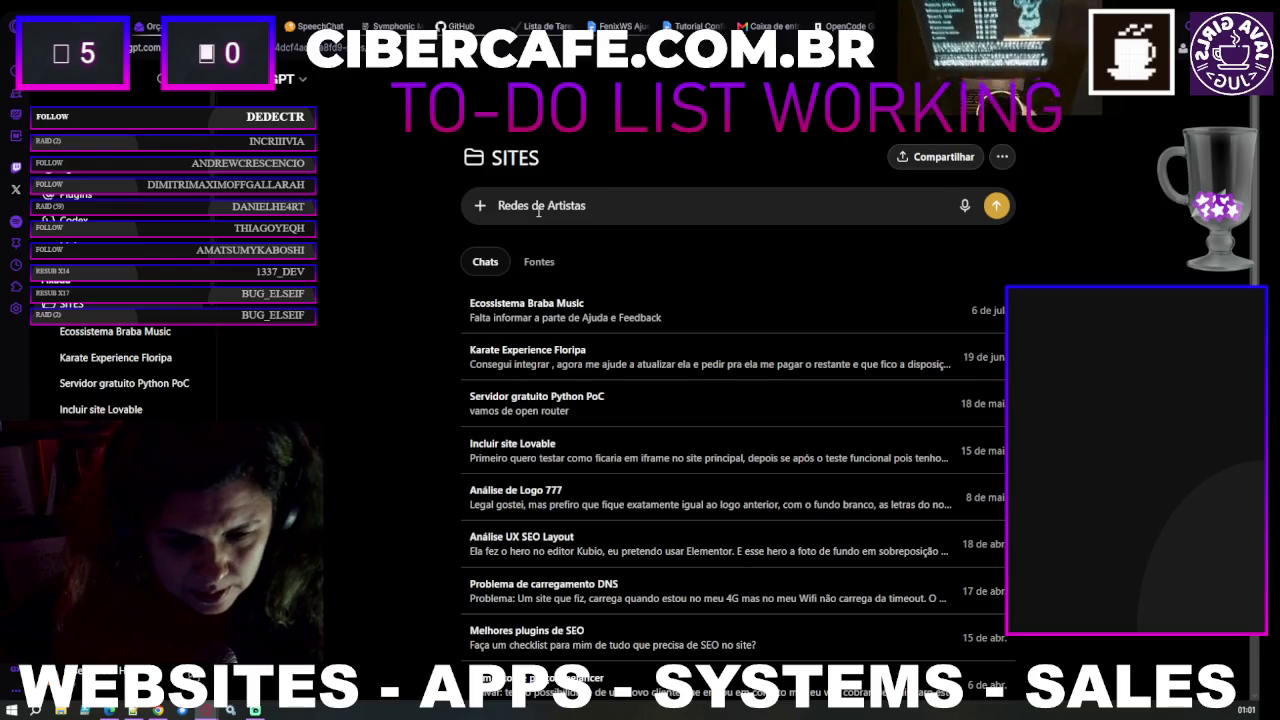
Step: Type 'Artistas: Preciso orçar por horas este projeto…' asking for more discovery questions
text(Artistas:)
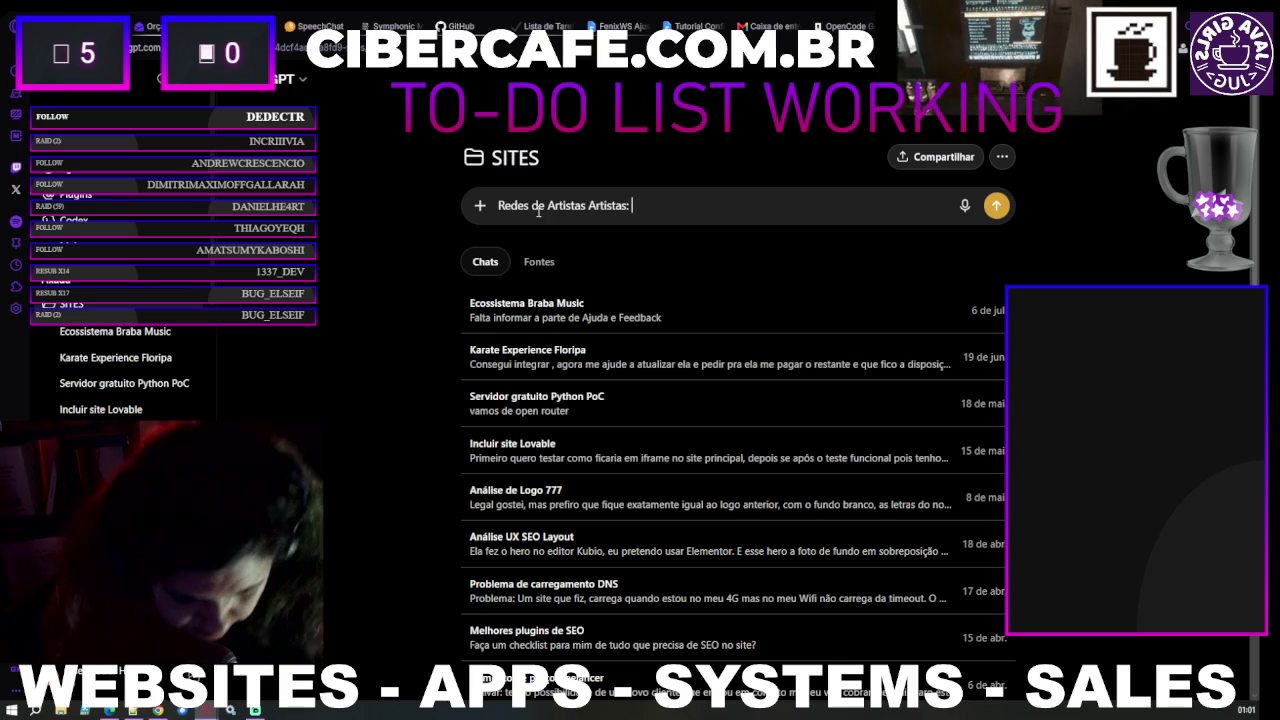
text(Preciso )
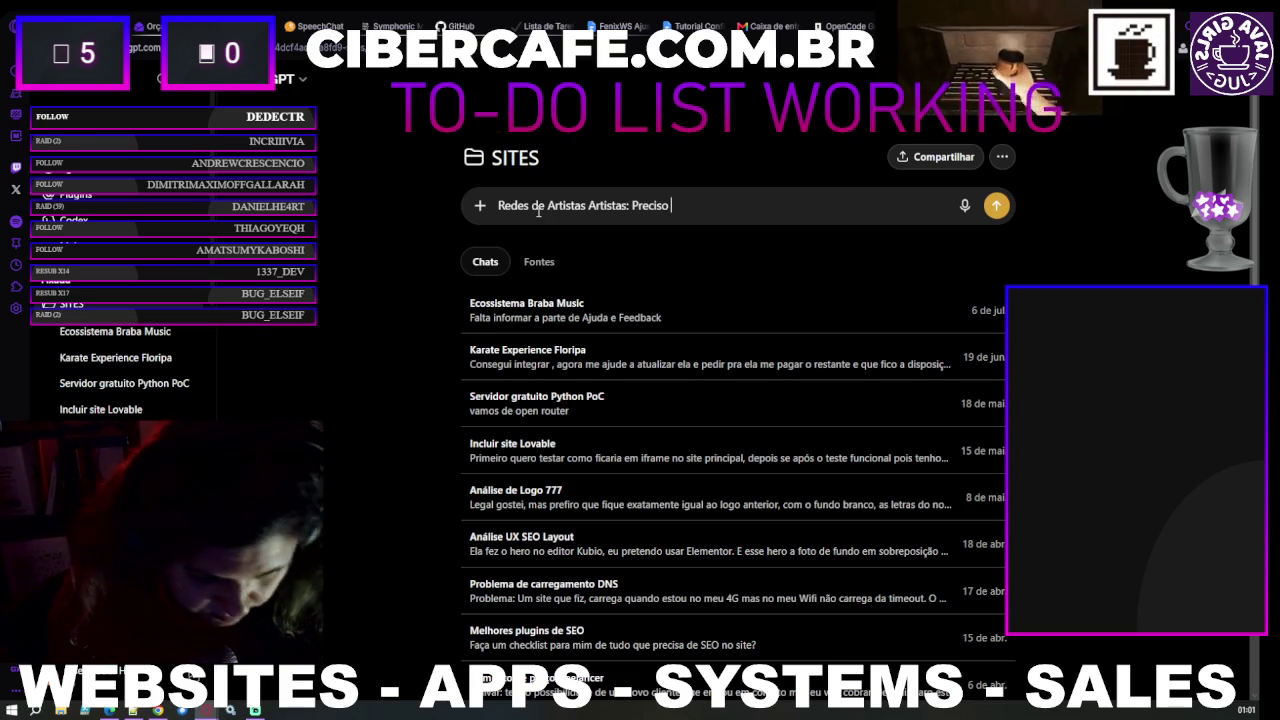
text(or)
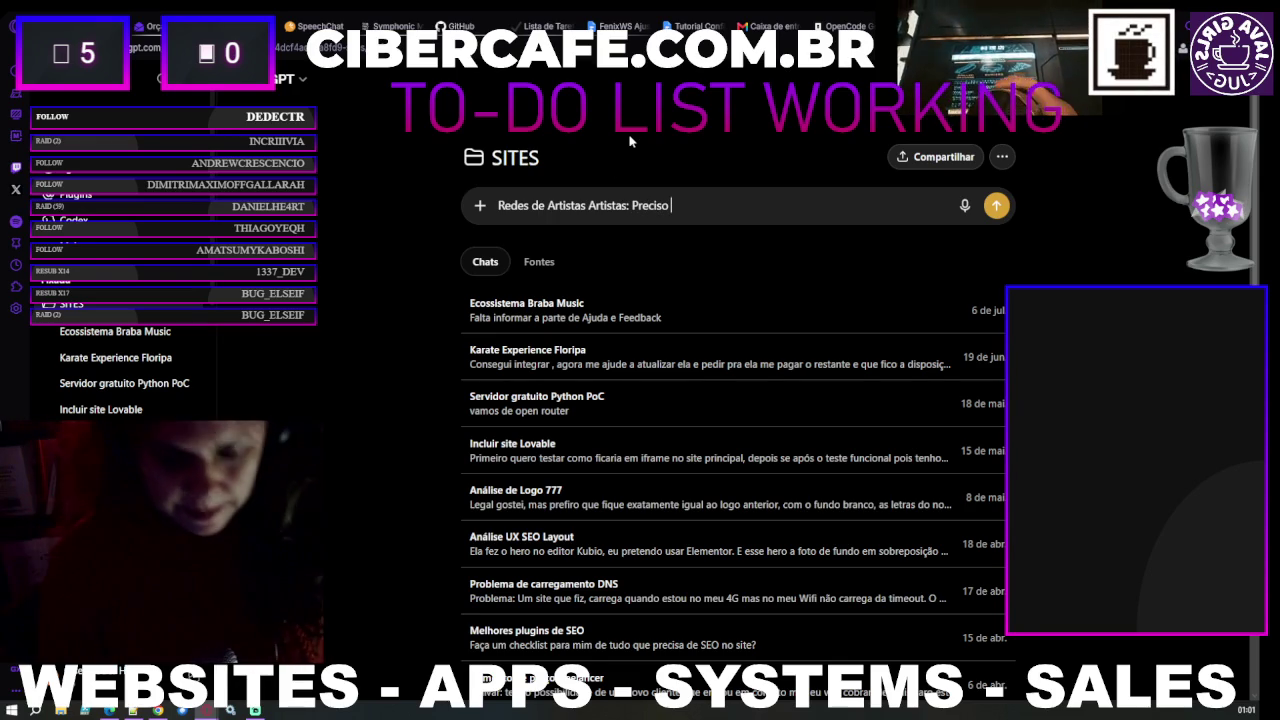
text(ça)
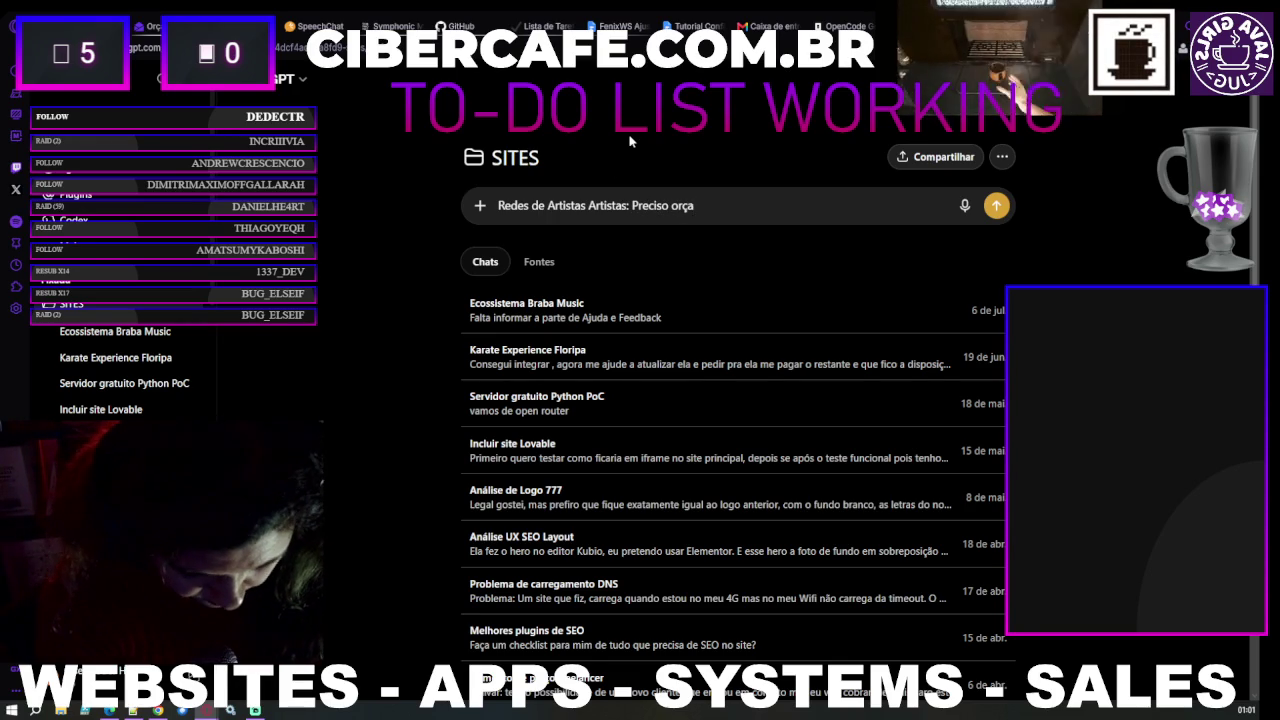
text(r por hor)
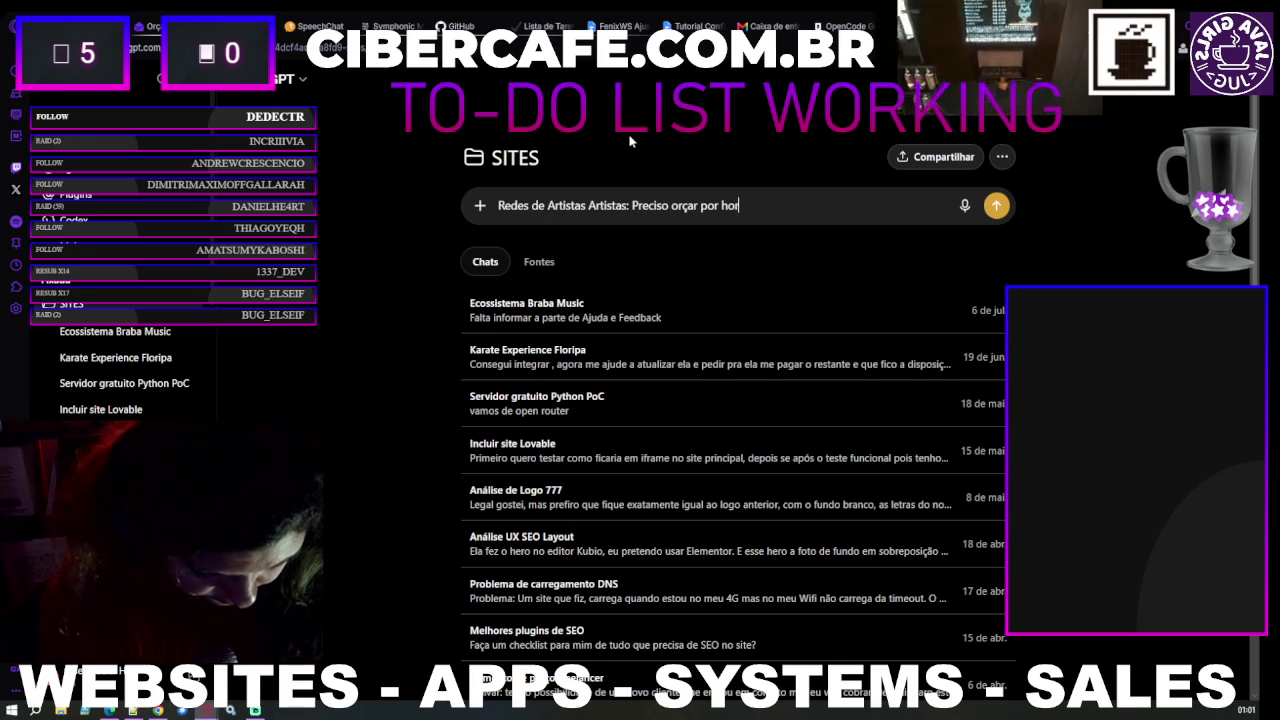
text(as este projeto mas preci)
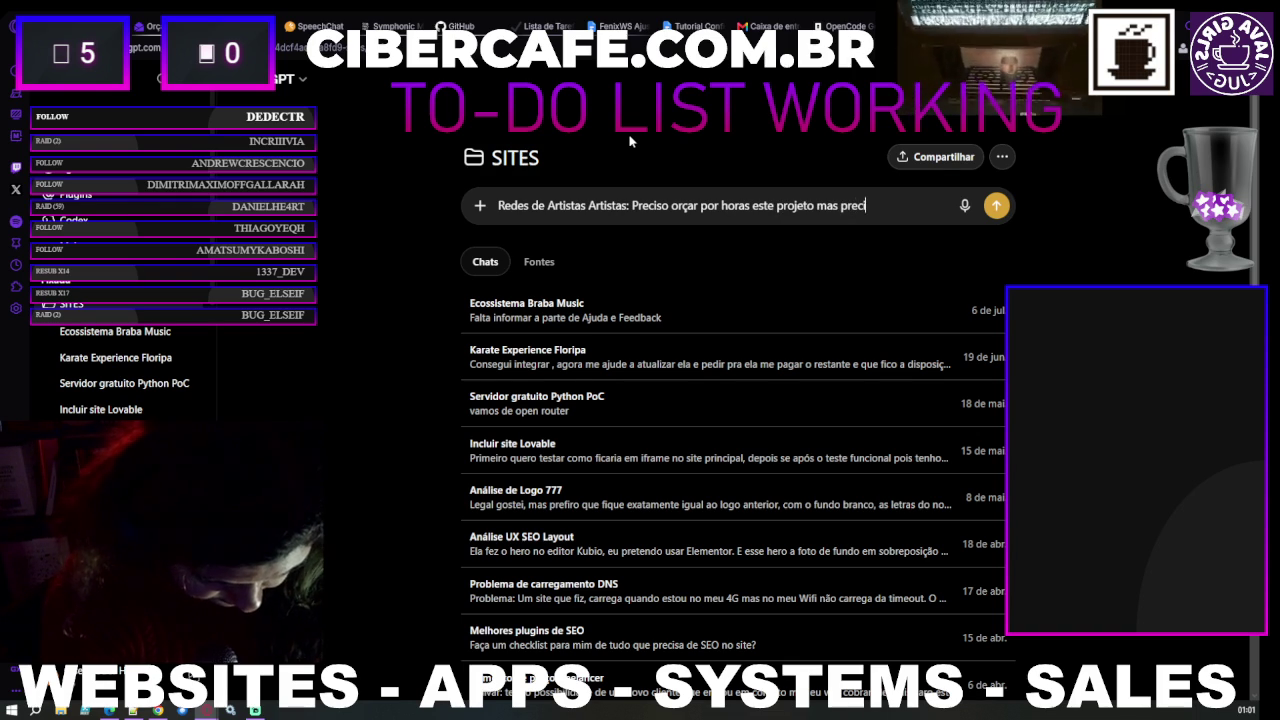
text(so gerar)
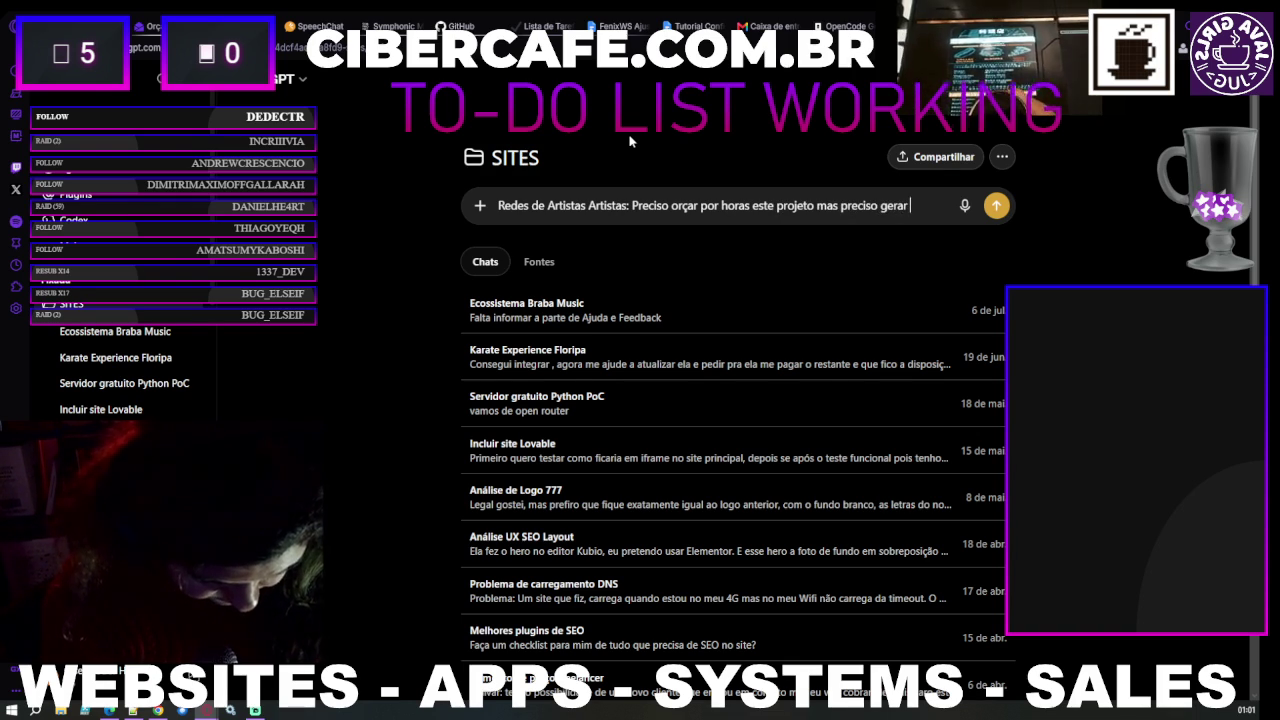
text( mais pergun)
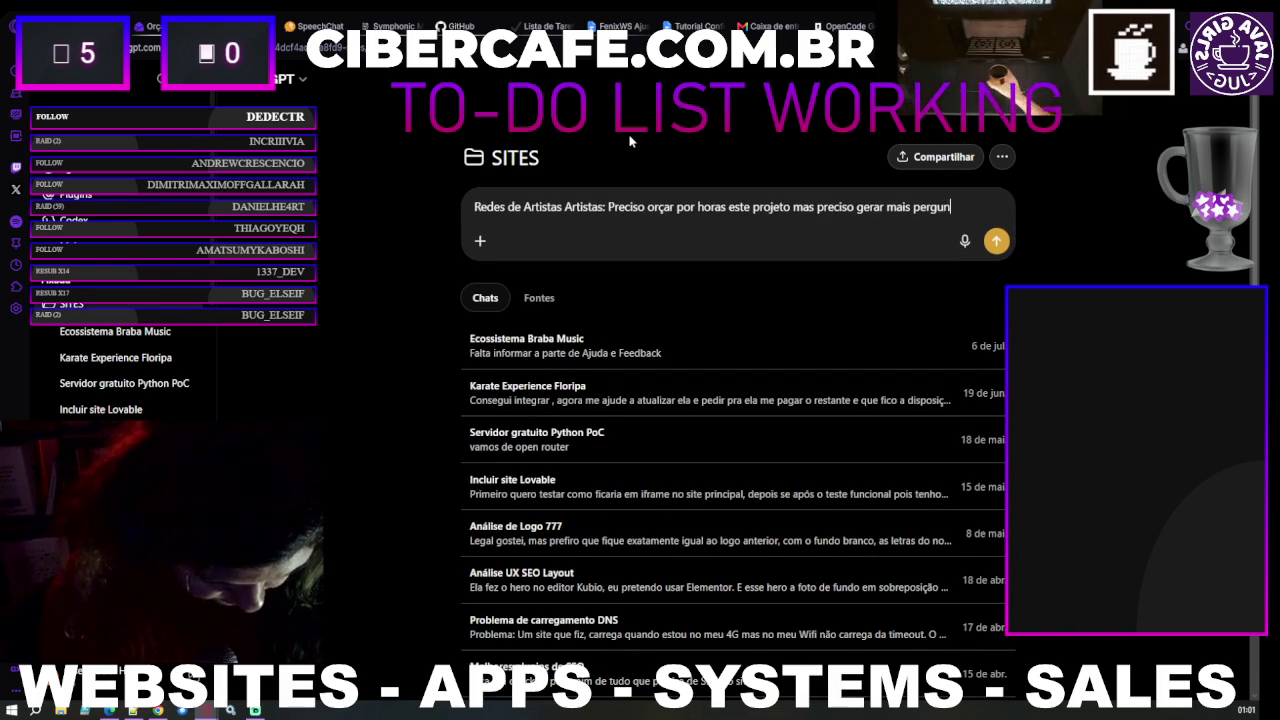
text(tas para)
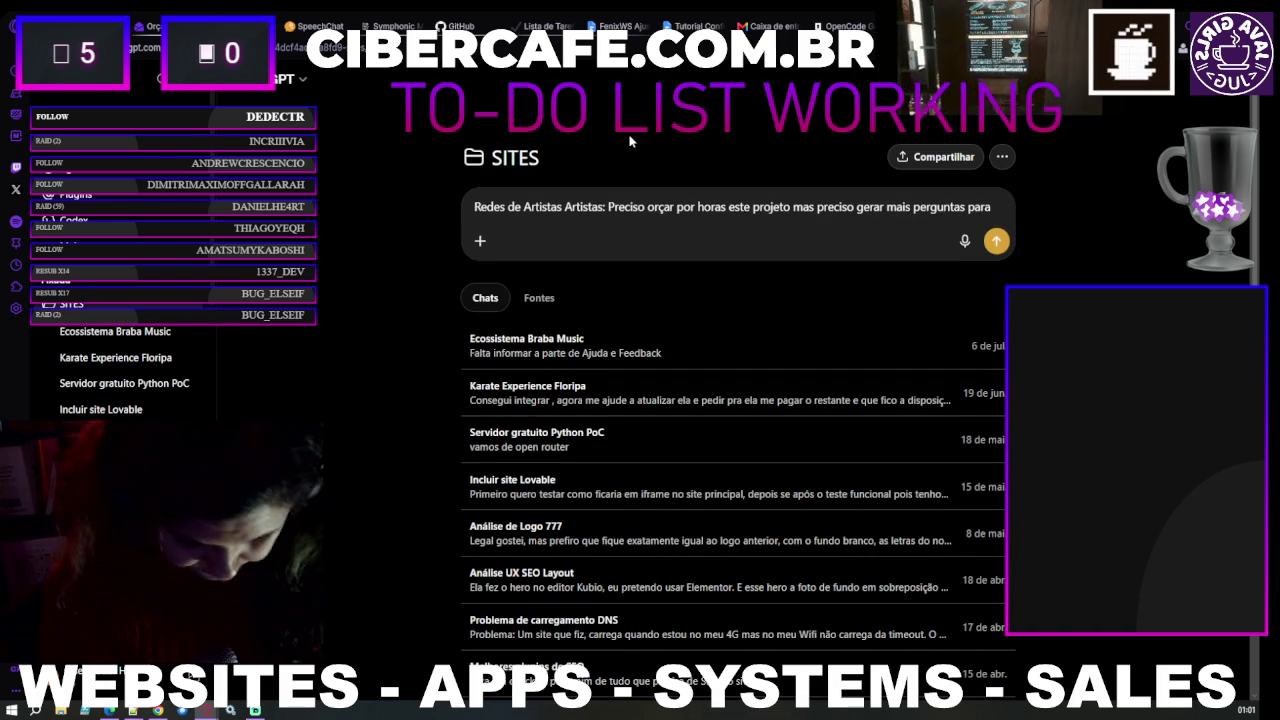
text( obter u)
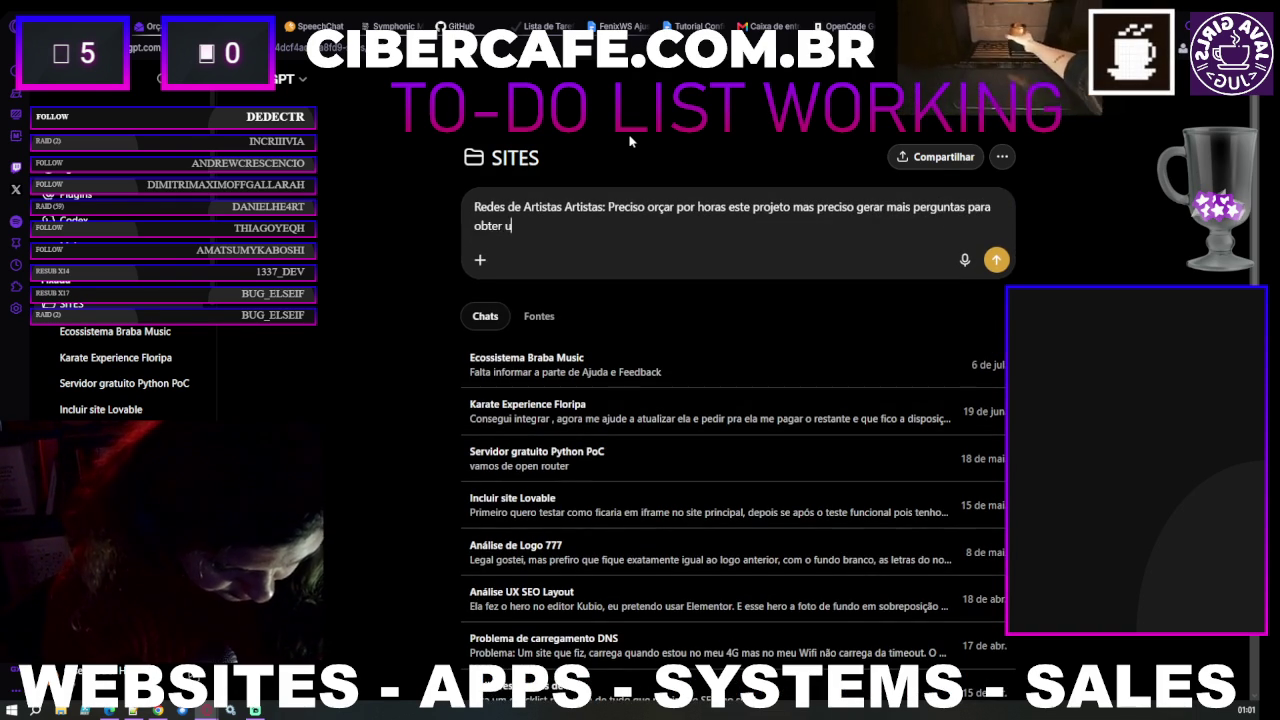
text(m discover)
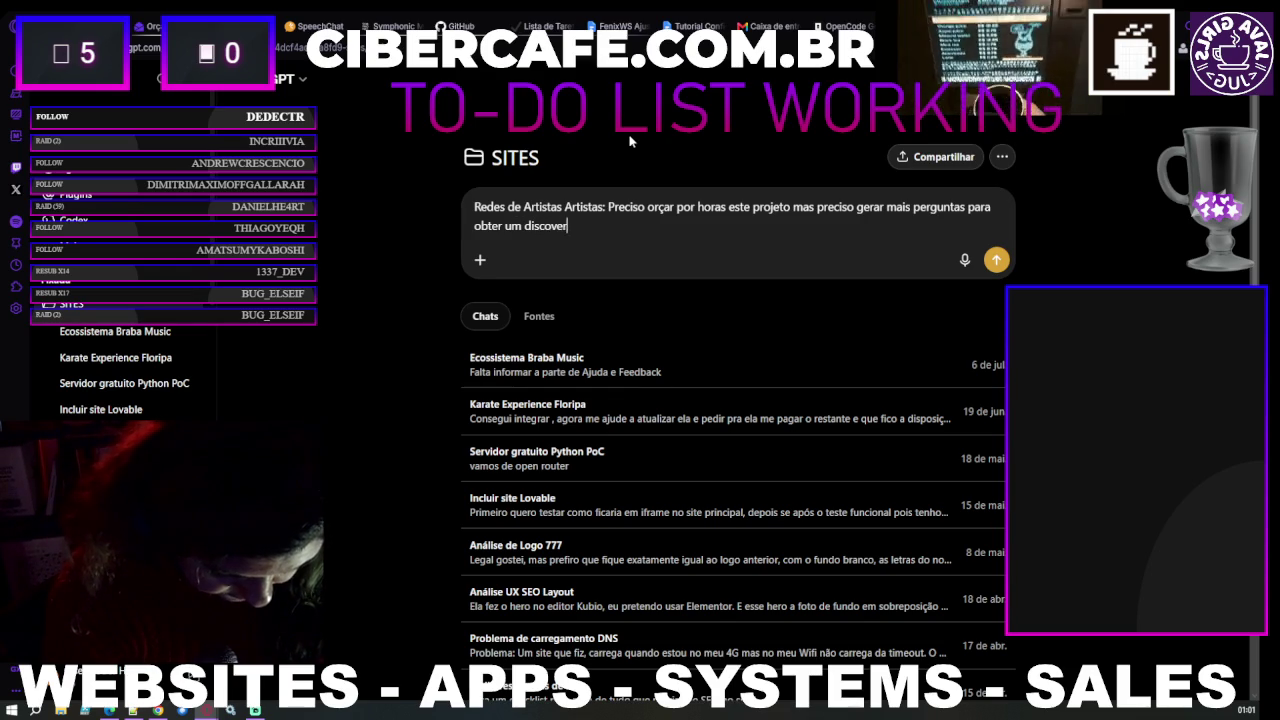
text(y e poder or)
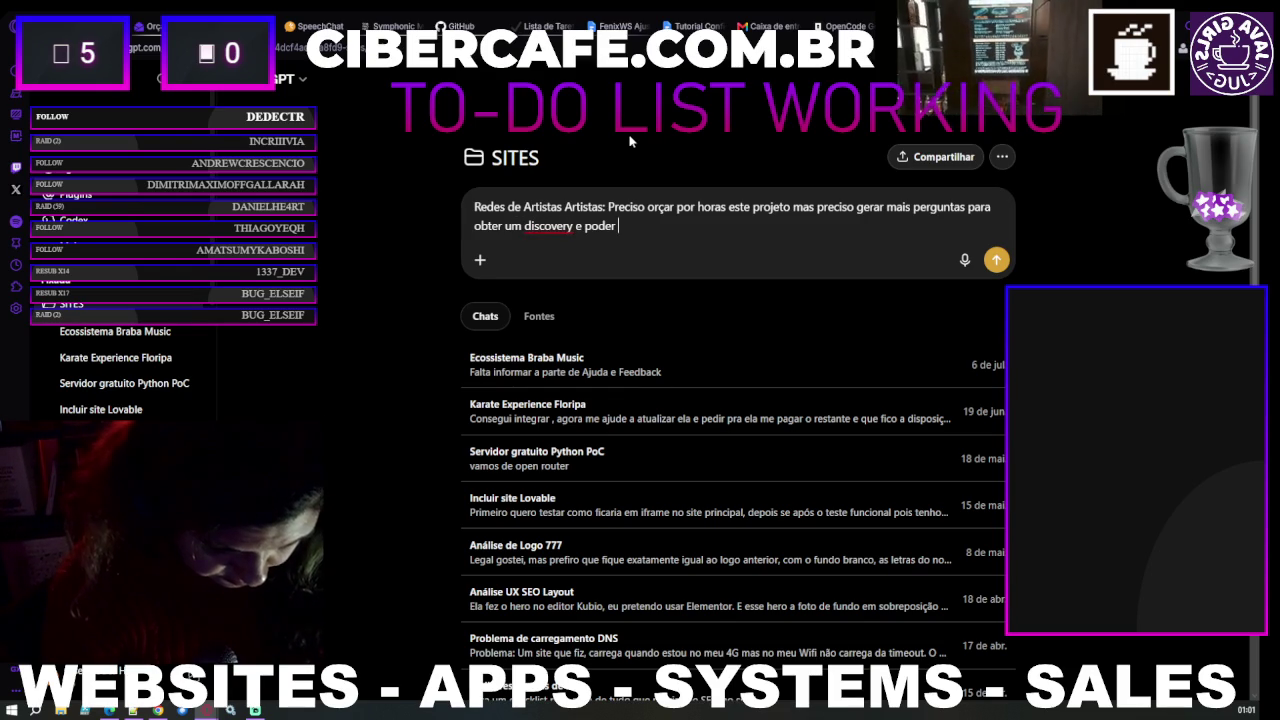
text(çar com mais )
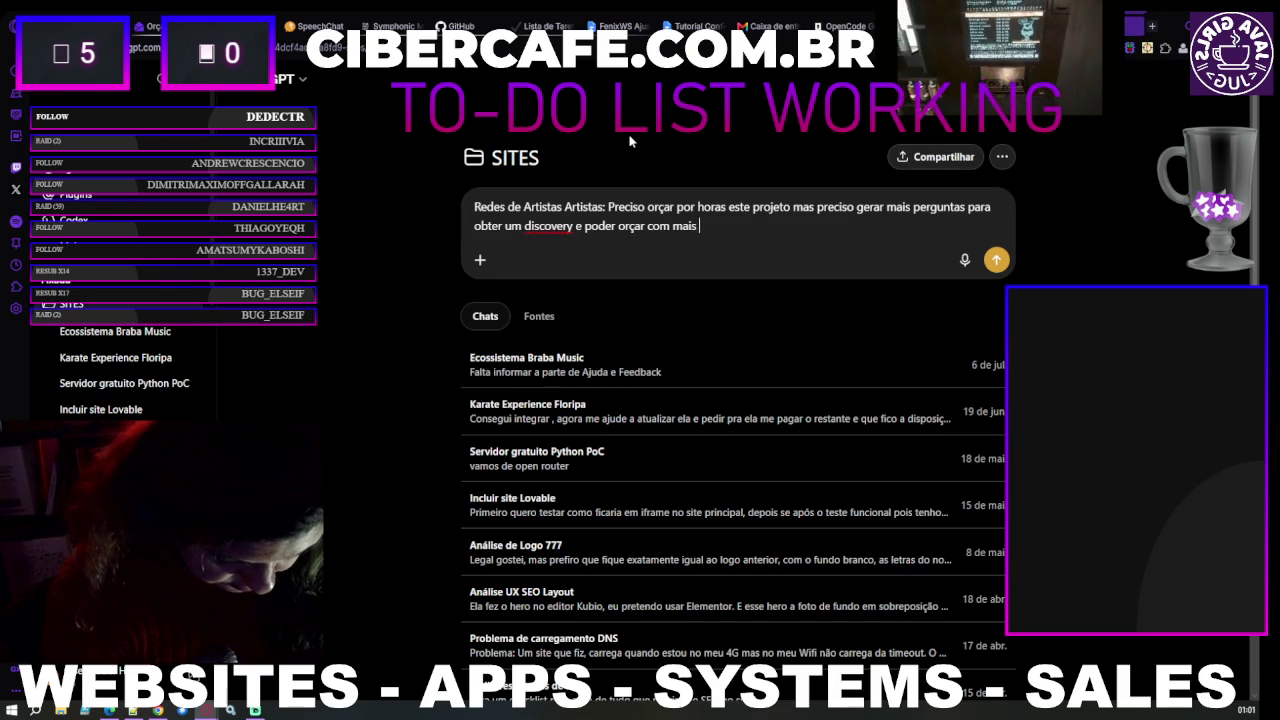
text(detalhes:)
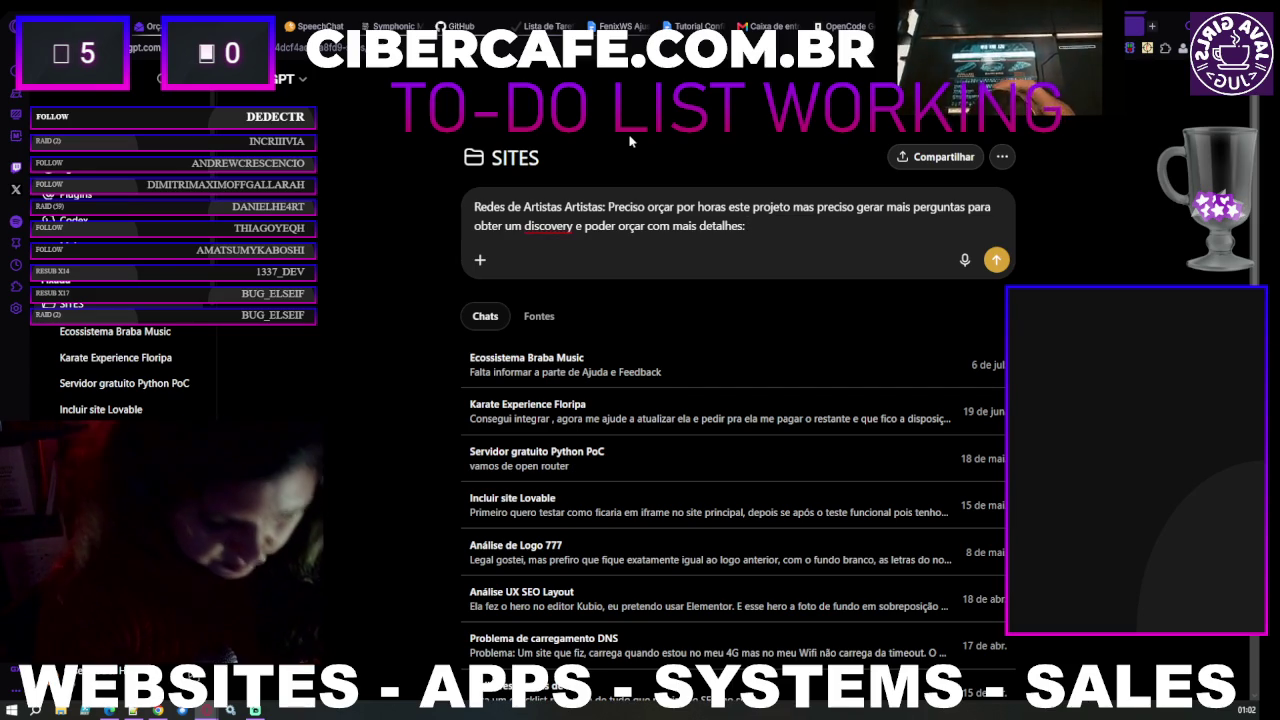
text( Me ajude )
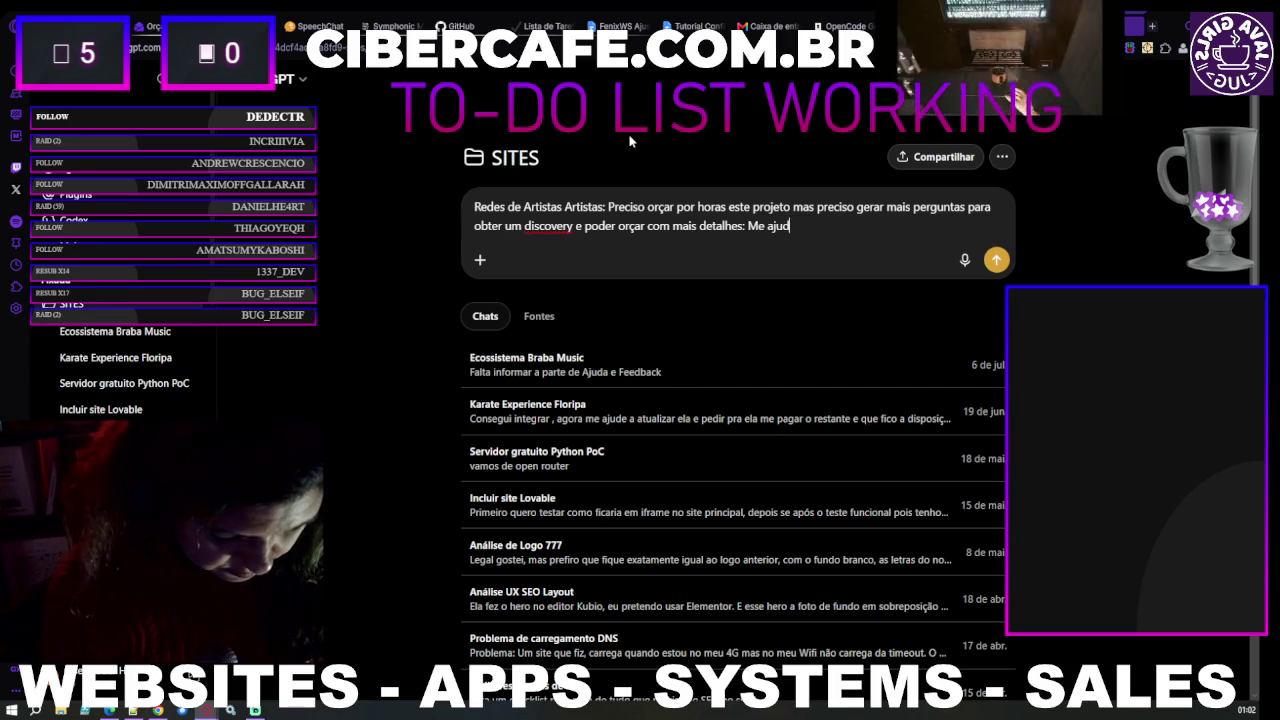
text(a gerar )
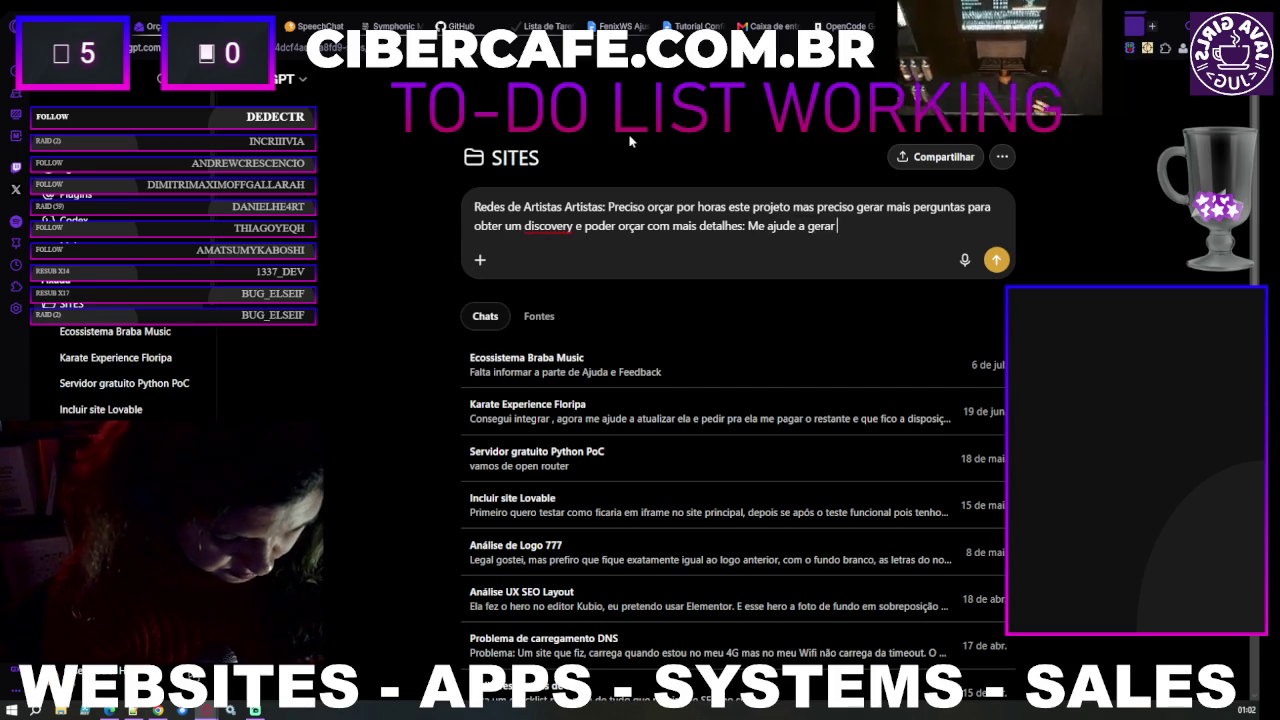
text(um discovery)
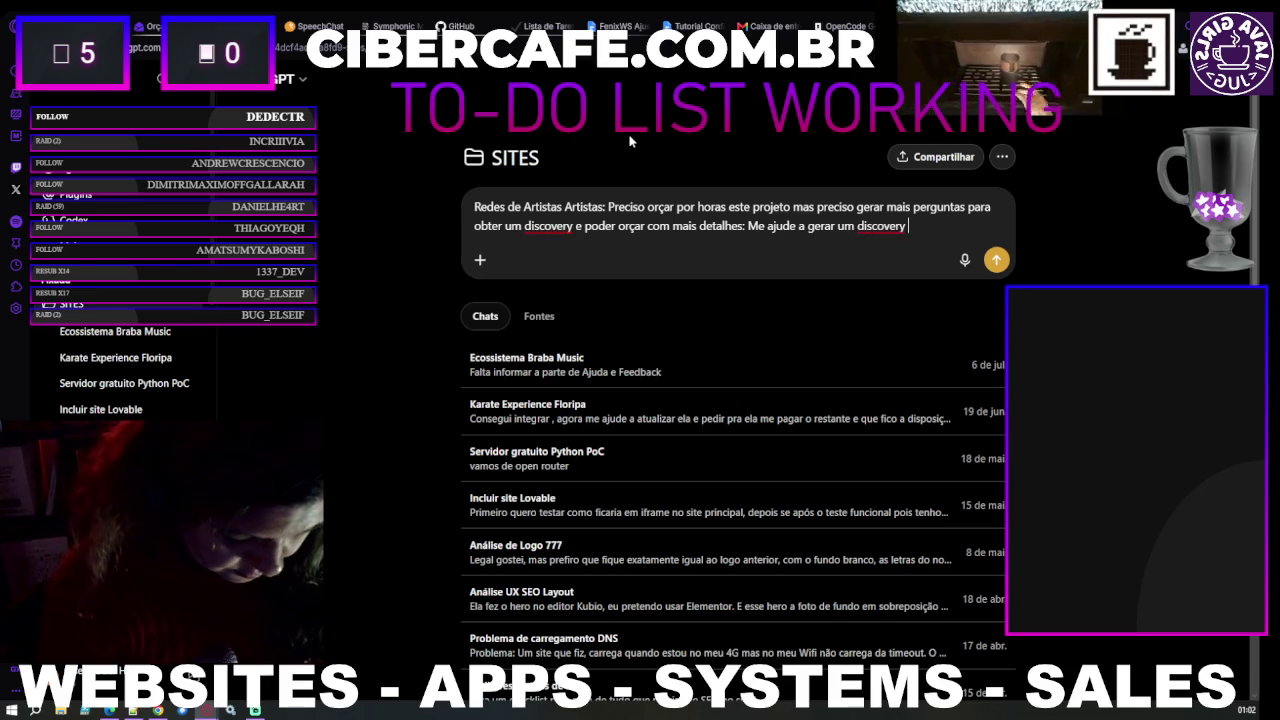
text( de perguntas)
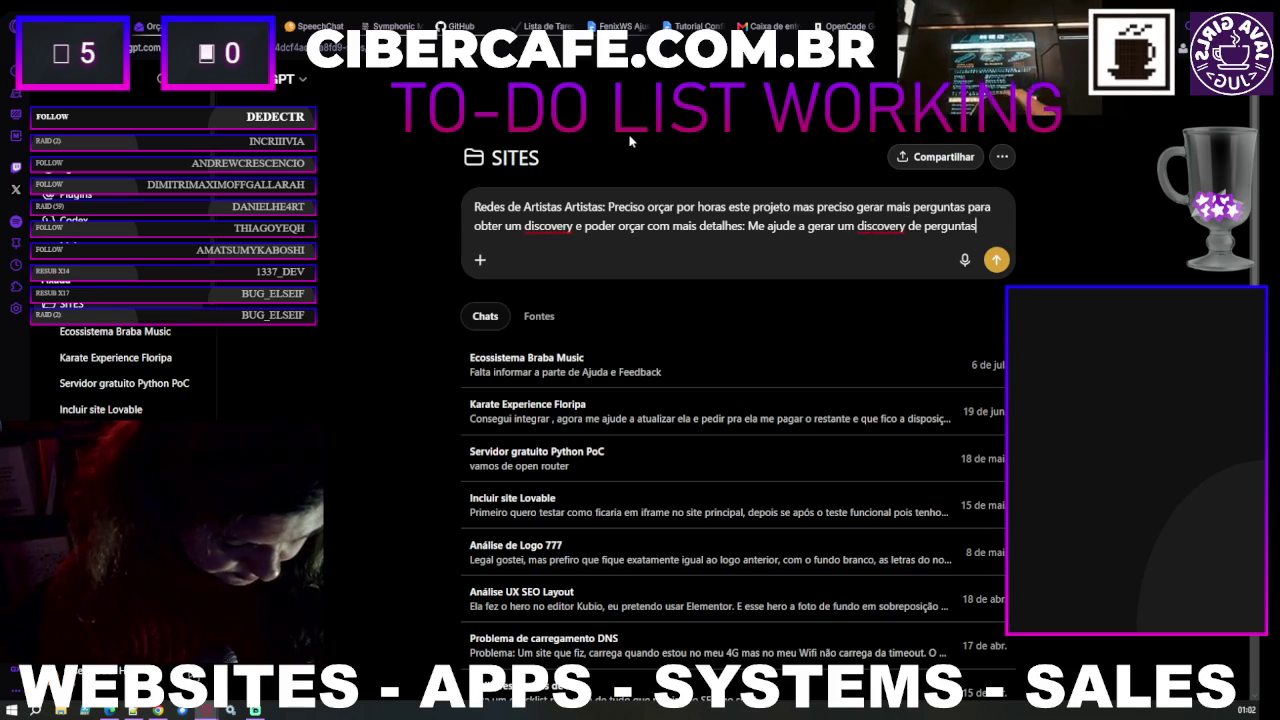
text(:)
Step: Paste the client's message on a new line below the request and send it
key(shift+Return)
key(ctrl+v)
key(Return)
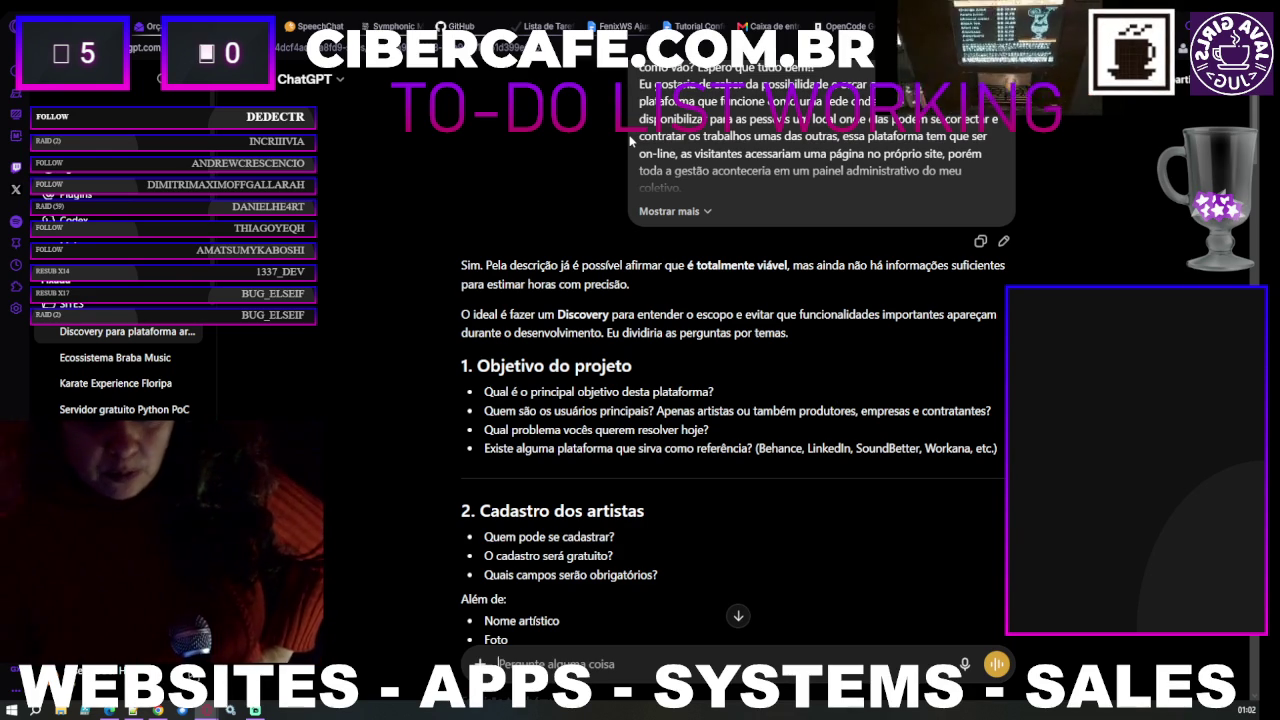
Step: Read through the reply's 18 discovery themes and its Fase 1 (MVP) / Fase 2 scope
scroll(789, 337, down, 3)
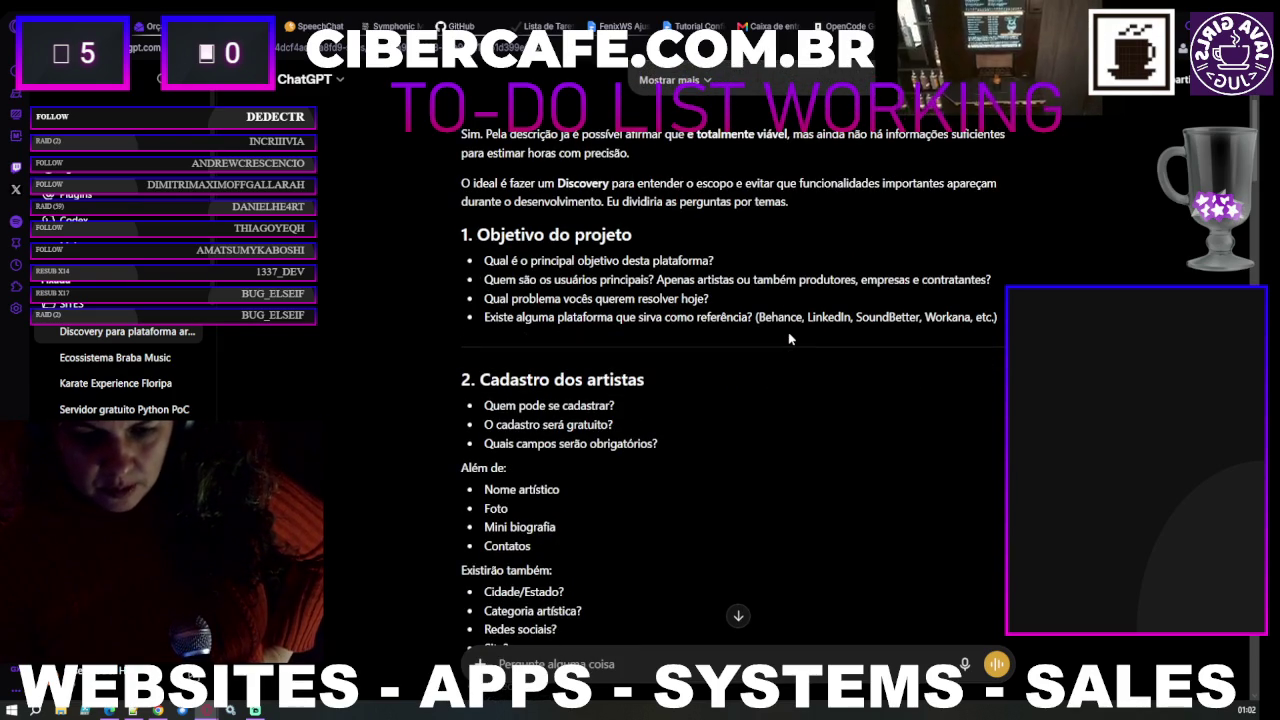
scroll(789, 339, down, 5)
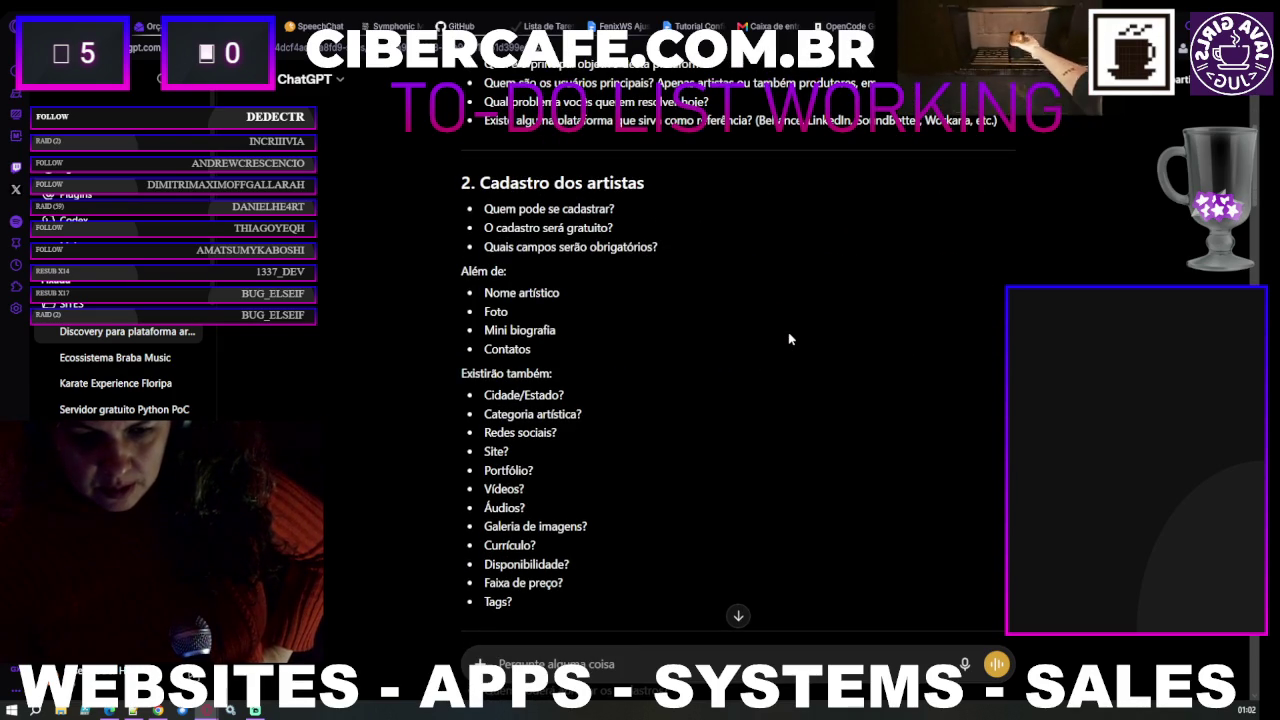
scroll(789, 339, down, 4)
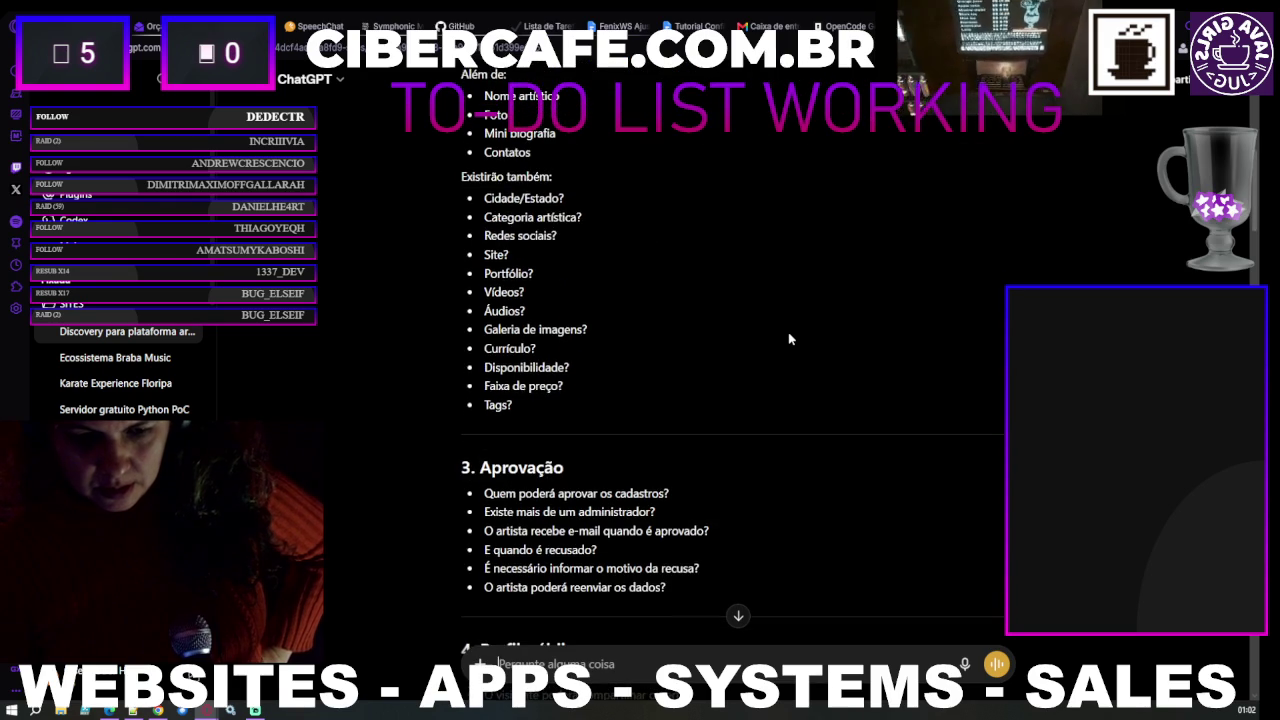
scroll(789, 339, down, 5)
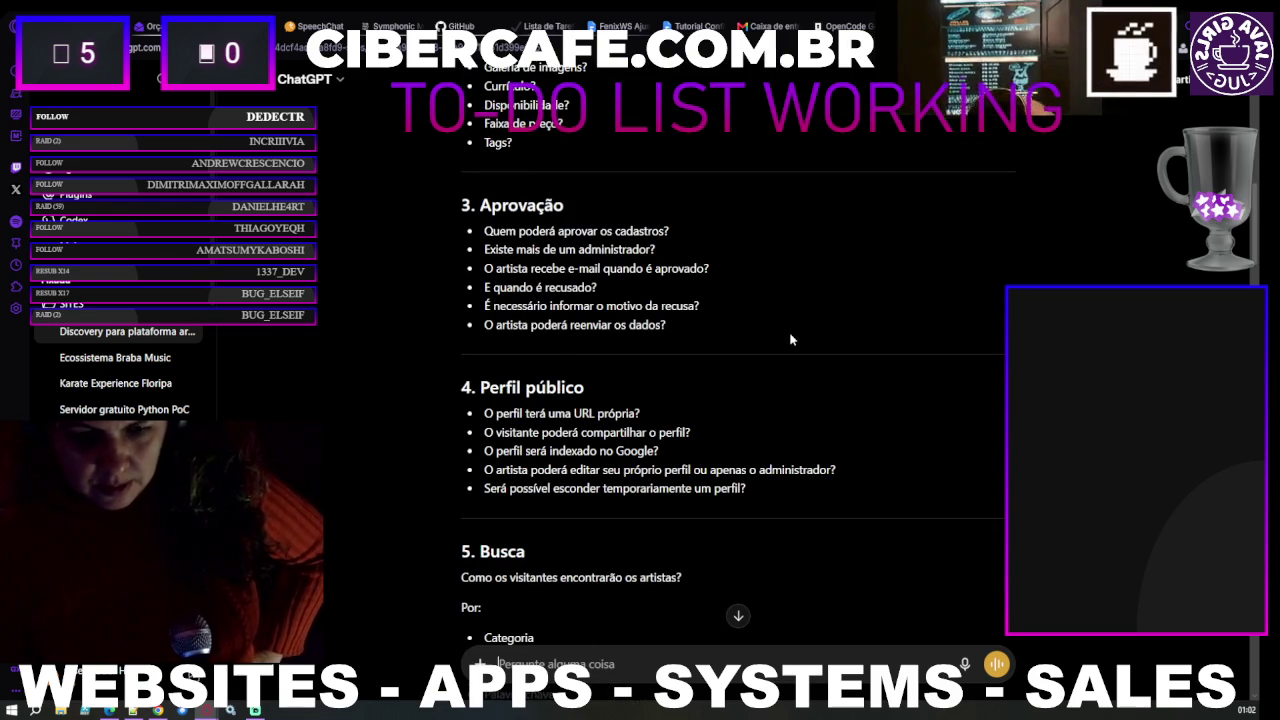
scroll(789, 339, down, 4)
scroll(790, 339, down, 5)
scroll(790, 339, down, 13)
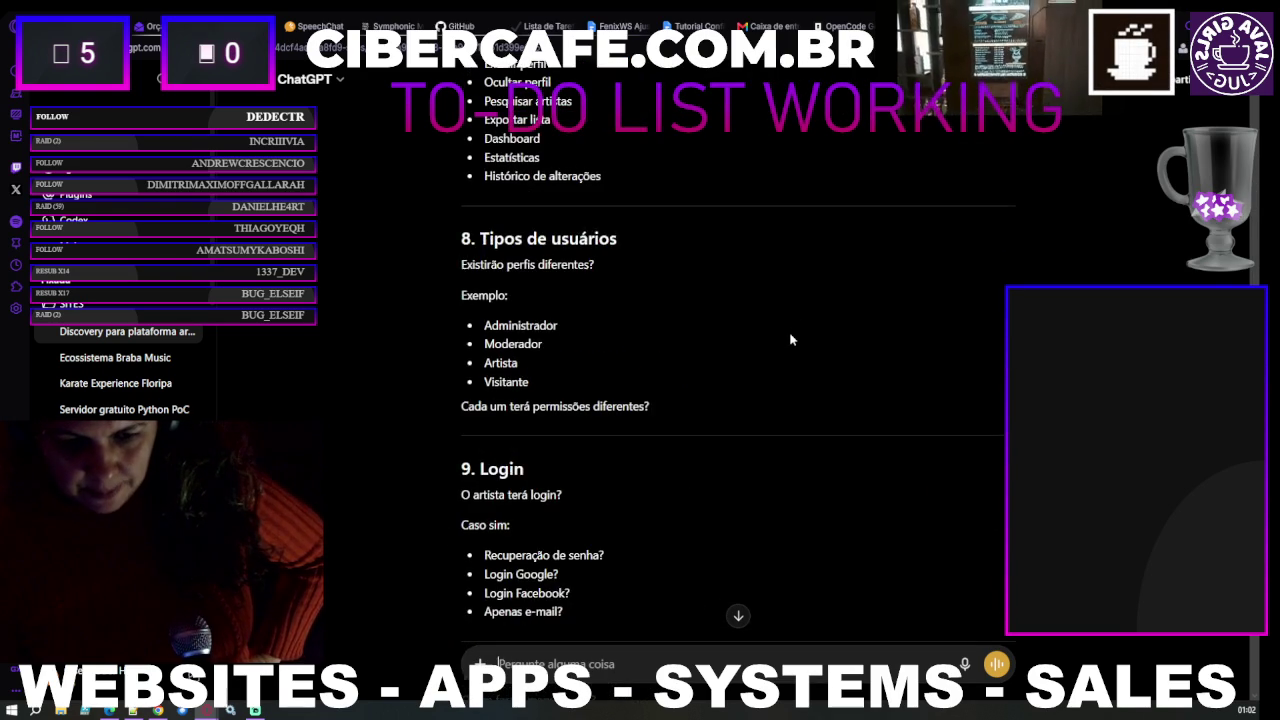
scroll(790, 339, down, 7)
scroll(790, 339, down, 6)
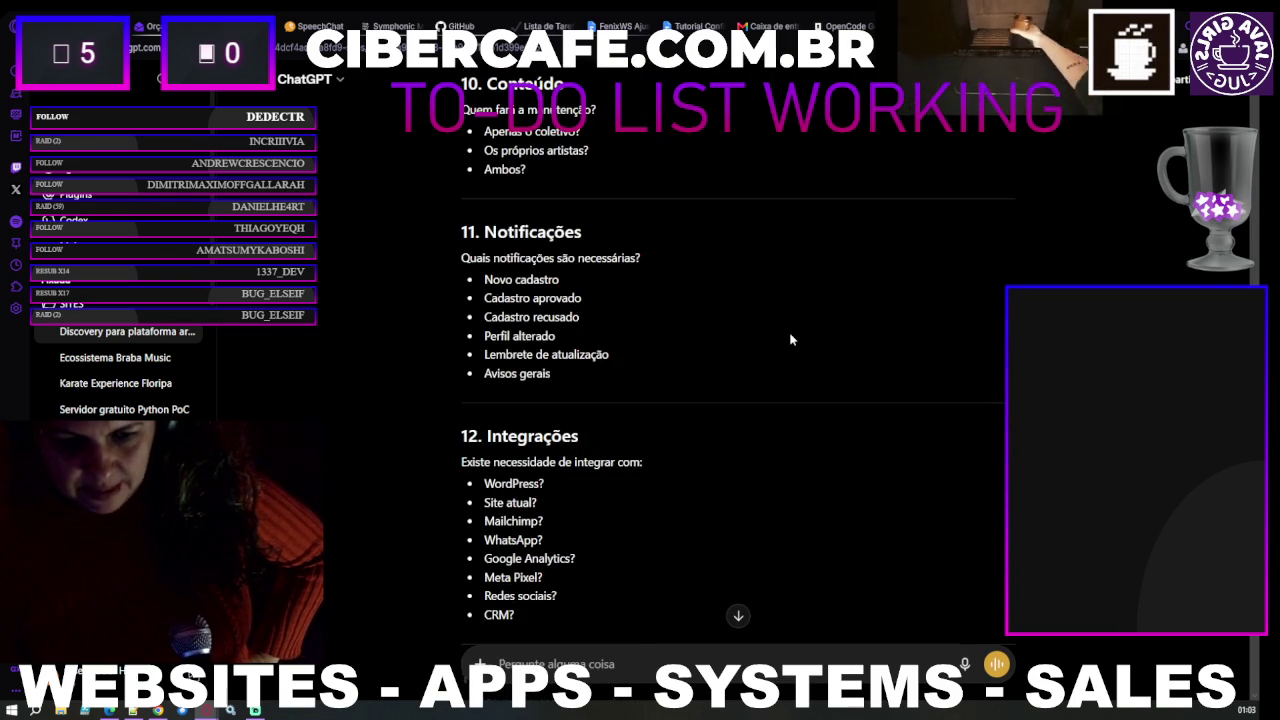
scroll(790, 339, down, 5)
scroll(790, 339, down, 5)
scroll(790, 339, down, 6)
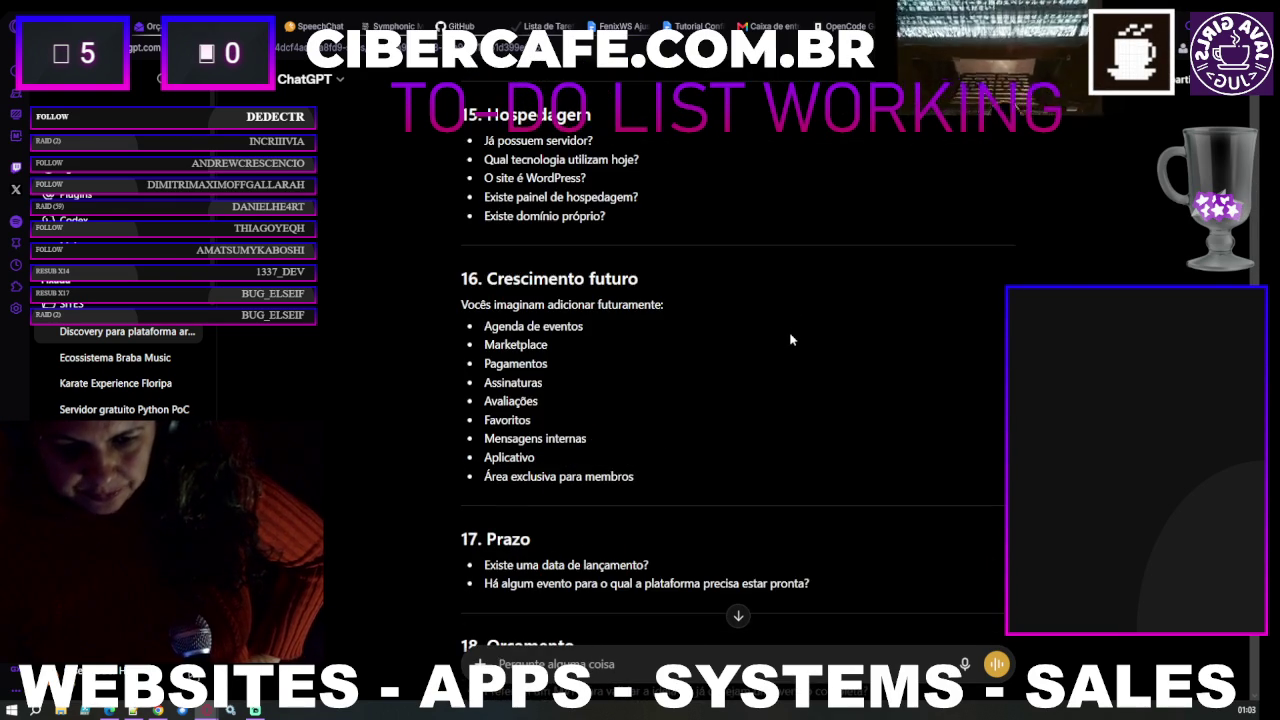
scroll(790, 339, down, 6)
scroll(790, 339, down, 7)
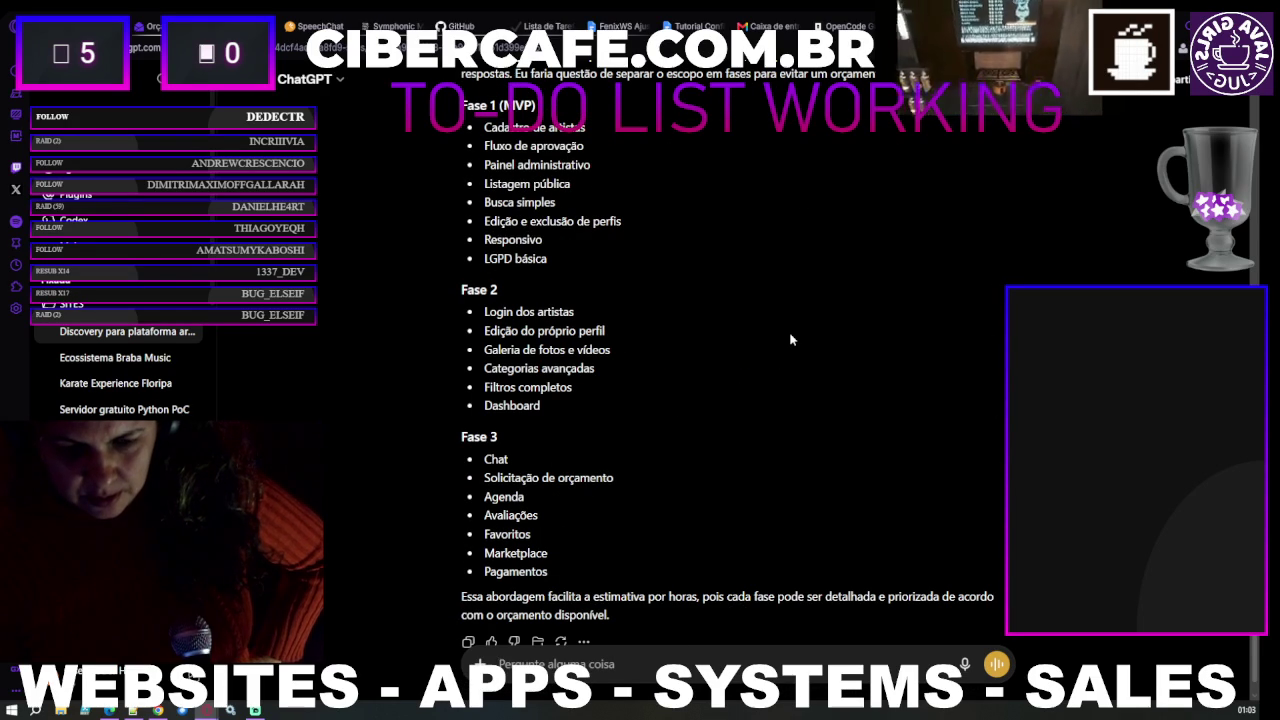
scroll(790, 339, down, 1)
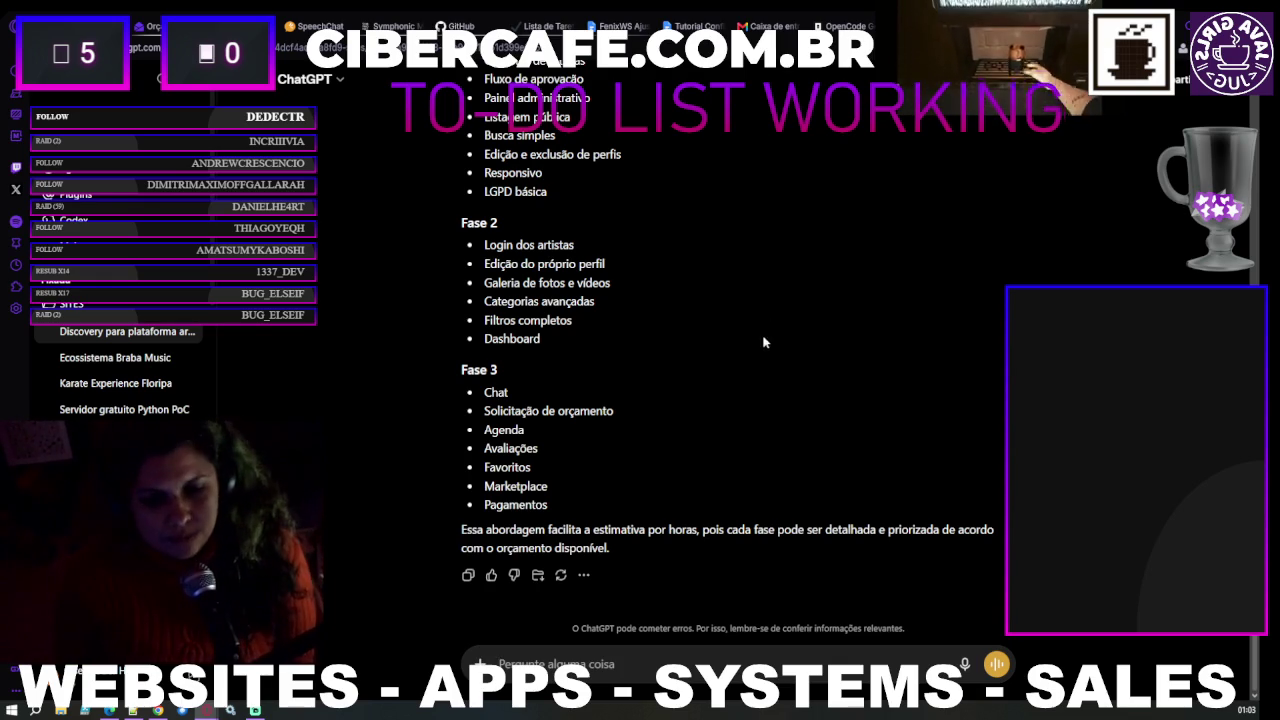
scroll(729, 413, up, 10)
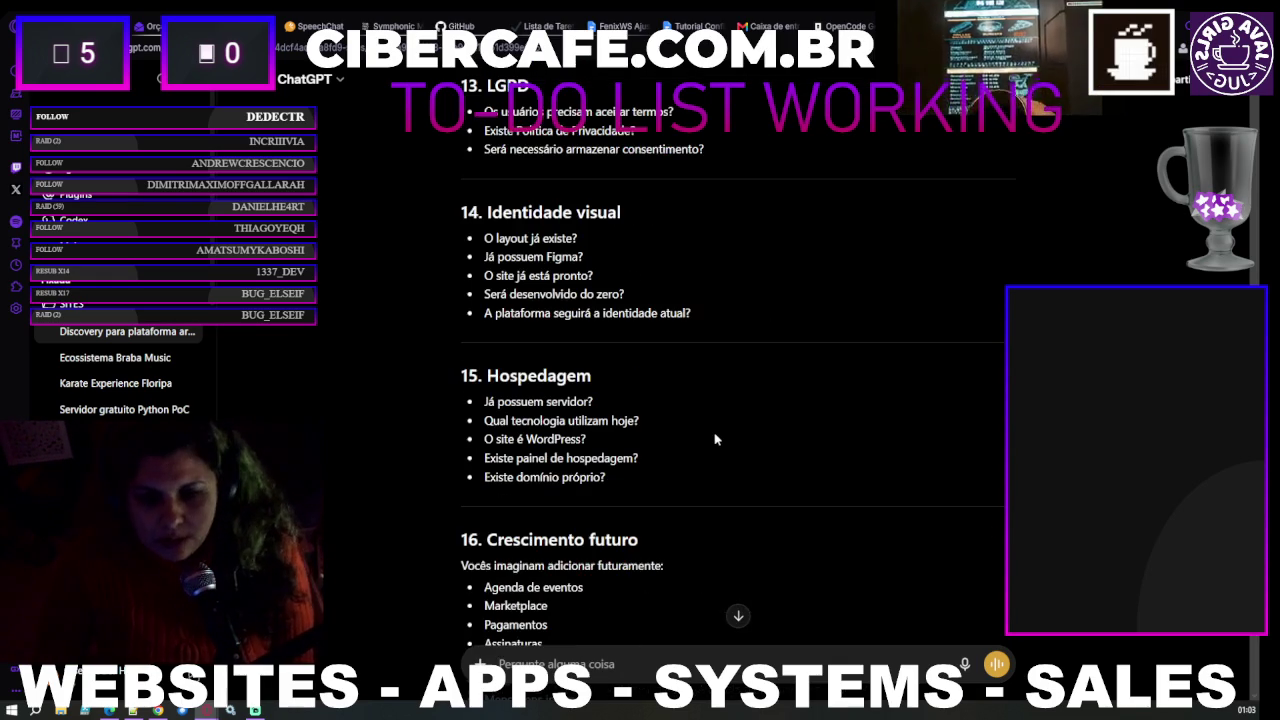
scroll(716, 439, down, 2)
scroll(716, 439, up, 3)
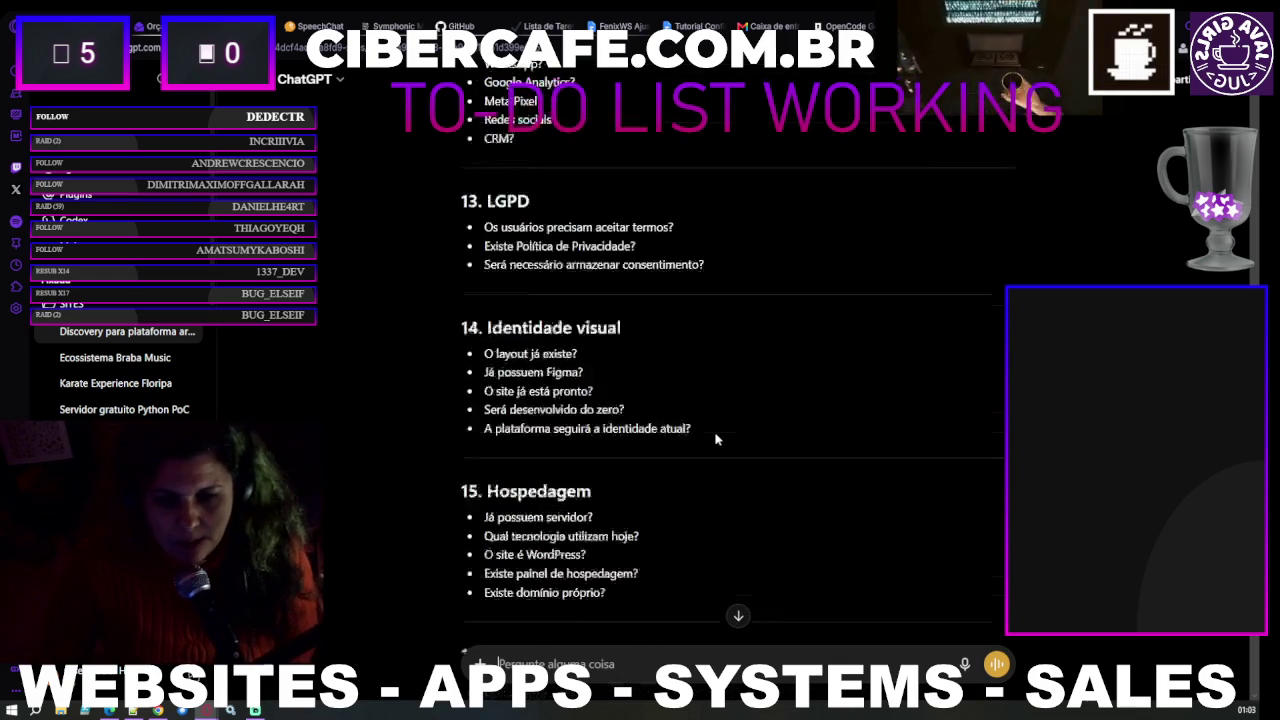
scroll(716, 439, down, 7)
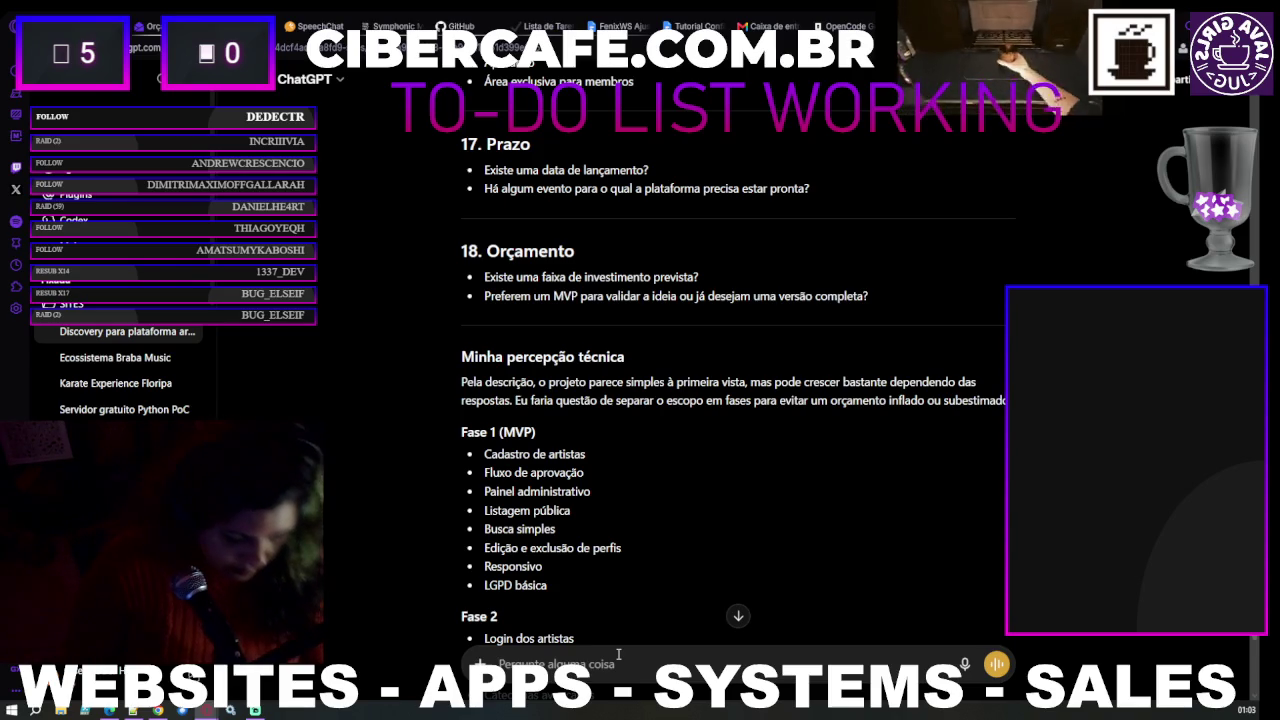
Step: Ask 'Gera as perguntas de discovery Para eu enviar por e-mail para ela' and send it
text(Gera a)
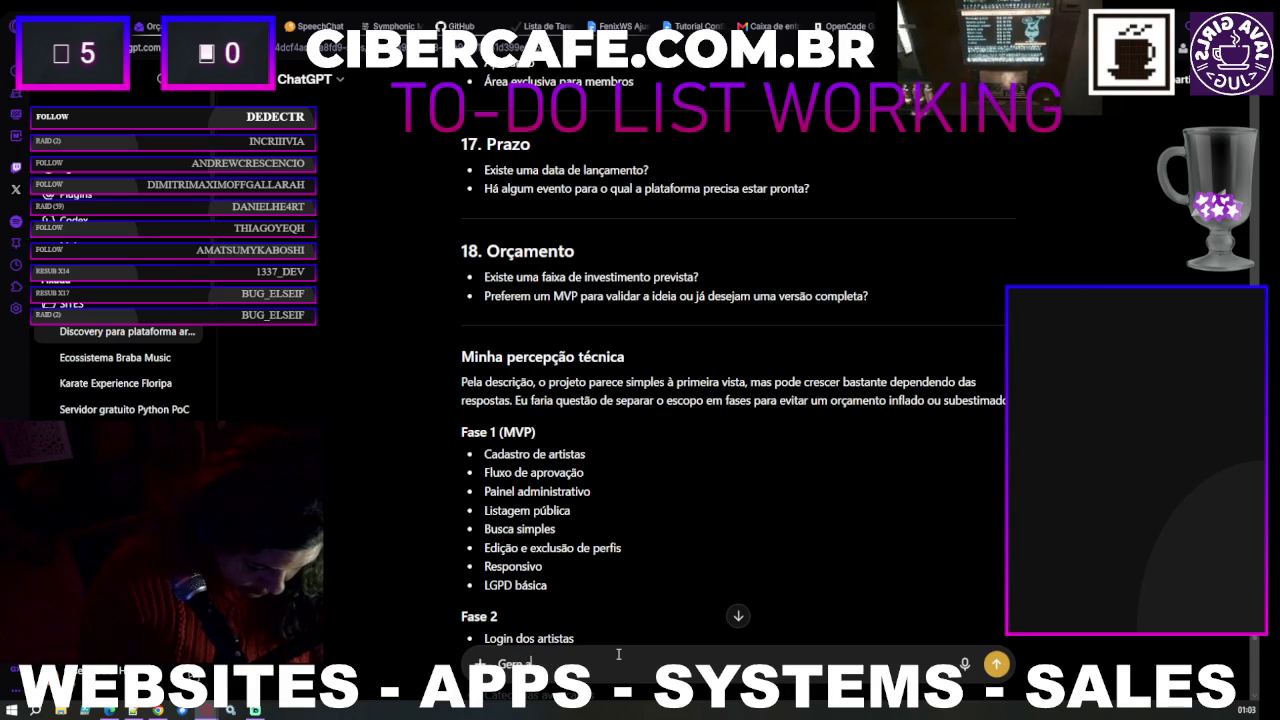
text(s perguntas d)
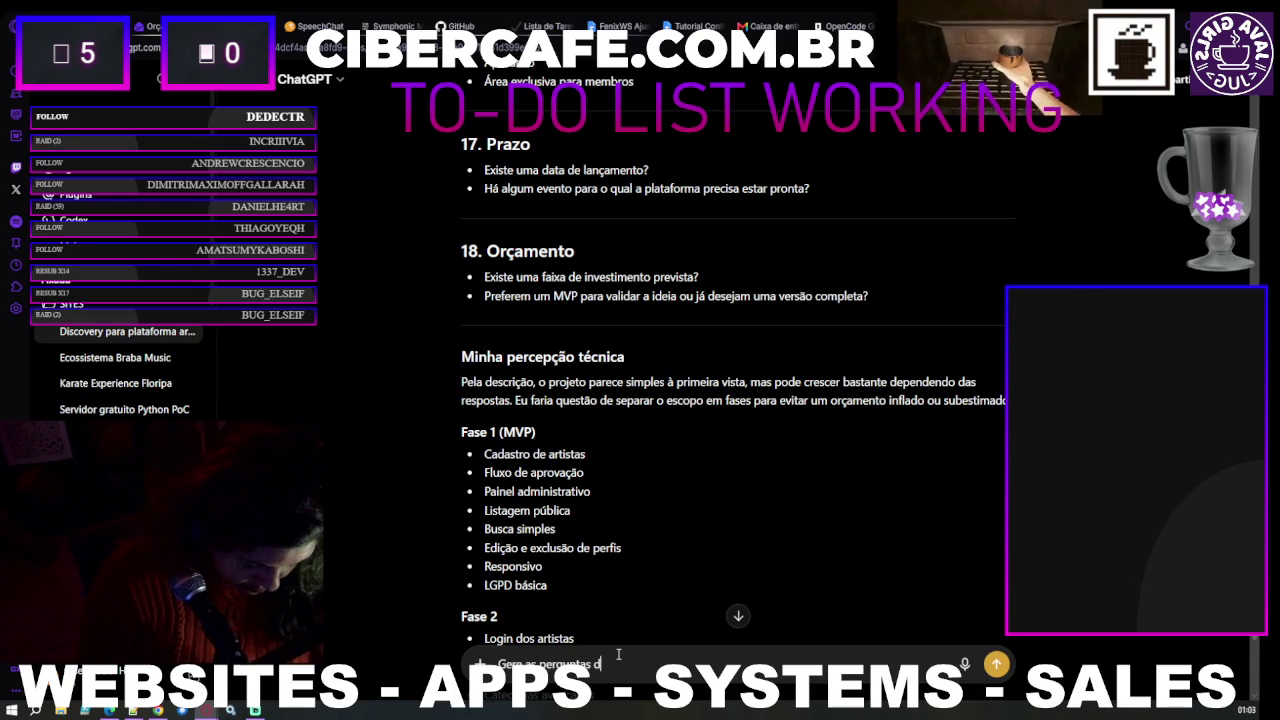
text(e discovery)
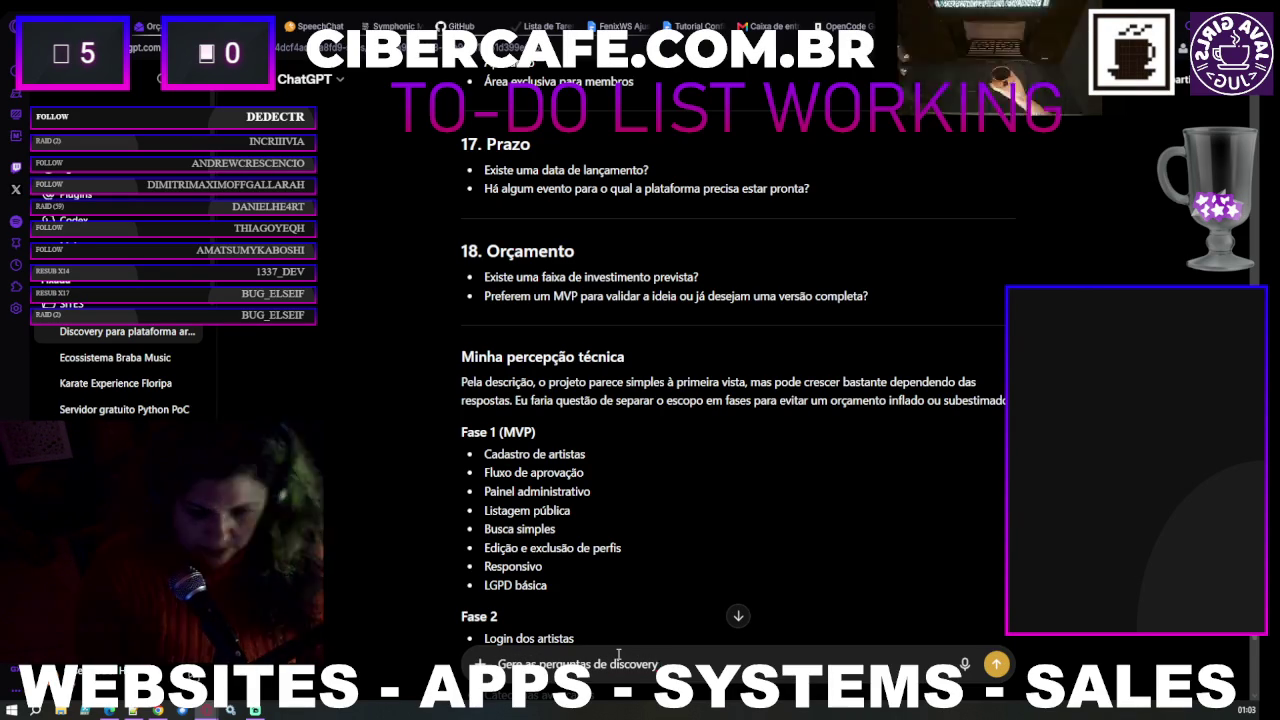
text( em um)
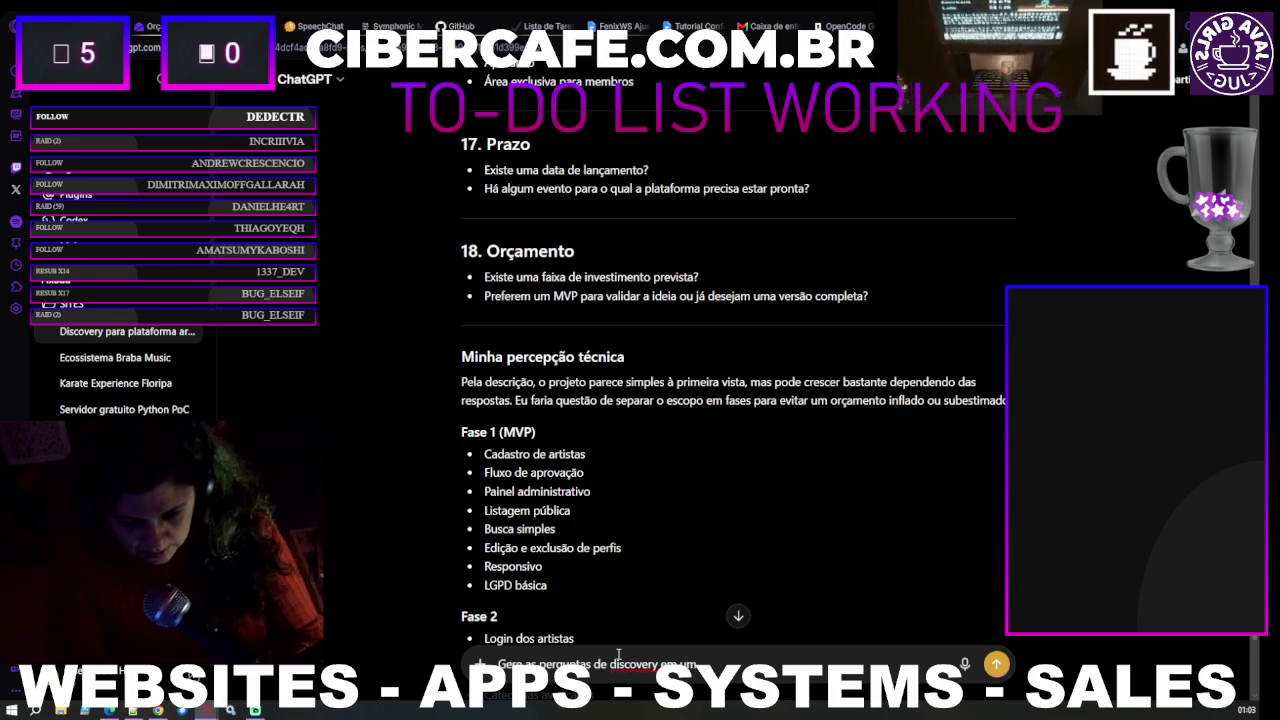
key(ctrl+shift+Left)
key(ctrl+shift+Left)
text(Para eu enviar por e-mail)
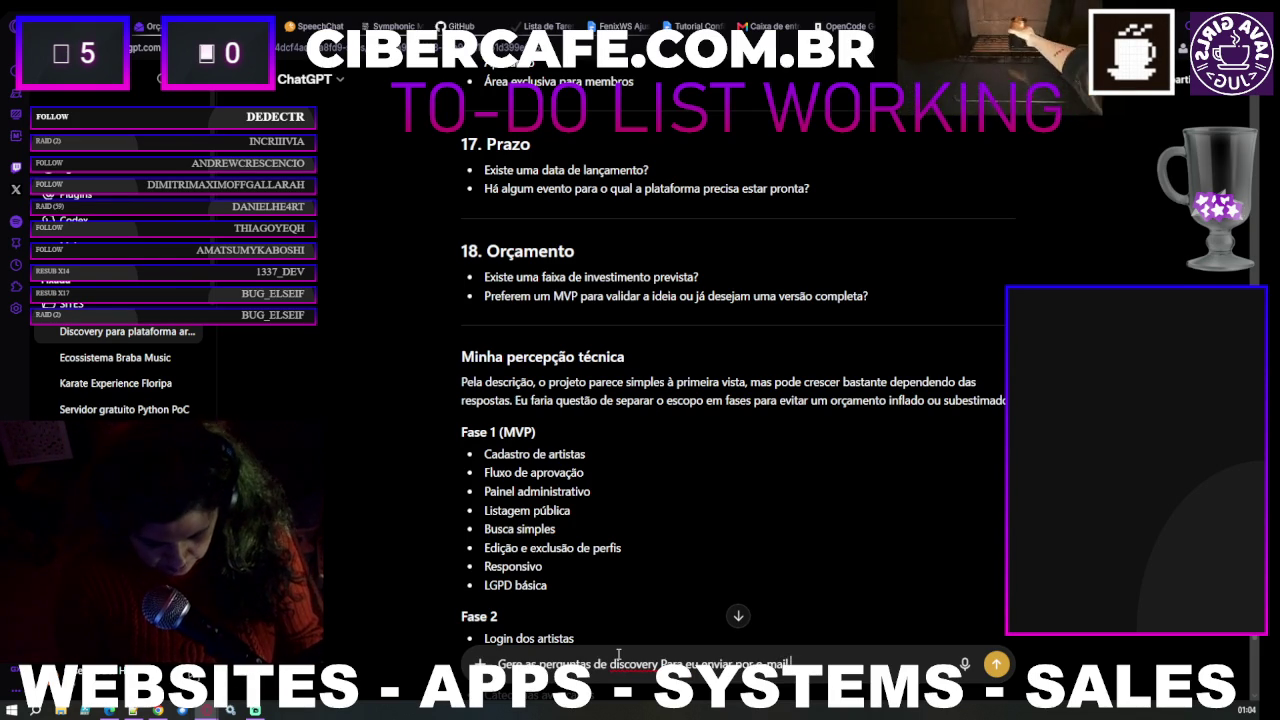
text( para ela)
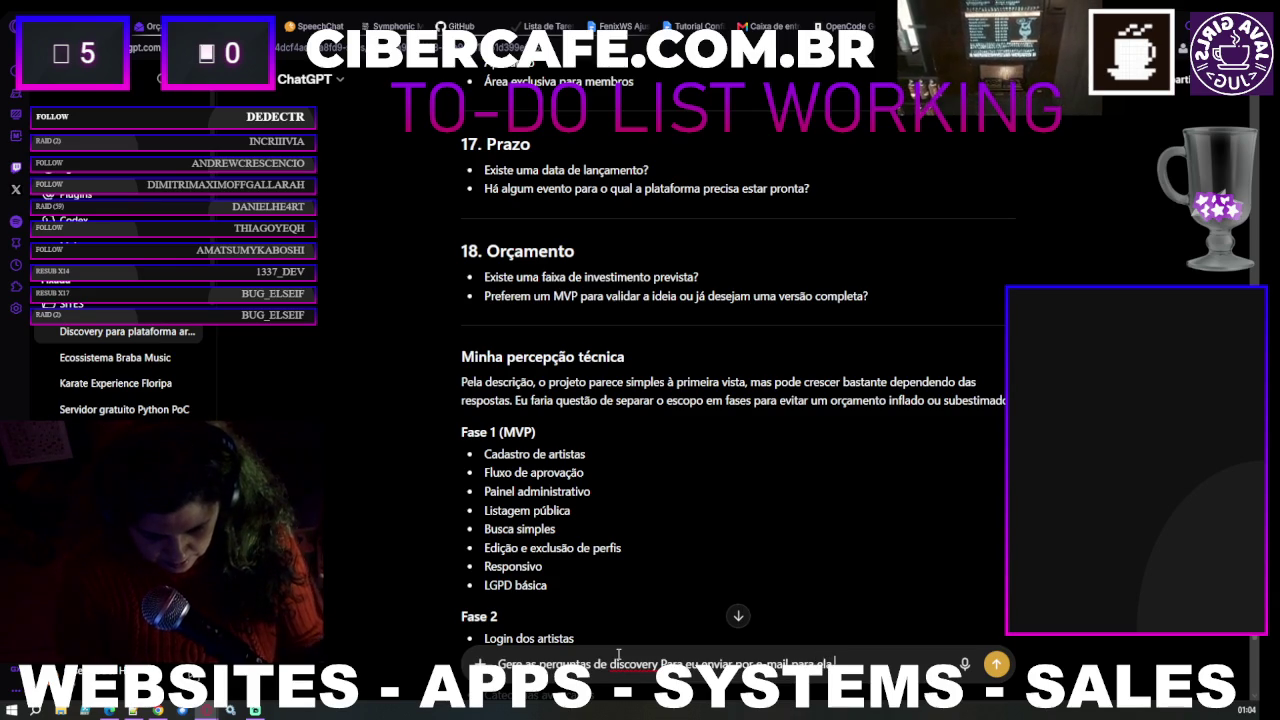
key(Return)
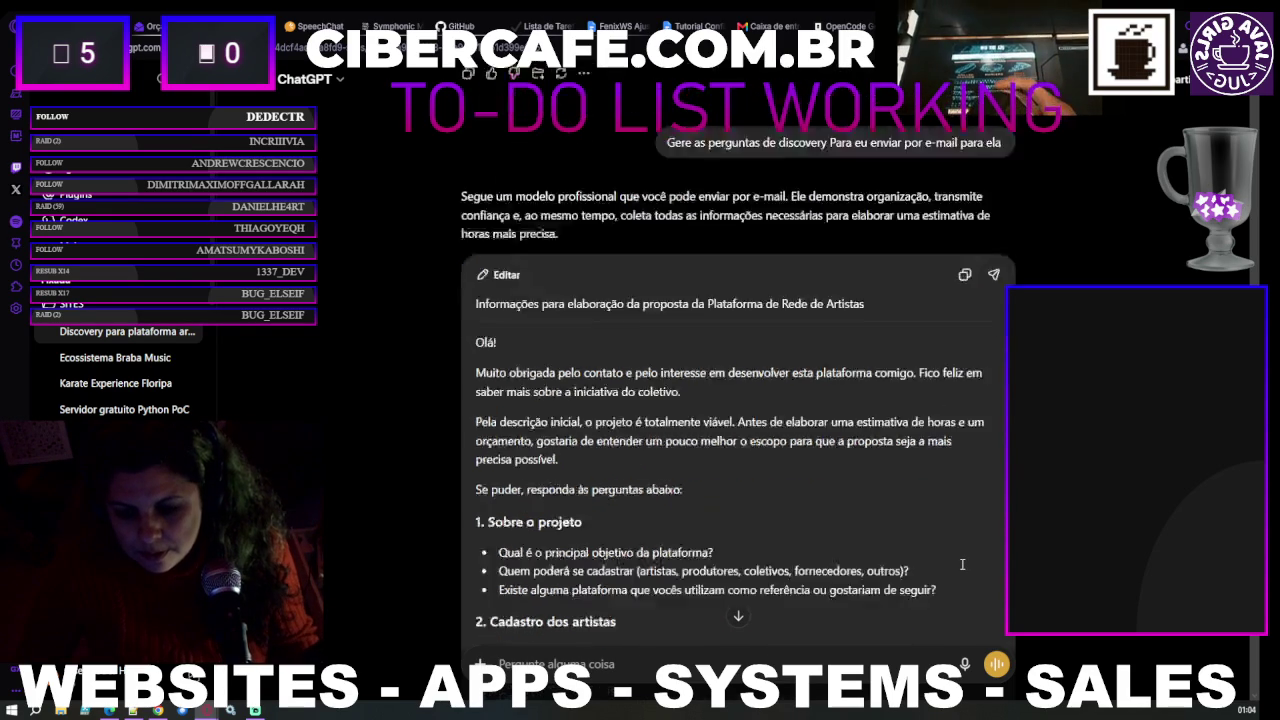
Step: Review the generated 14-section discovery e-mail draft
scroll(962, 564, down, 2)
scroll(962, 564, down, 10)
scroll(961, 564, down, 10)
scroll(961, 570, up, 4)
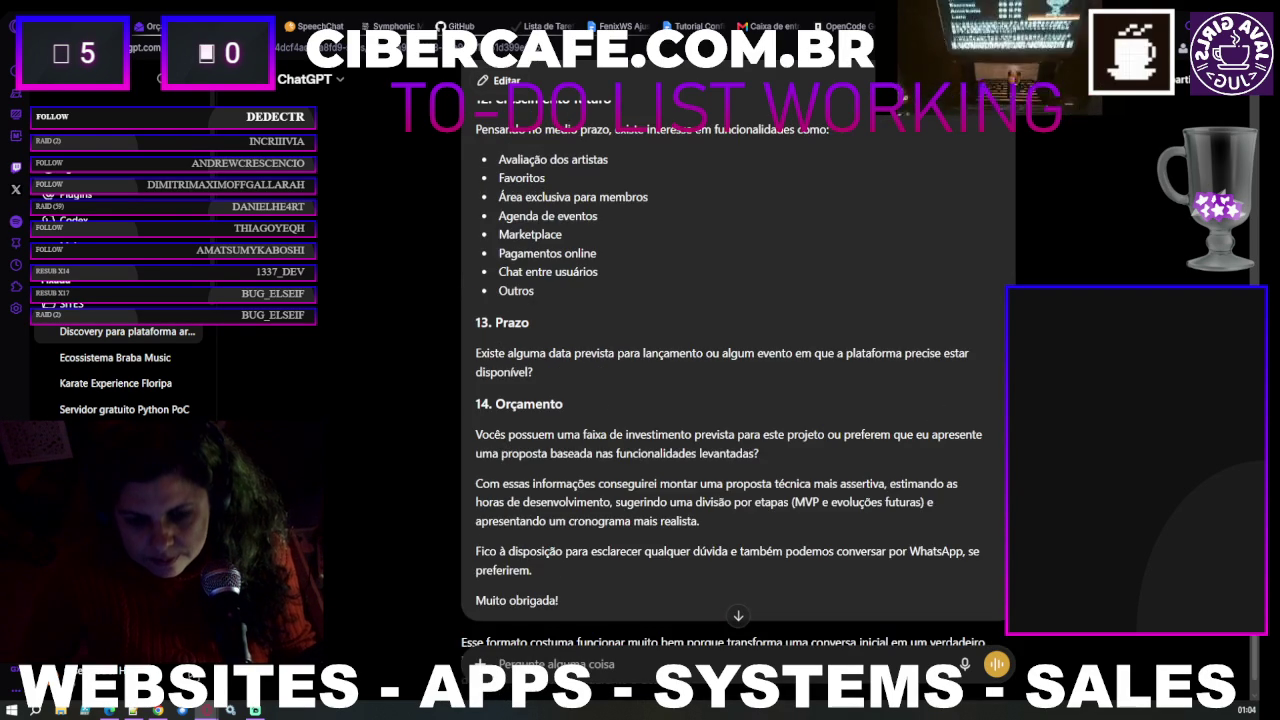
scroll(924, 428, up, 5)
scroll(924, 428, up, 5)
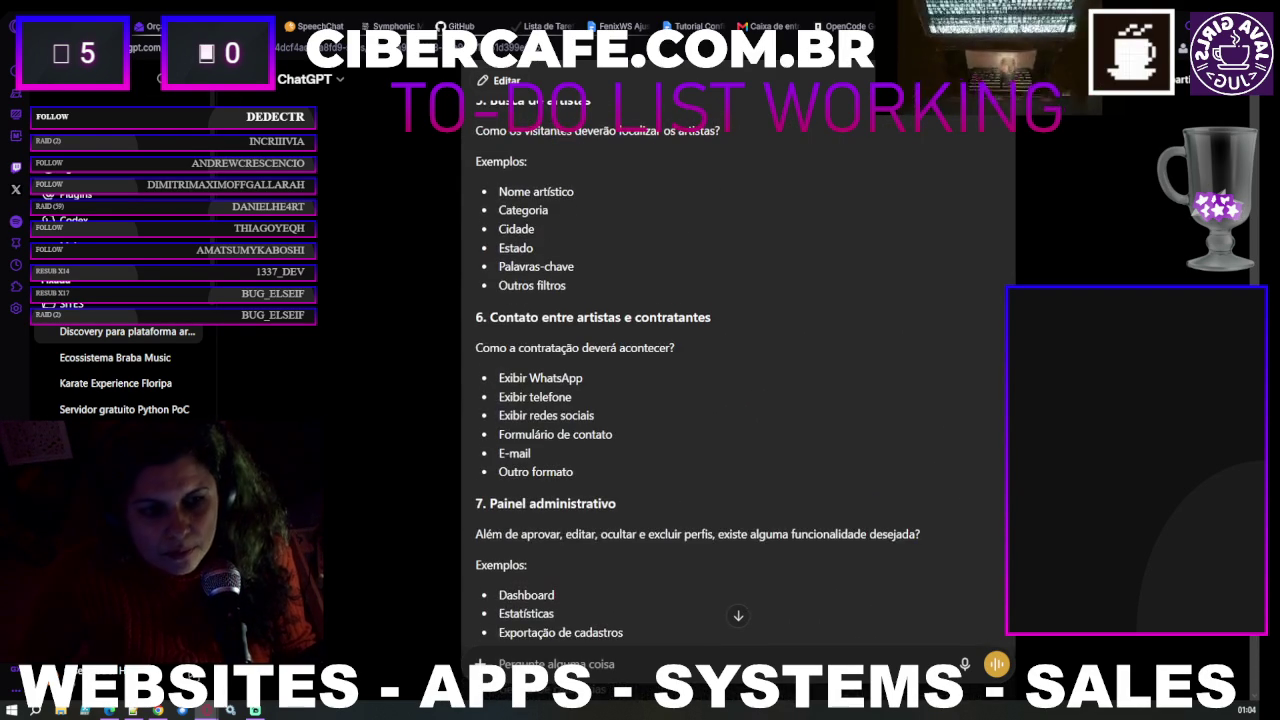
key(alt+Tab)
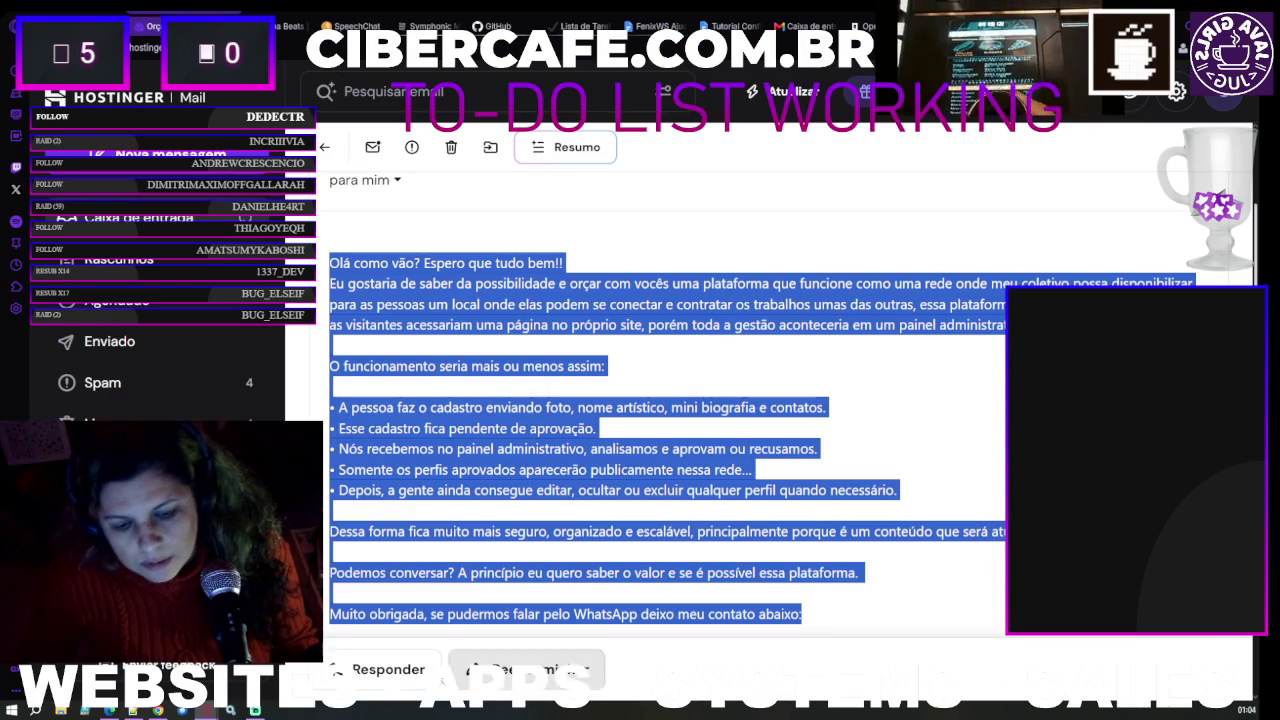
Step: Reply to the client with the ChatGPT discovery e-mail pasted into the body, dismissing tracking notices
click(572, 531)
scroll(572, 531, down, 5)
scroll(572, 531, down, 2)
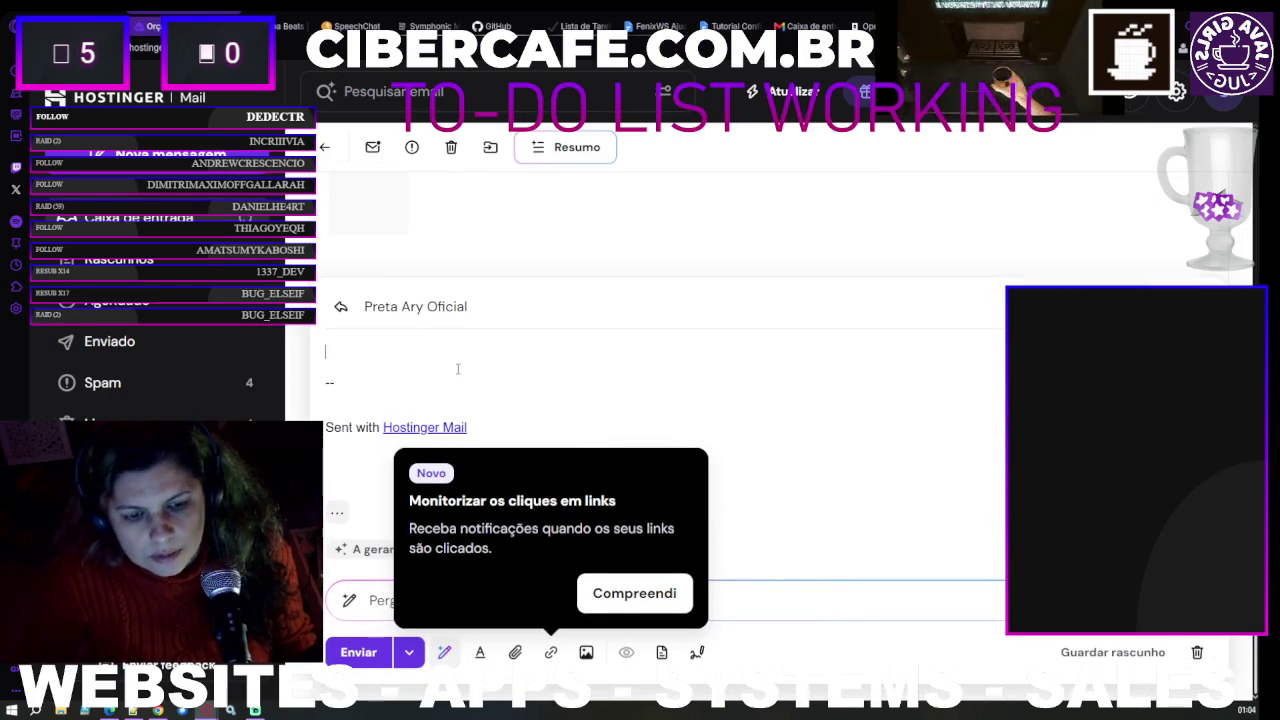
key(ctrl+v)
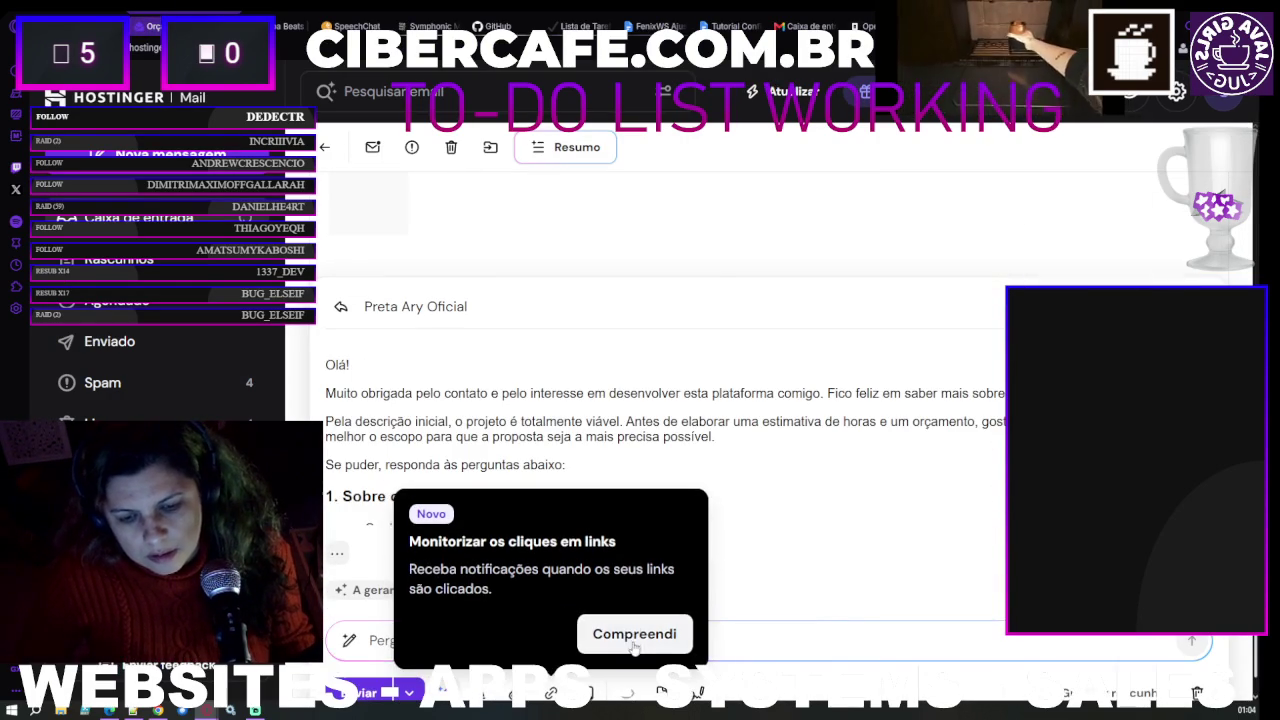
click(634, 593)
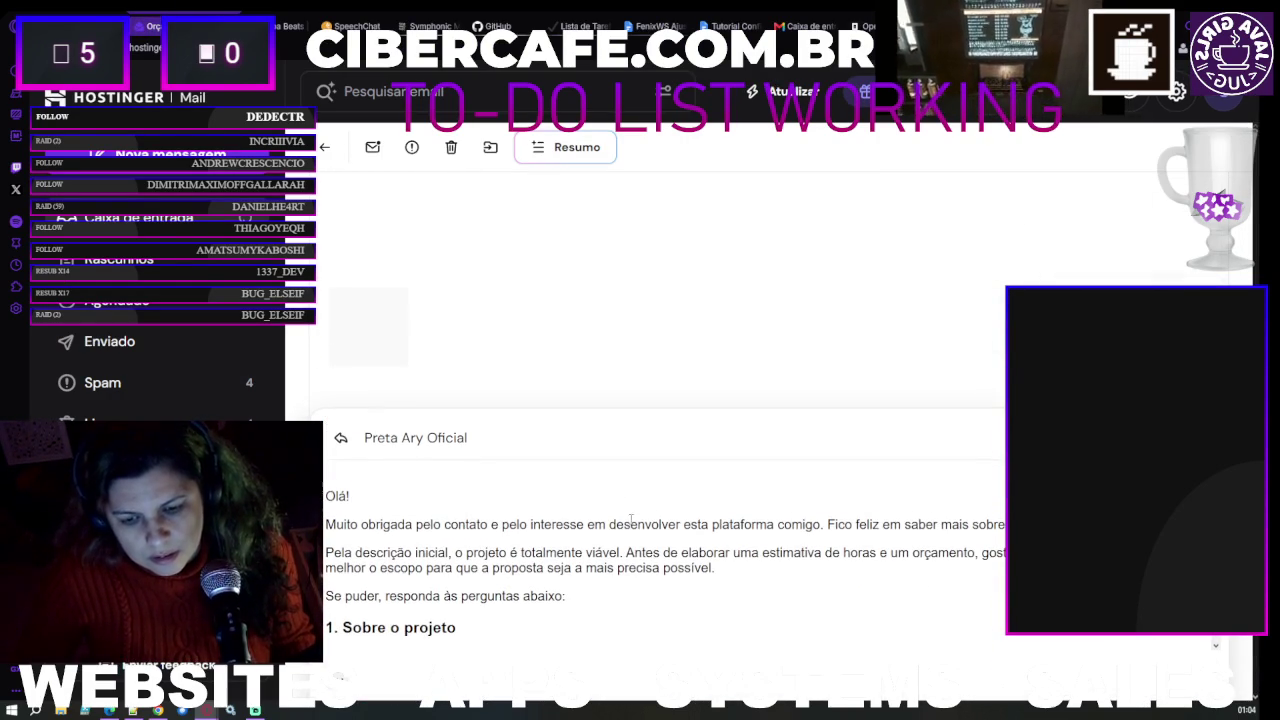
scroll(628, 515, down, 1)
scroll(632, 520, up, 1)
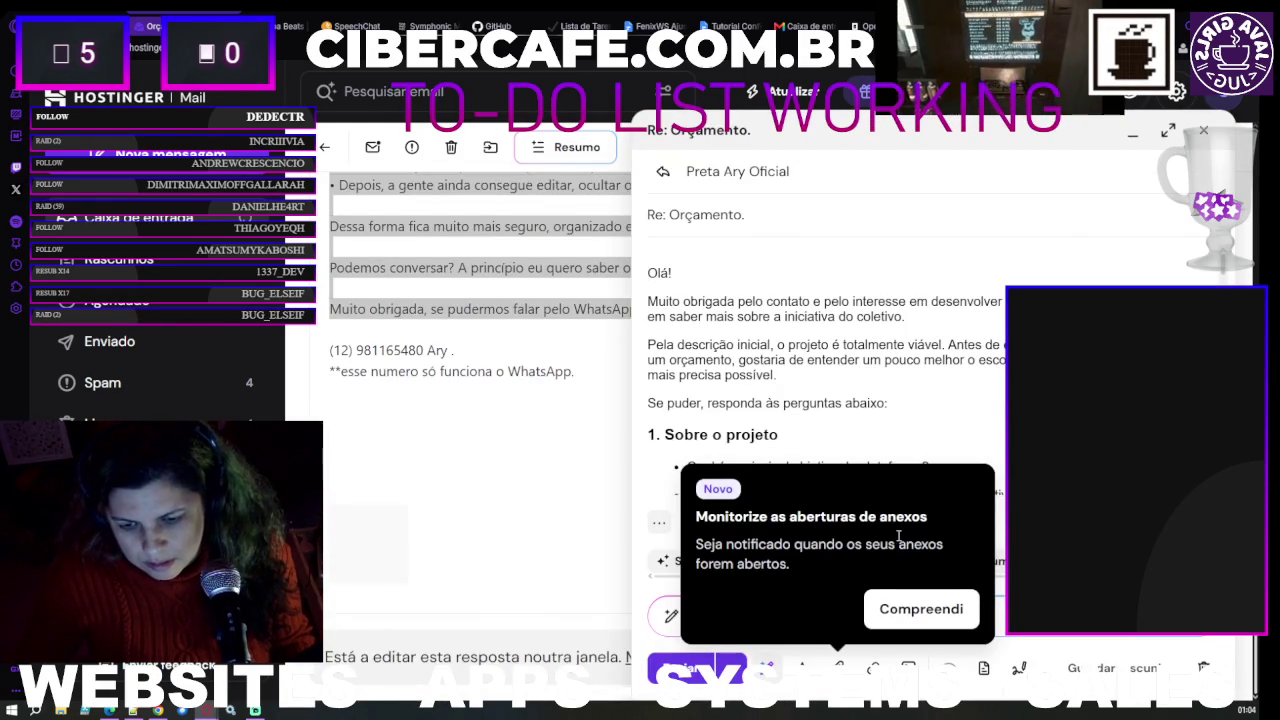
click(890, 607)
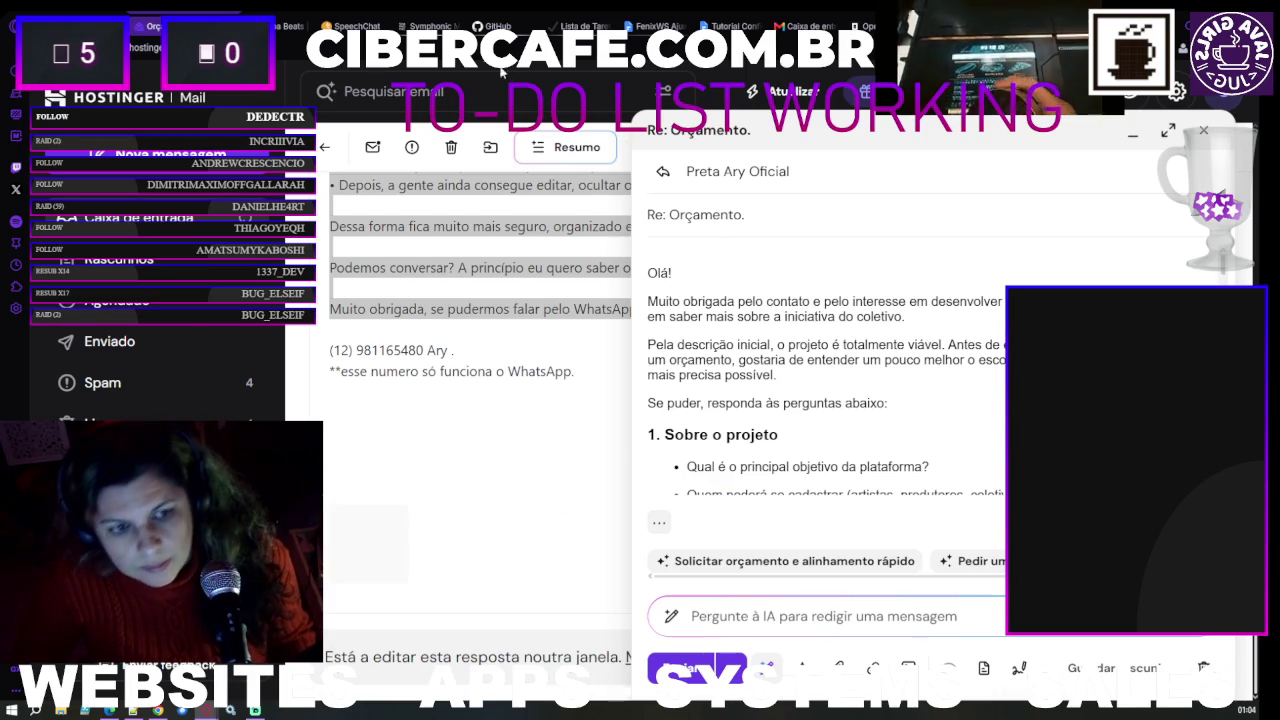
Step: Replace the 'Re: Orçamento.' subject with the heading copied from ChatGPT
key(alt+Tab)
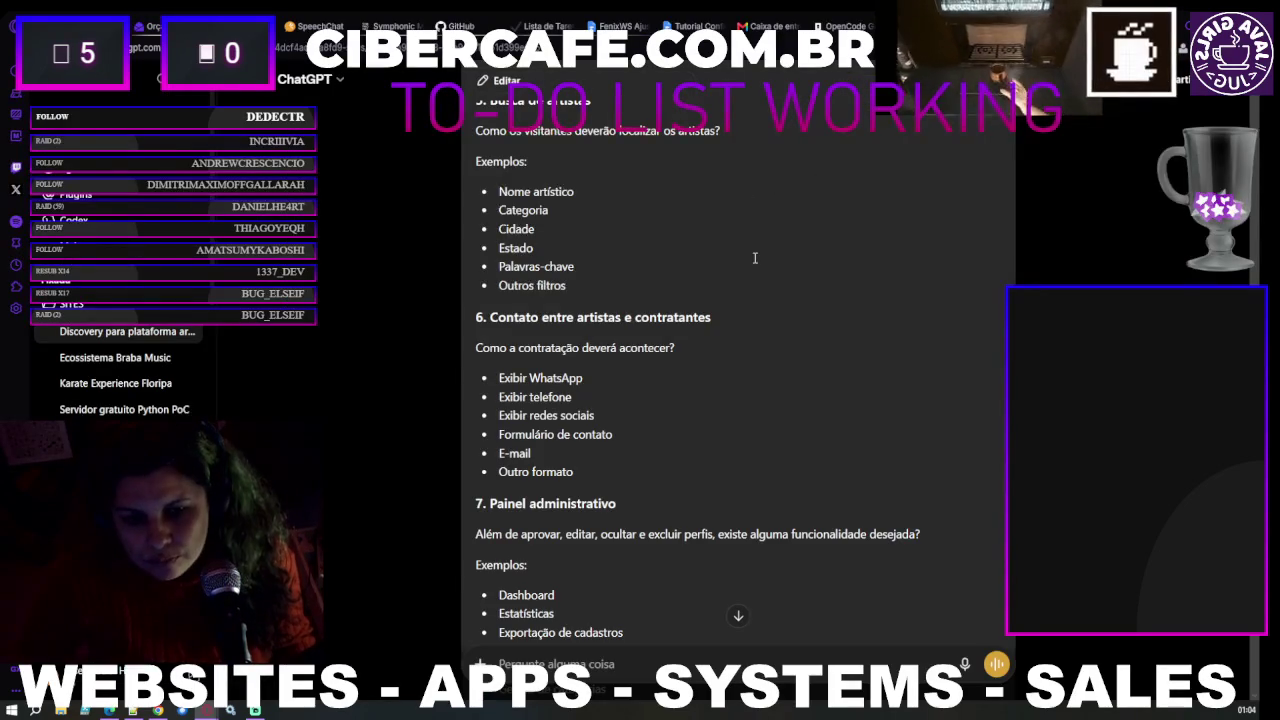
scroll(755, 258, up, 10)
scroll(755, 258, up, 3)
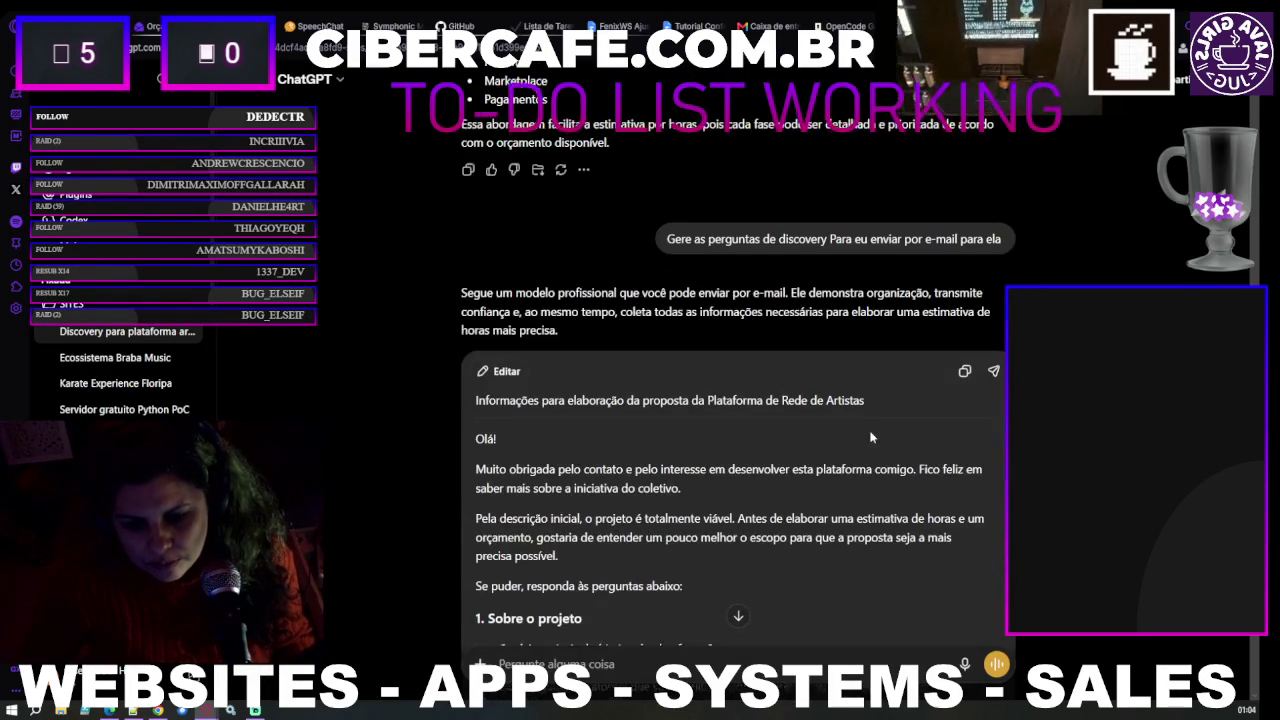
drag(866, 396, 456, 395)
key(ctrl+c)
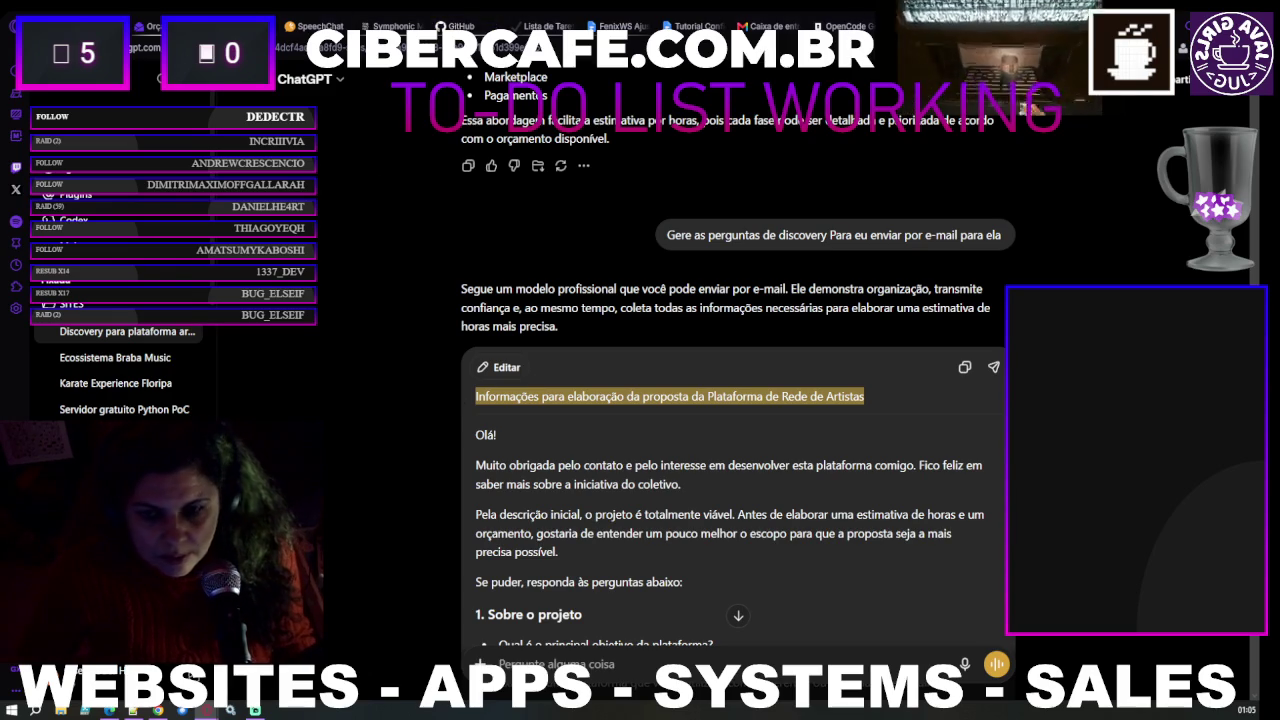
key(alt+Tab)
triple_click(776, 206)
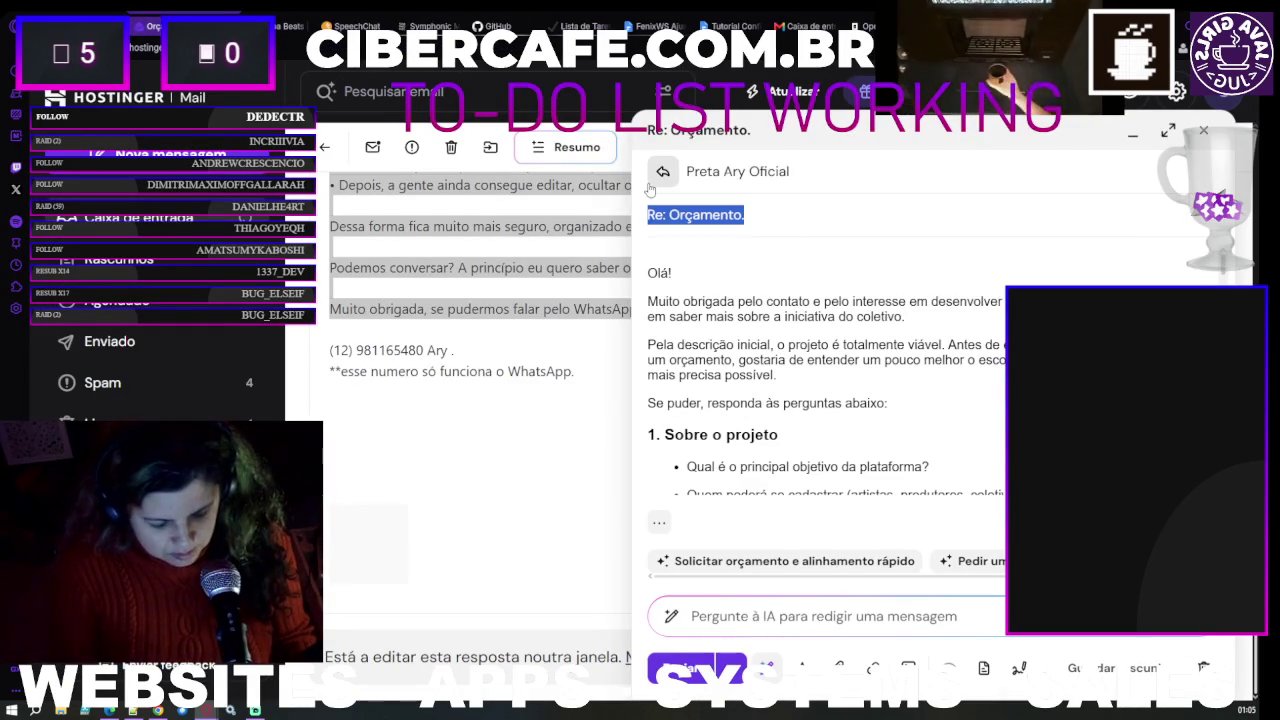
key(ctrl+v)
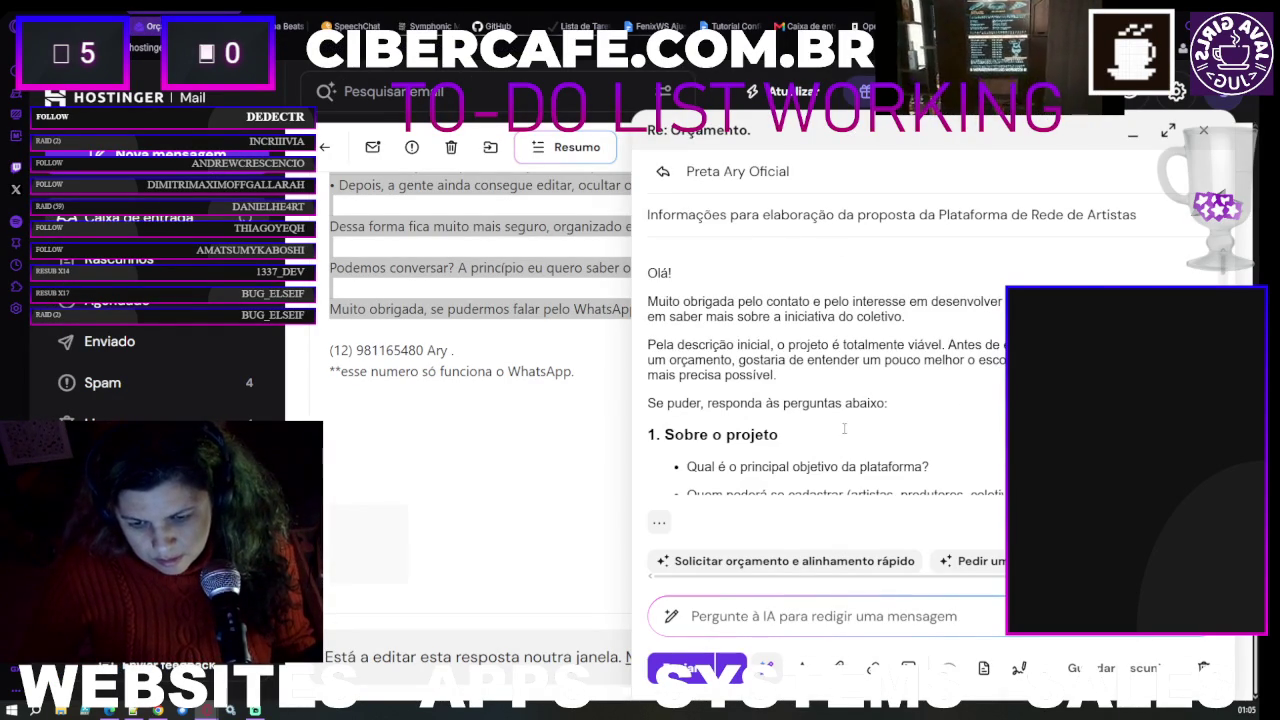
Step: Check the reply, finalize the subject 'Informações para elaboração da proposta da Plataforma de Rede de Artistas', and send
scroll(844, 427, down, 10)
scroll(844, 427, down, 5)
scroll(844, 427, down, 5)
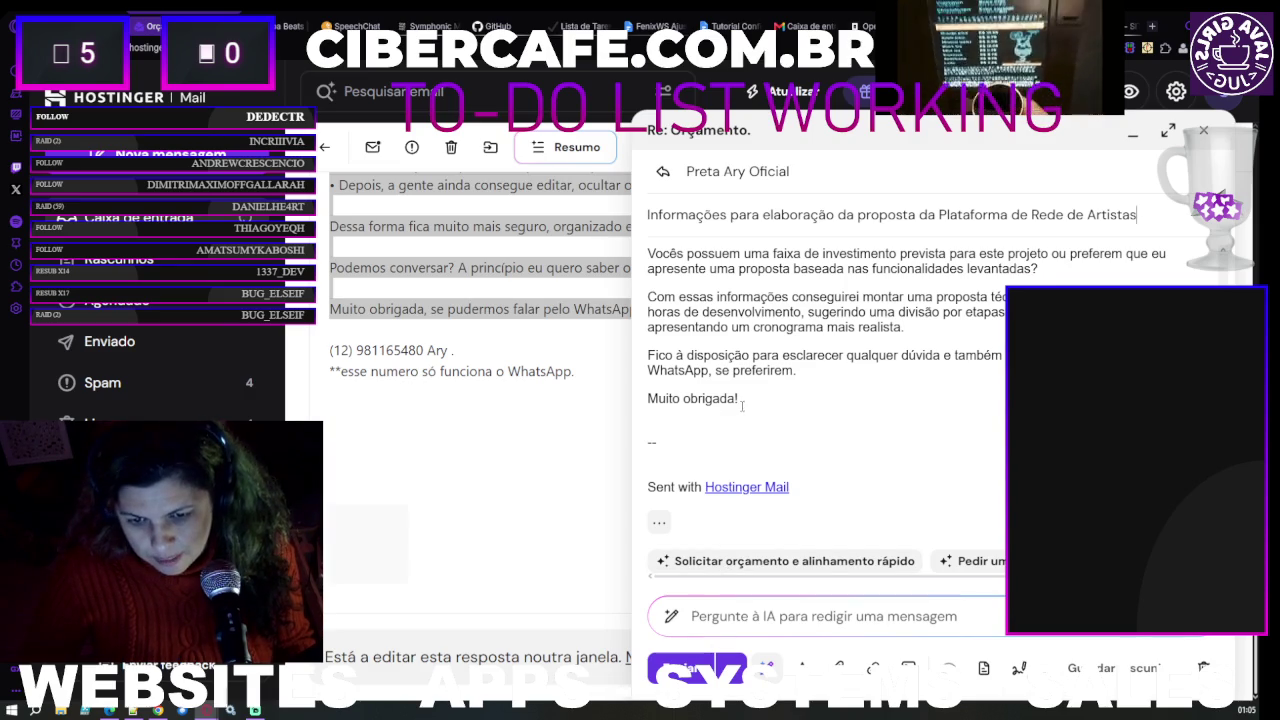
scroll(742, 405, up, 1)
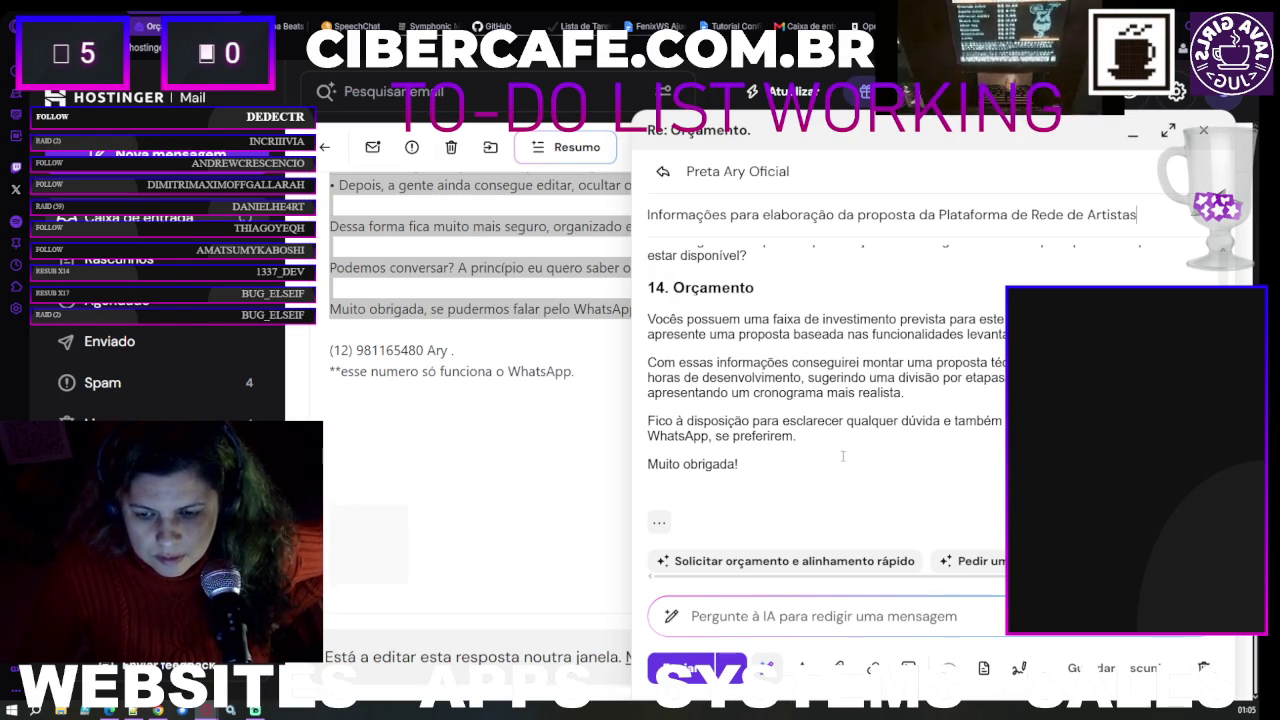
scroll(848, 440, up, 2)
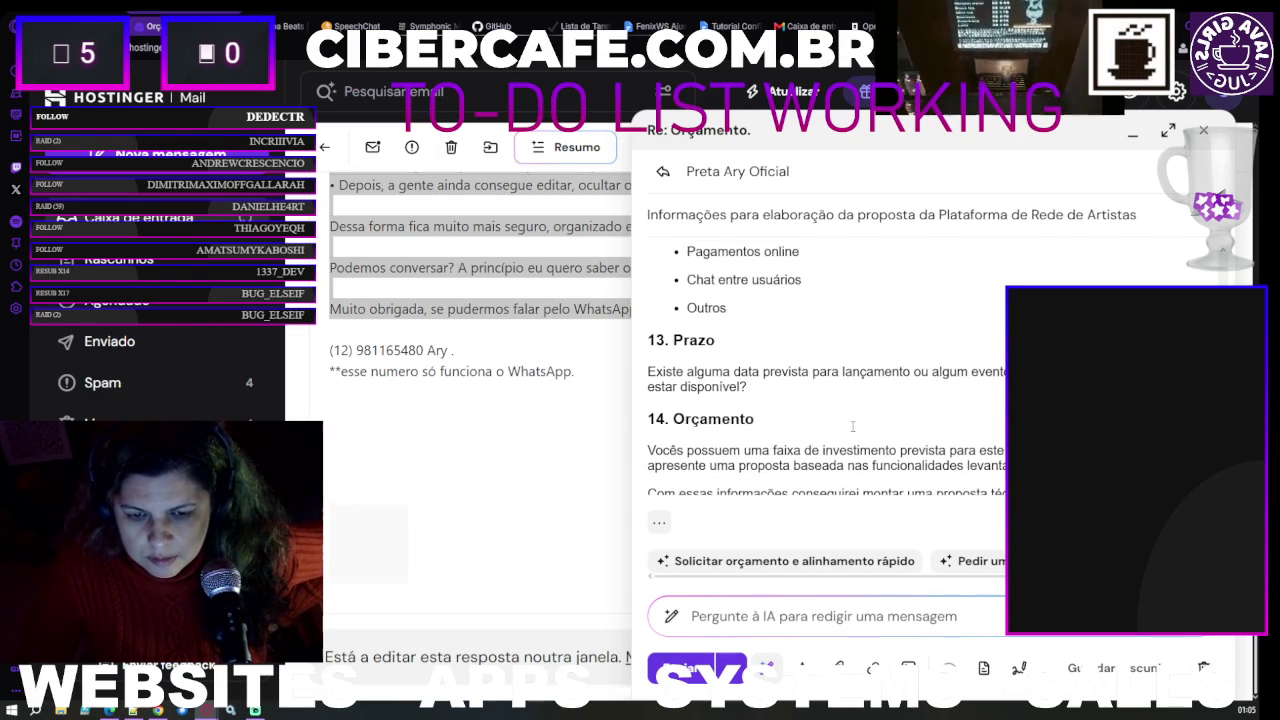
scroll(853, 426, up, 5)
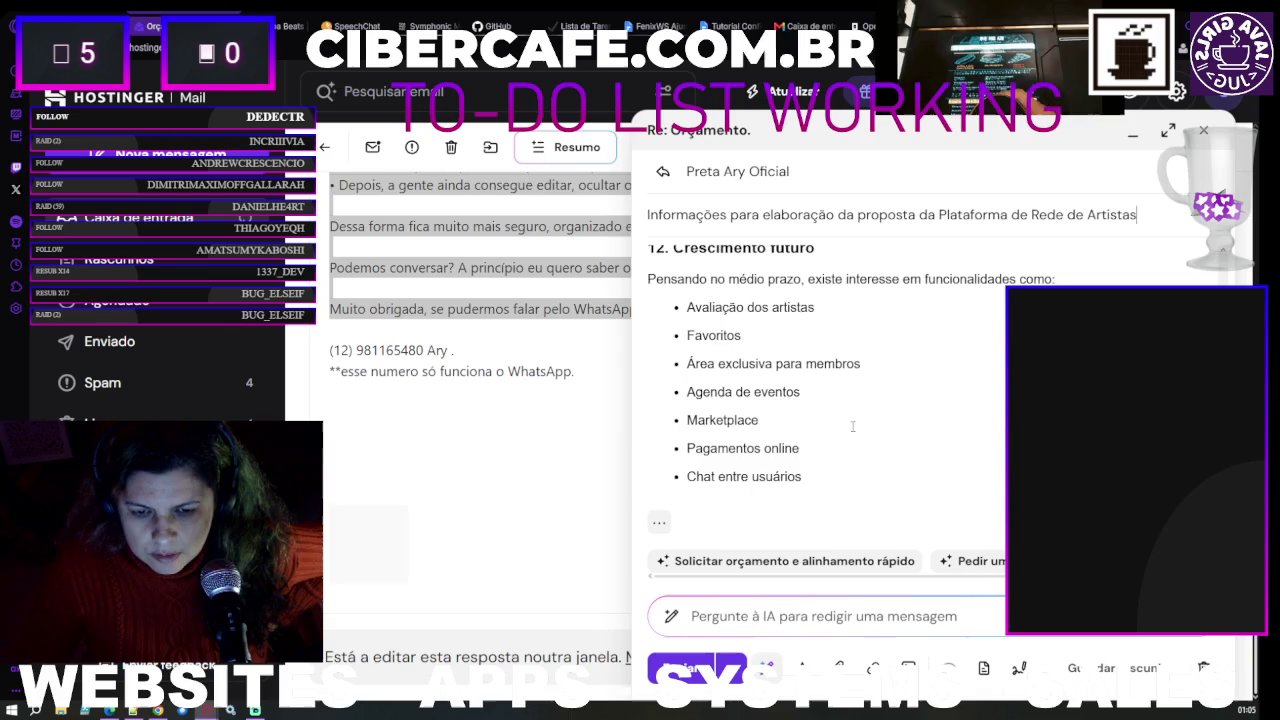
scroll(853, 426, up, 3)
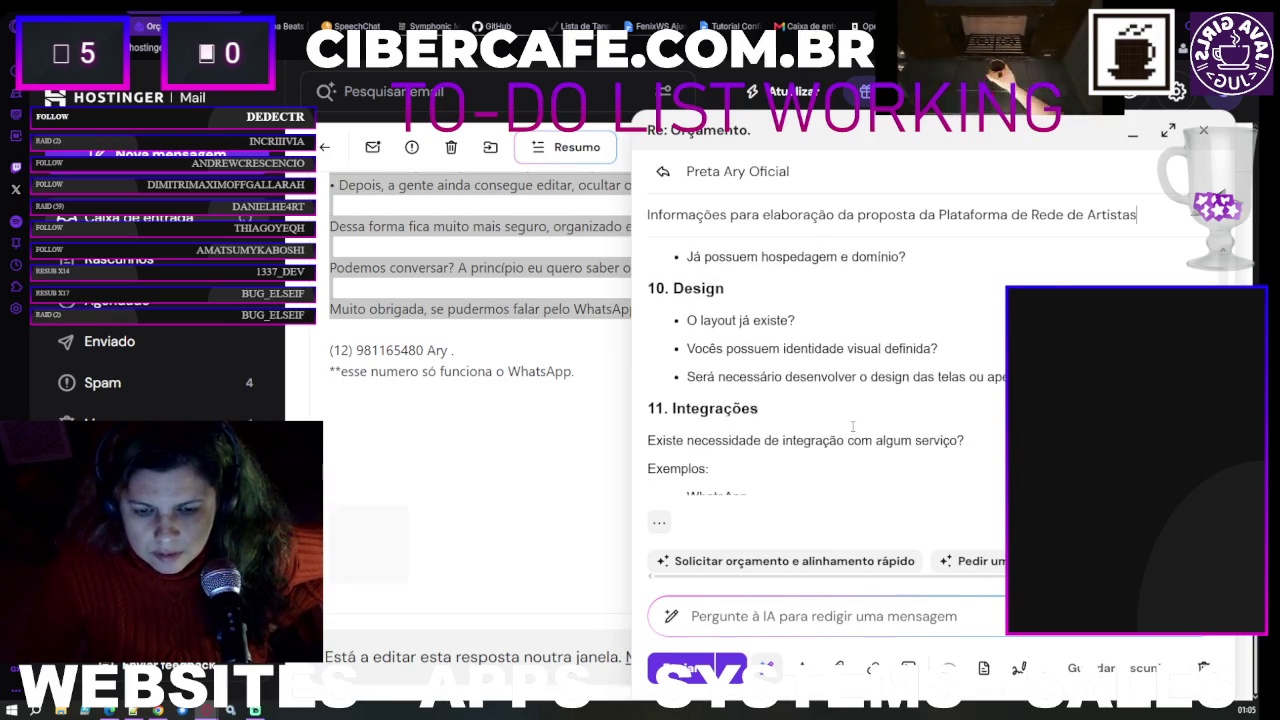
scroll(853, 426, down, 2)
scroll(853, 426, up, 3)
scroll(853, 426, up, 10)
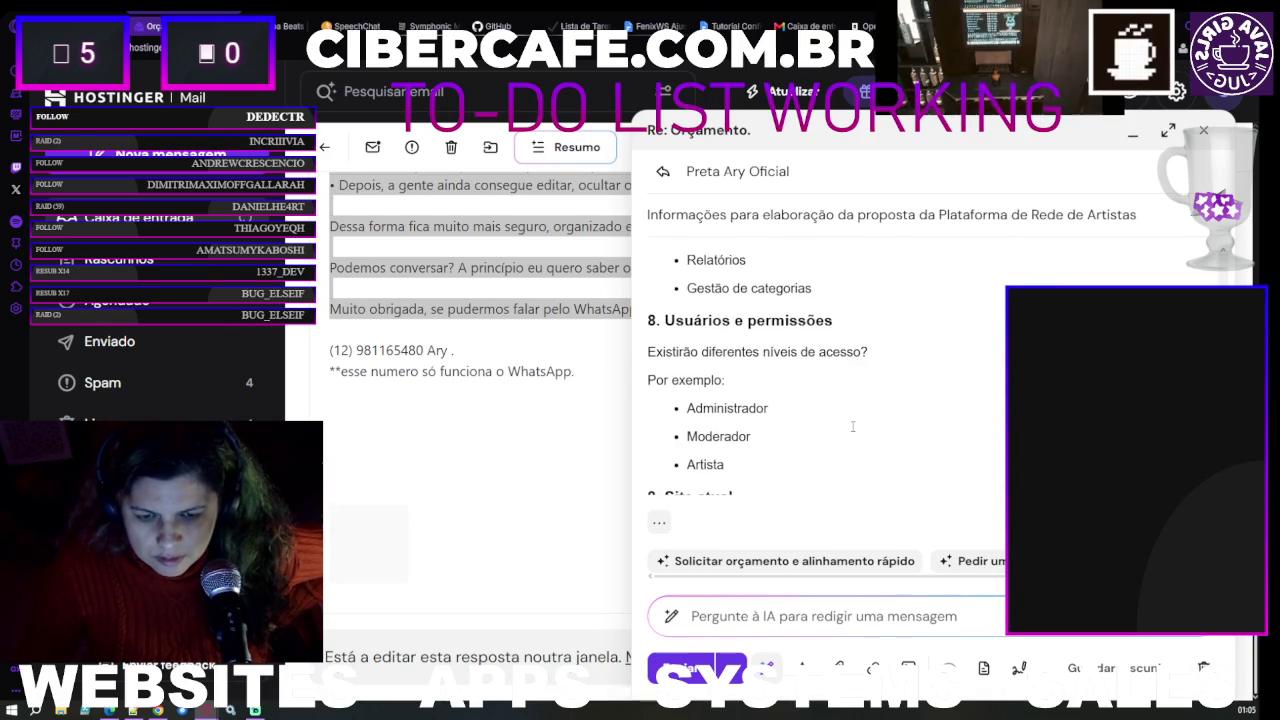
scroll(853, 426, up, 10)
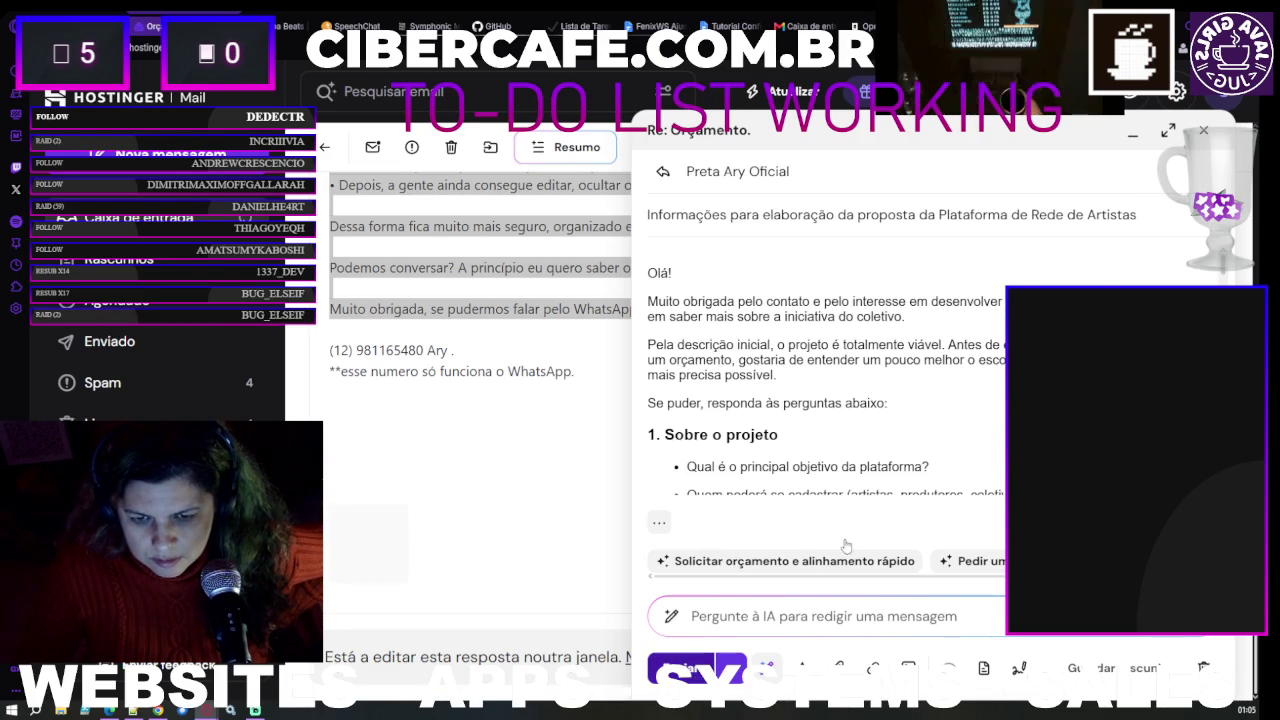
drag(1137, 215, 638, 228)
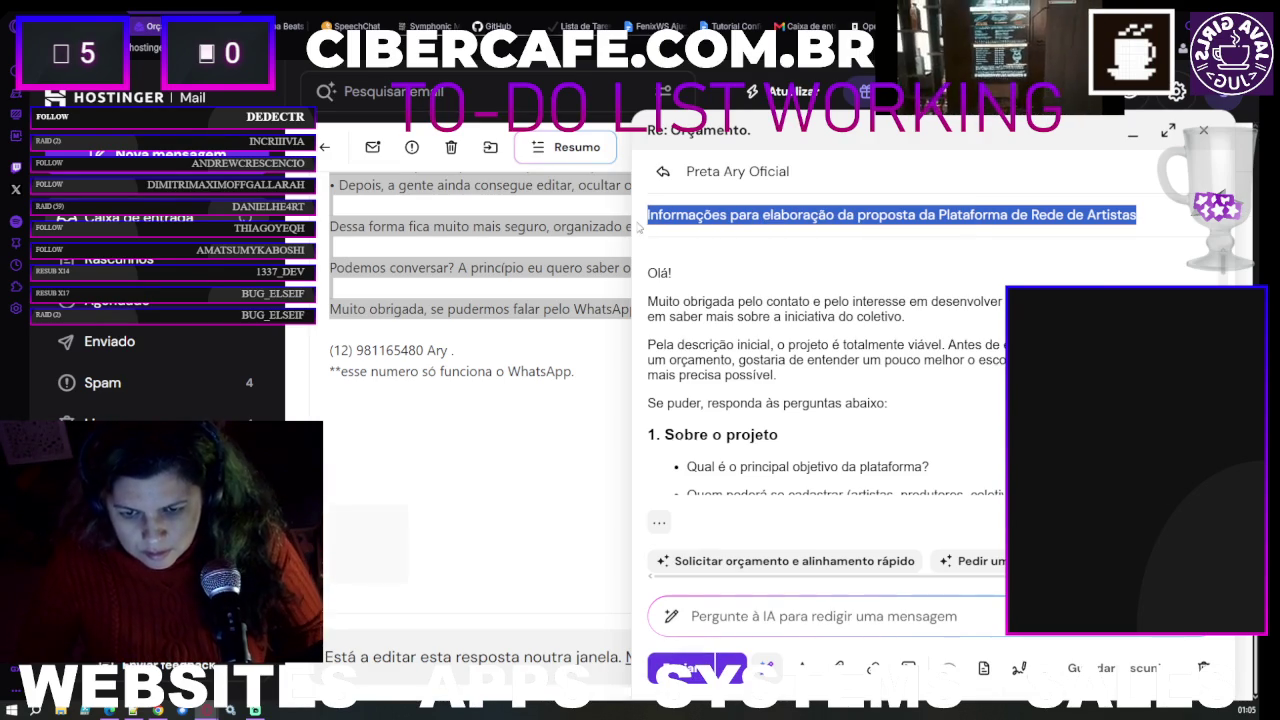
key(ctrl+v)
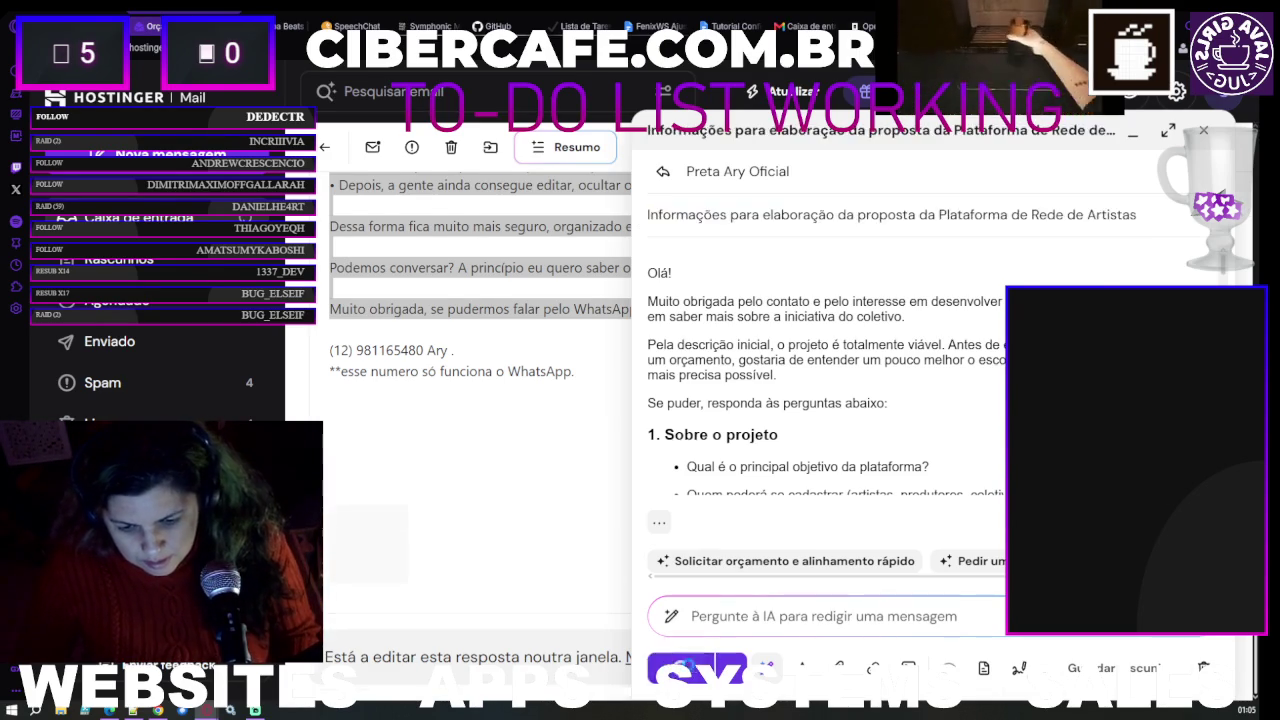
click(685, 667)
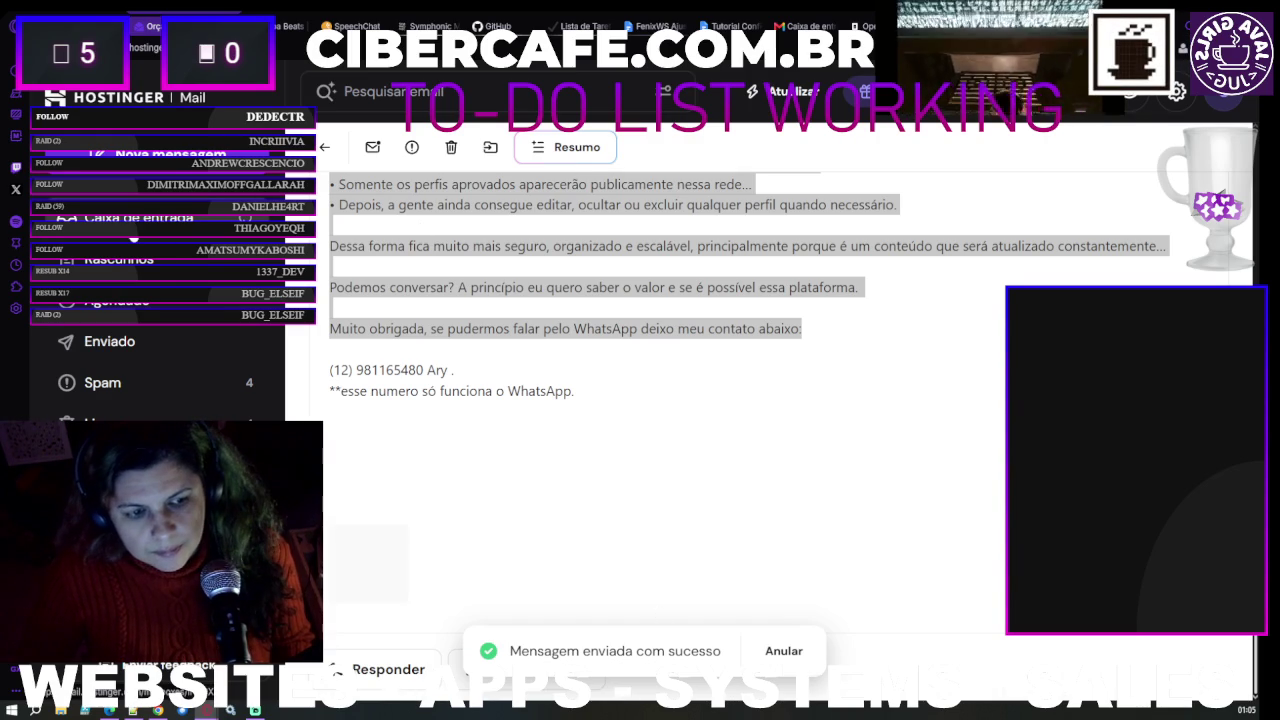
Step: Check the sent 'Re: Orçamento.' and proposal-information messages in the Enviado folder
key(Escape)
click(110, 342)
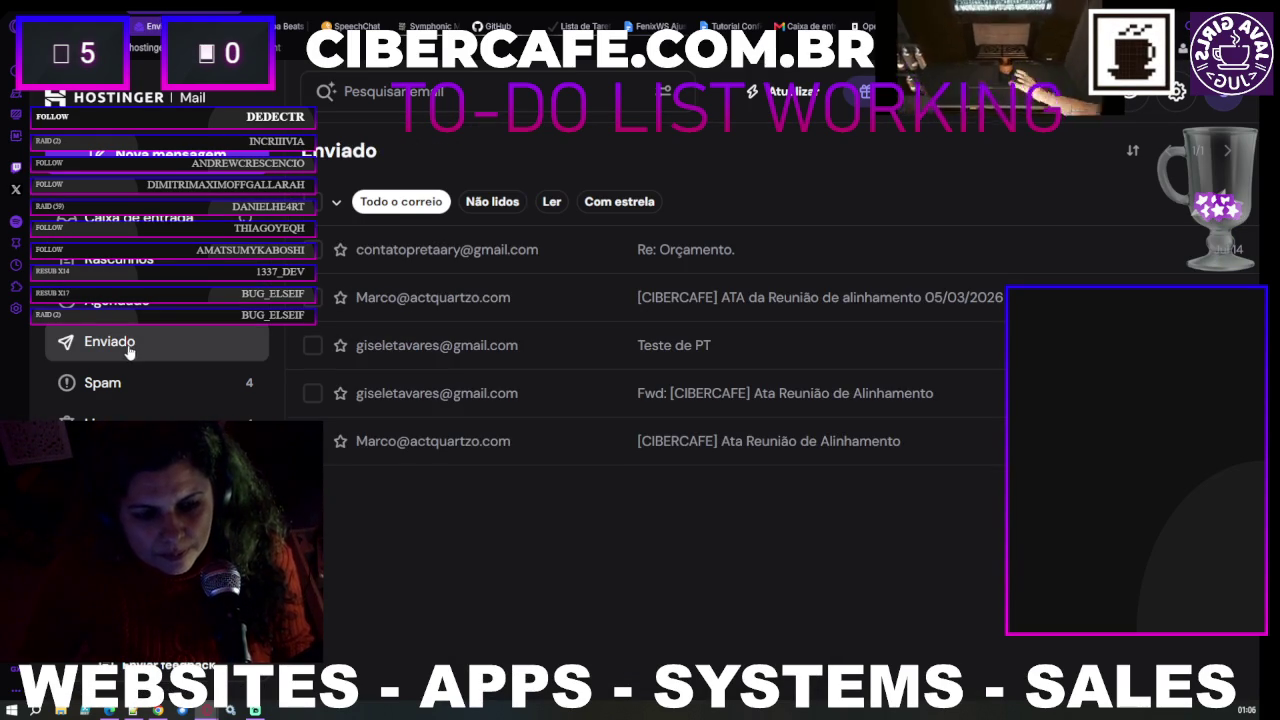
click(466, 262)
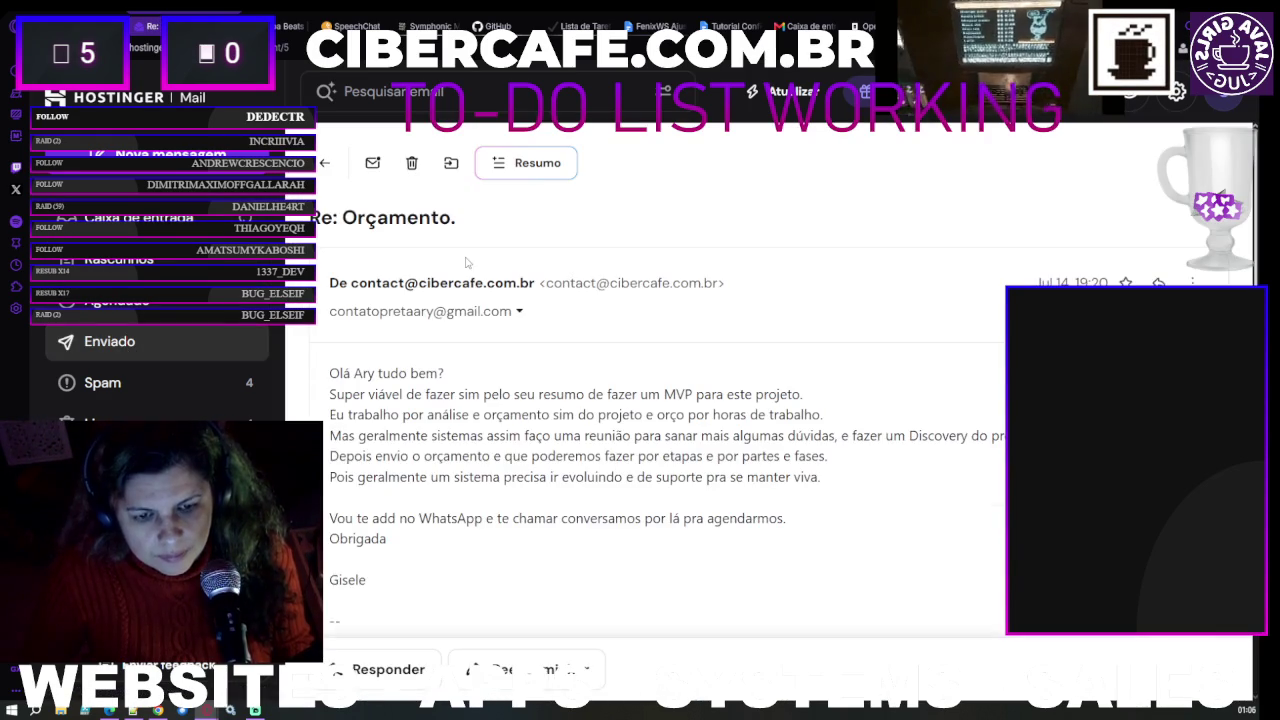
scroll(596, 380, down, 3)
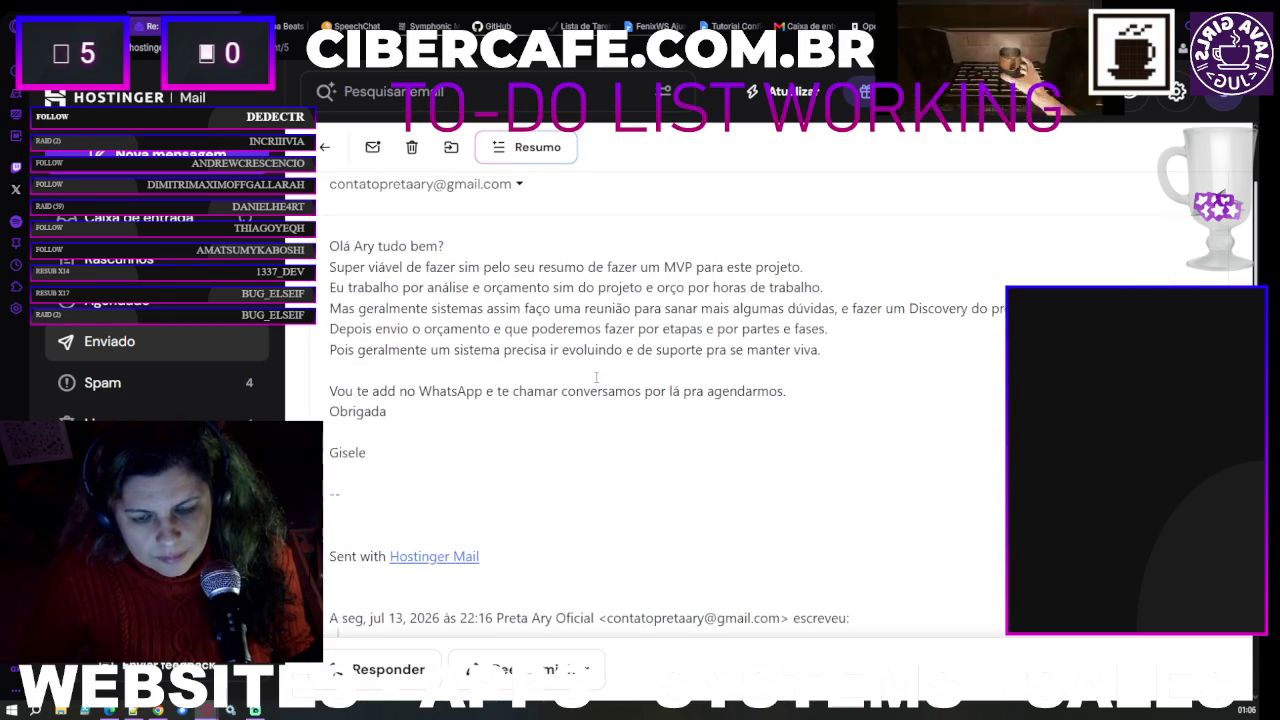
scroll(596, 378, down, 9)
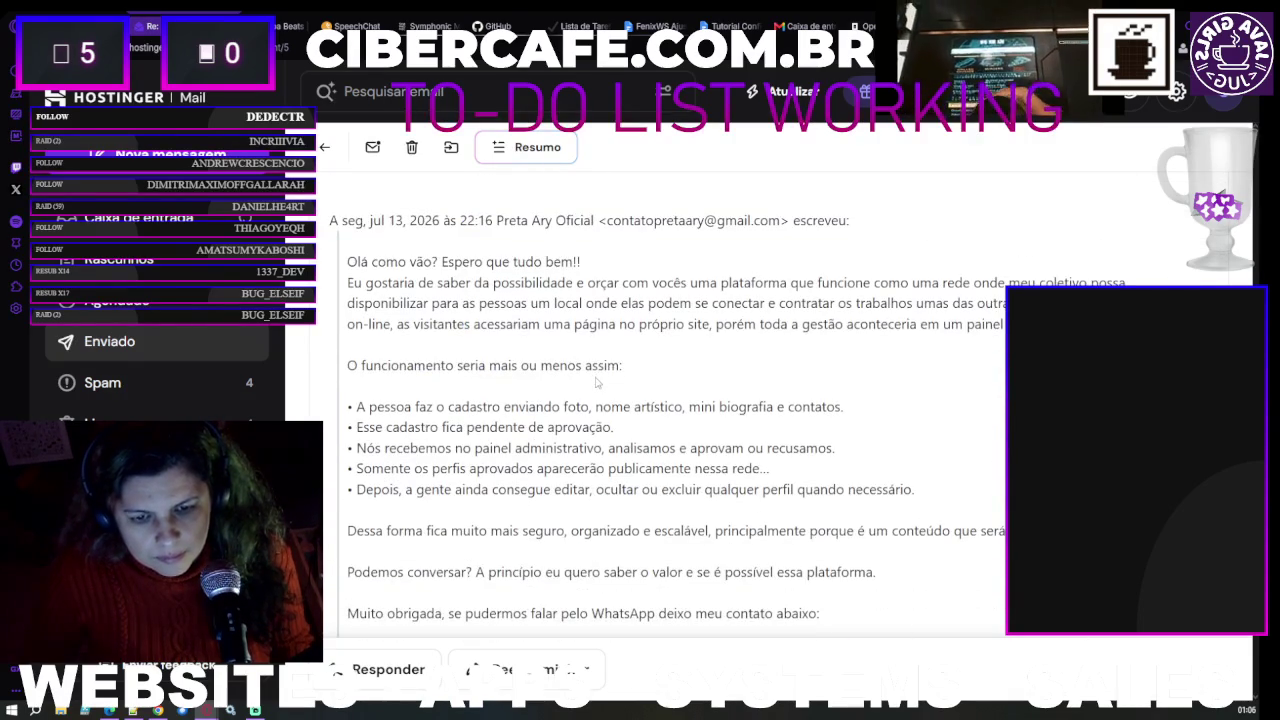
scroll(596, 380, down, 6)
scroll(596, 380, up, 8)
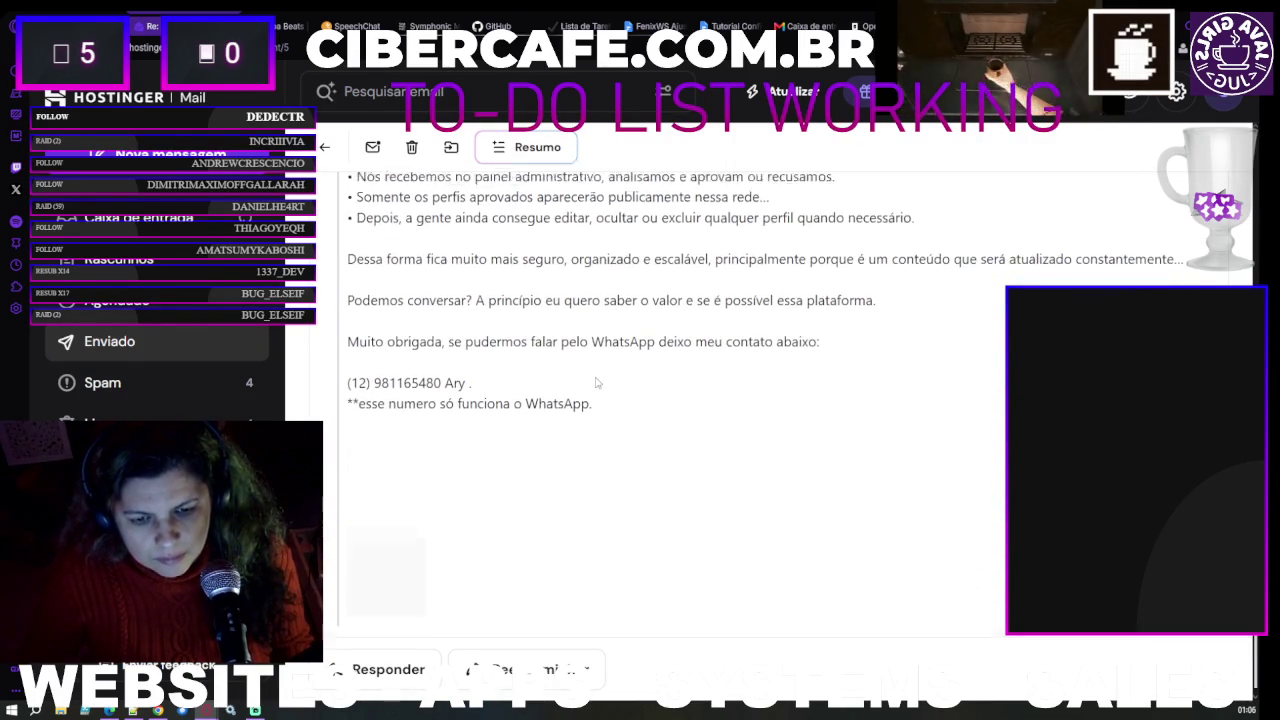
scroll(596, 380, up, 10)
click(324, 162)
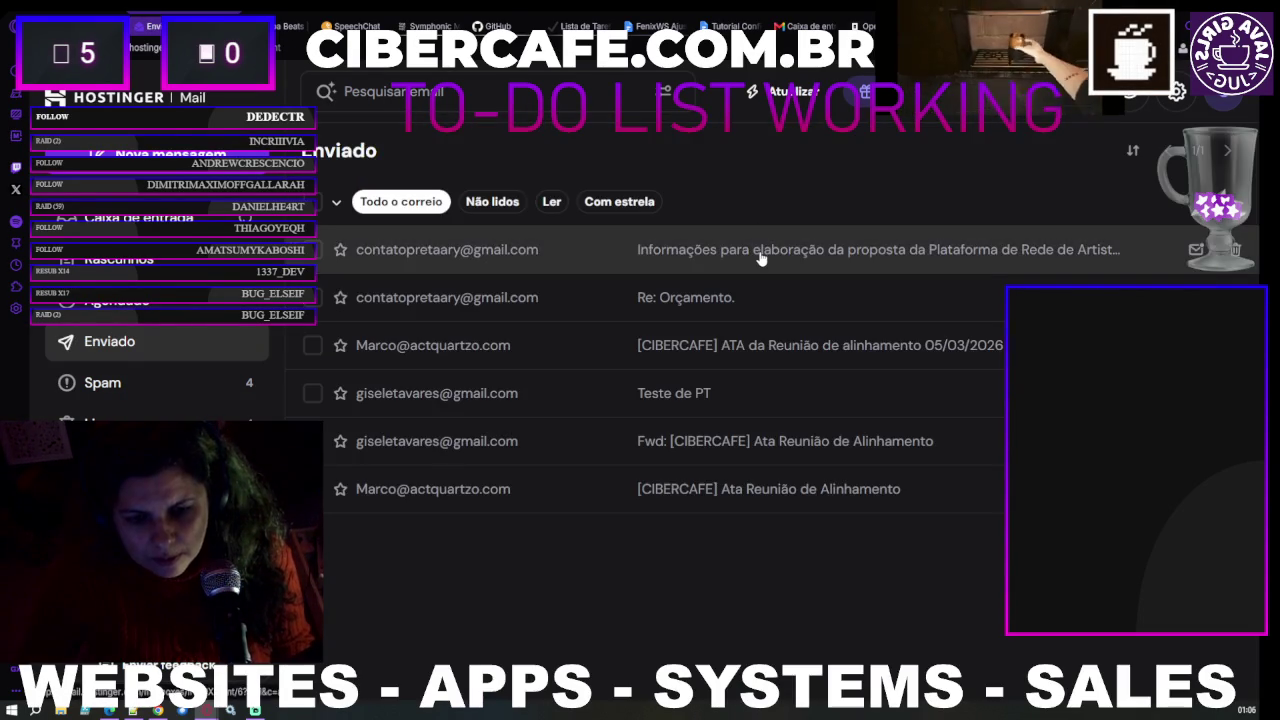
click(603, 254)
click(372, 162)
Step: Ask ChatGPT for a WhatsApp note saying the e-mail was sent and answers are awaited, then copy it
key(ctrl+shift+Tab)
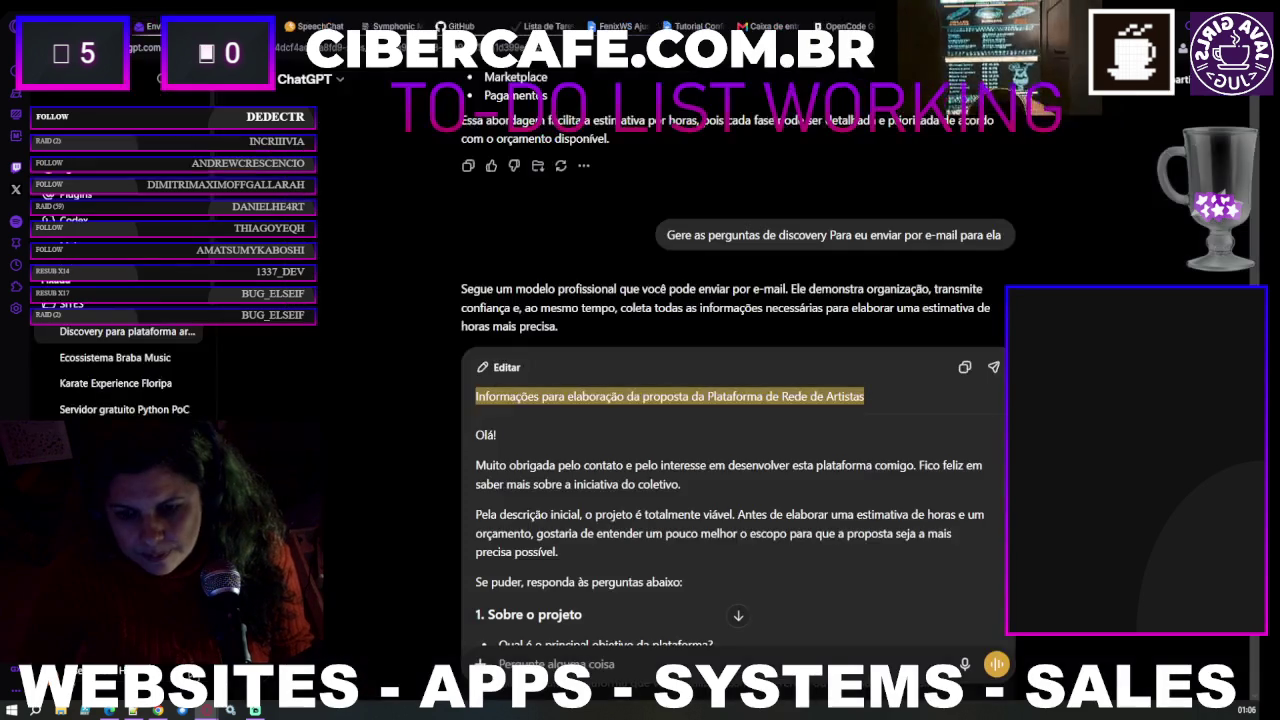
scroll(738, 400, down, 20)
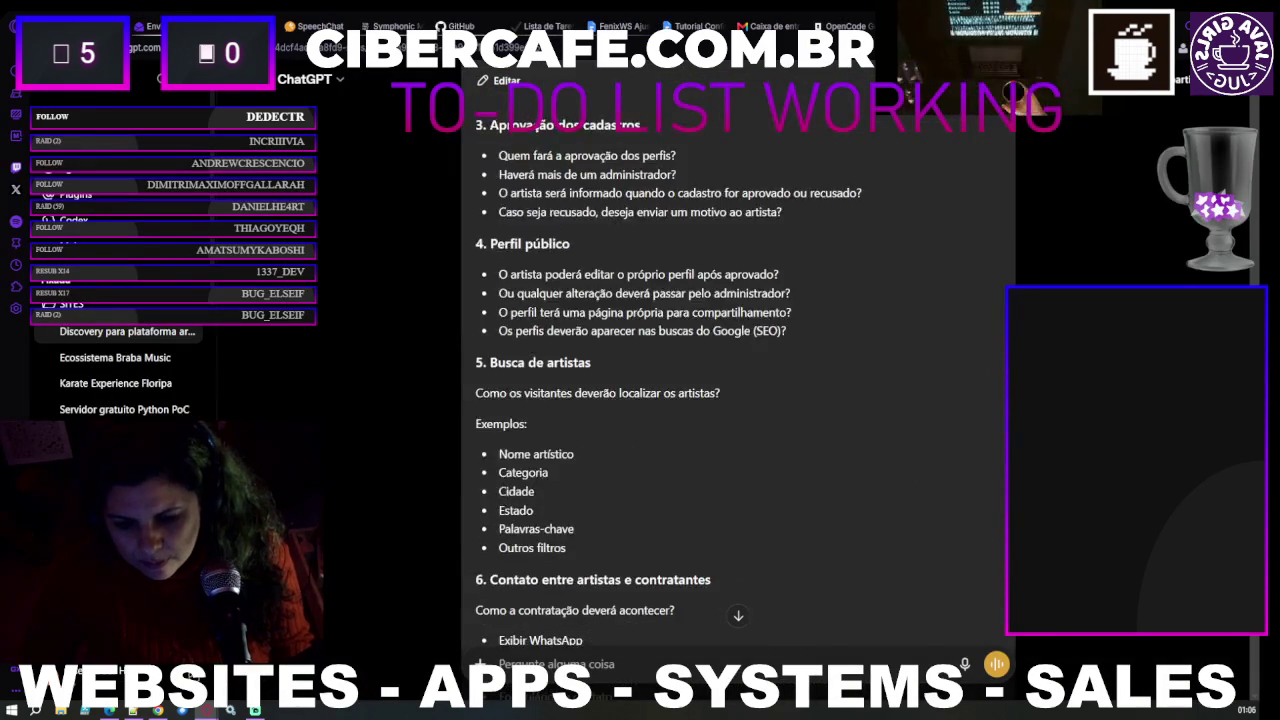
scroll(700, 500, down, 5)
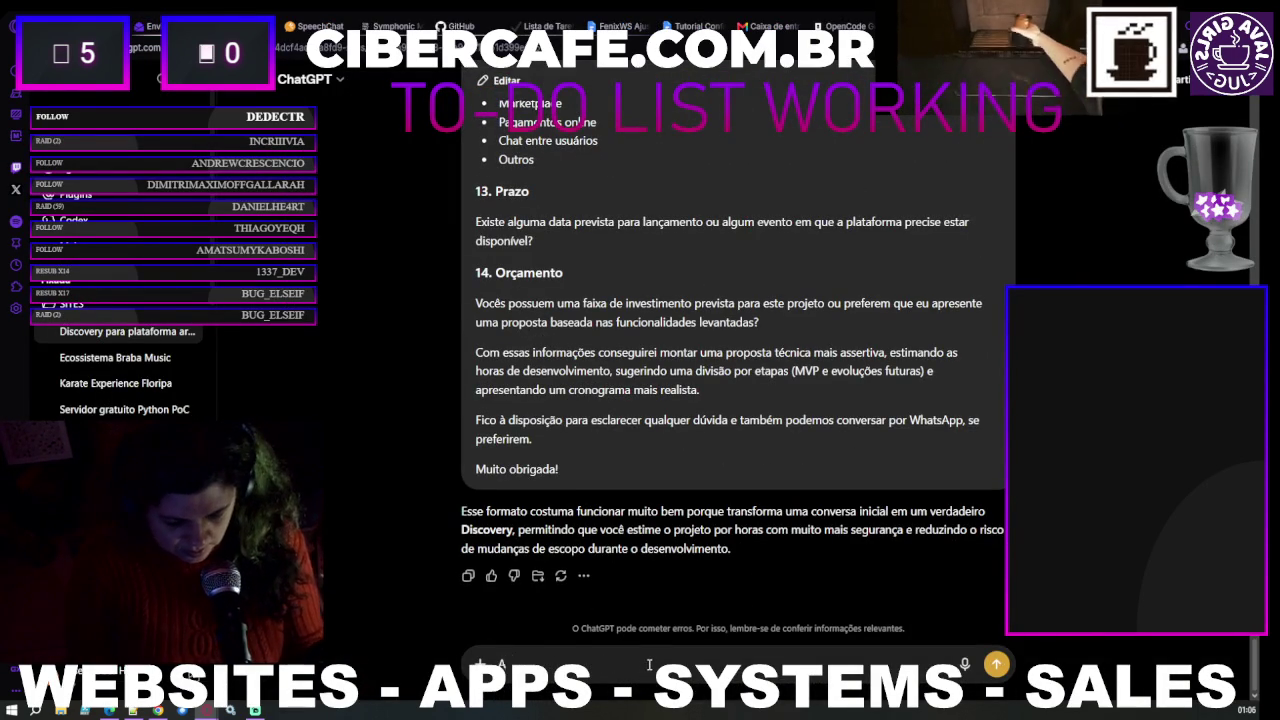
text(Agora me ajuda a notif)
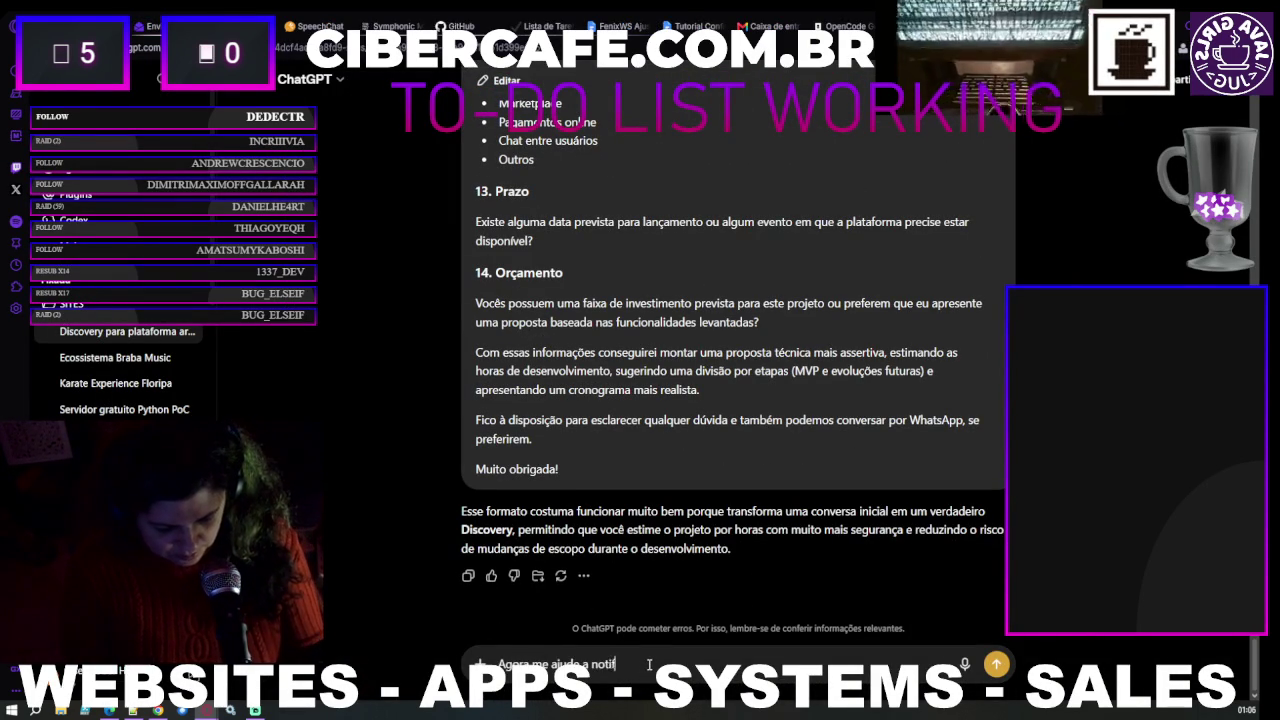
text(icar e)
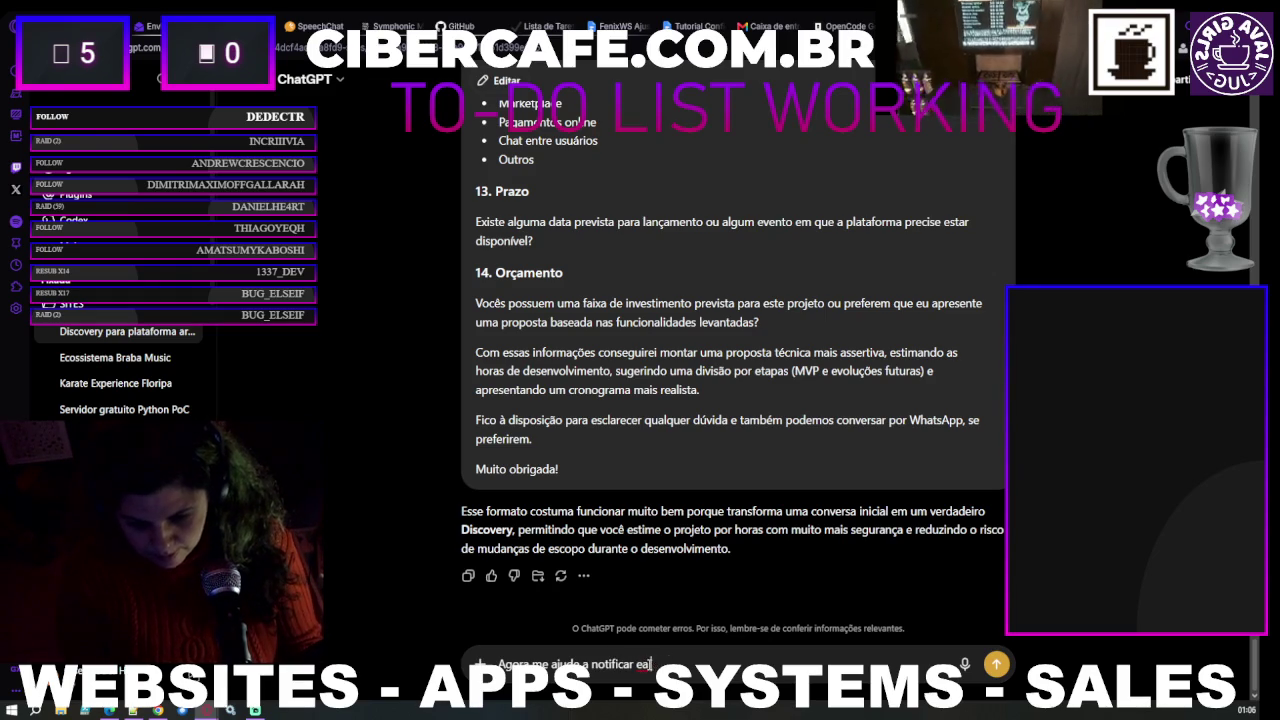
text(la por)
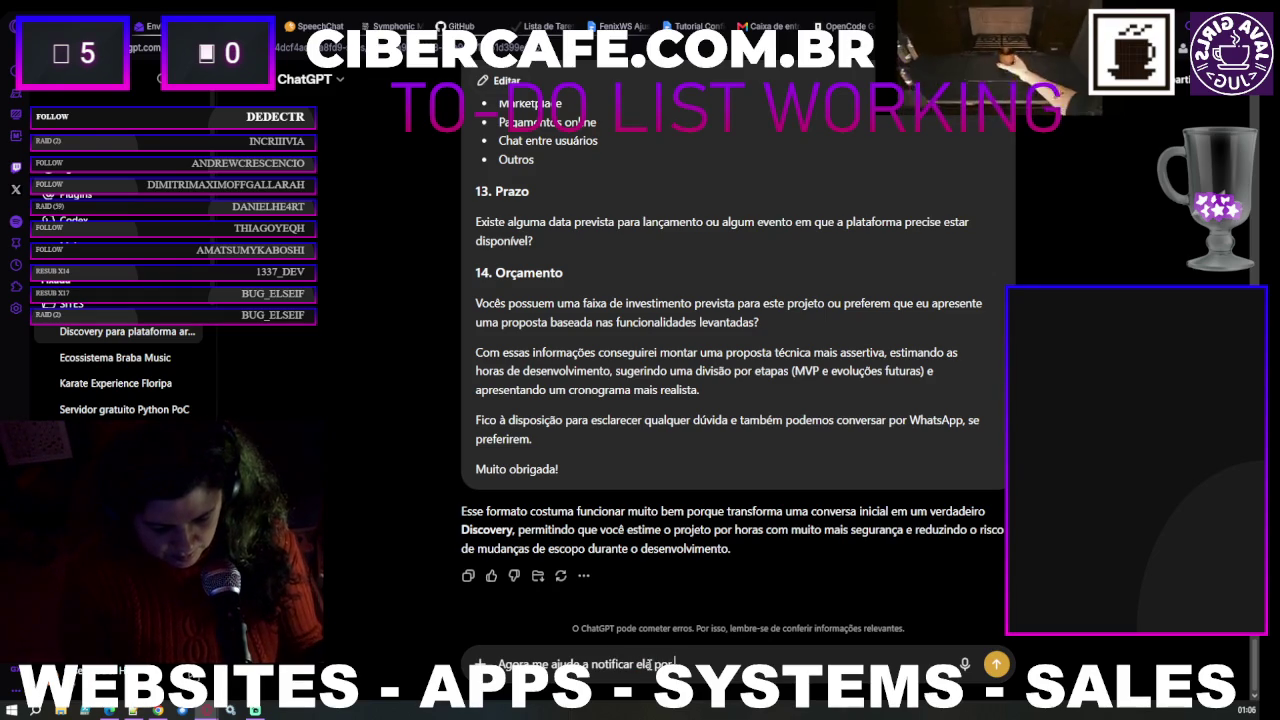
text( whatsapp que)
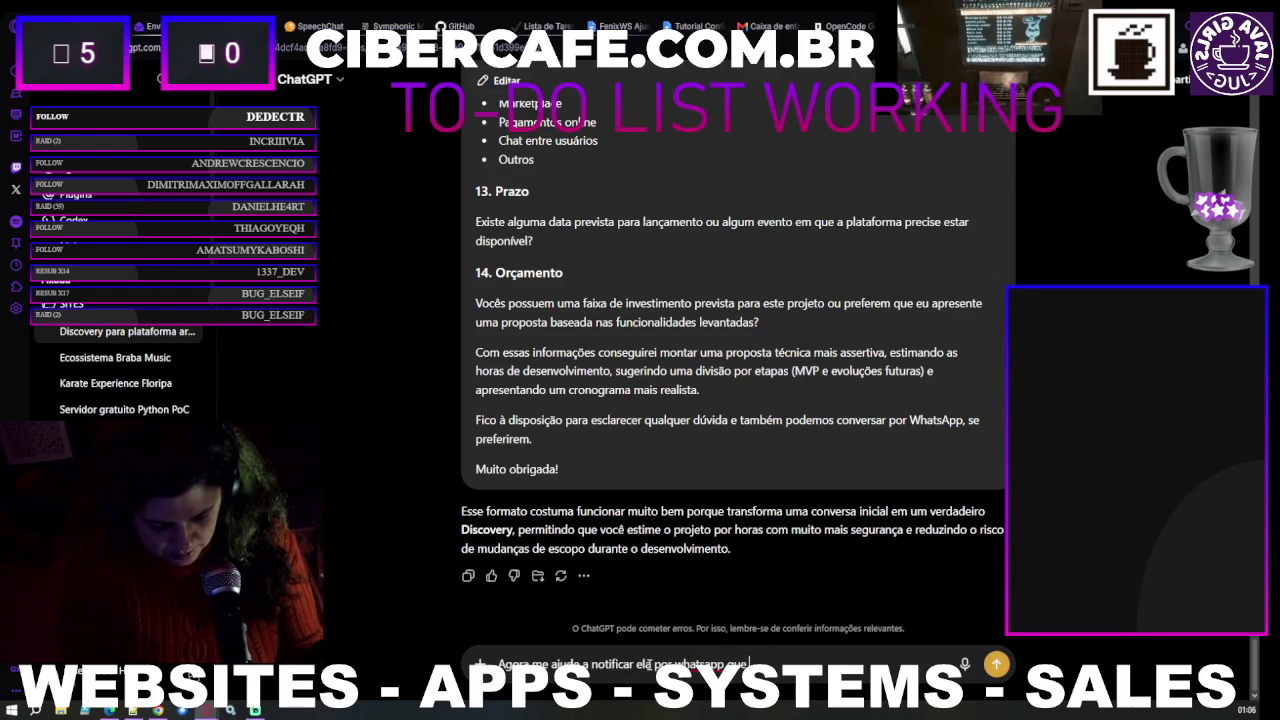
text(ei este email)
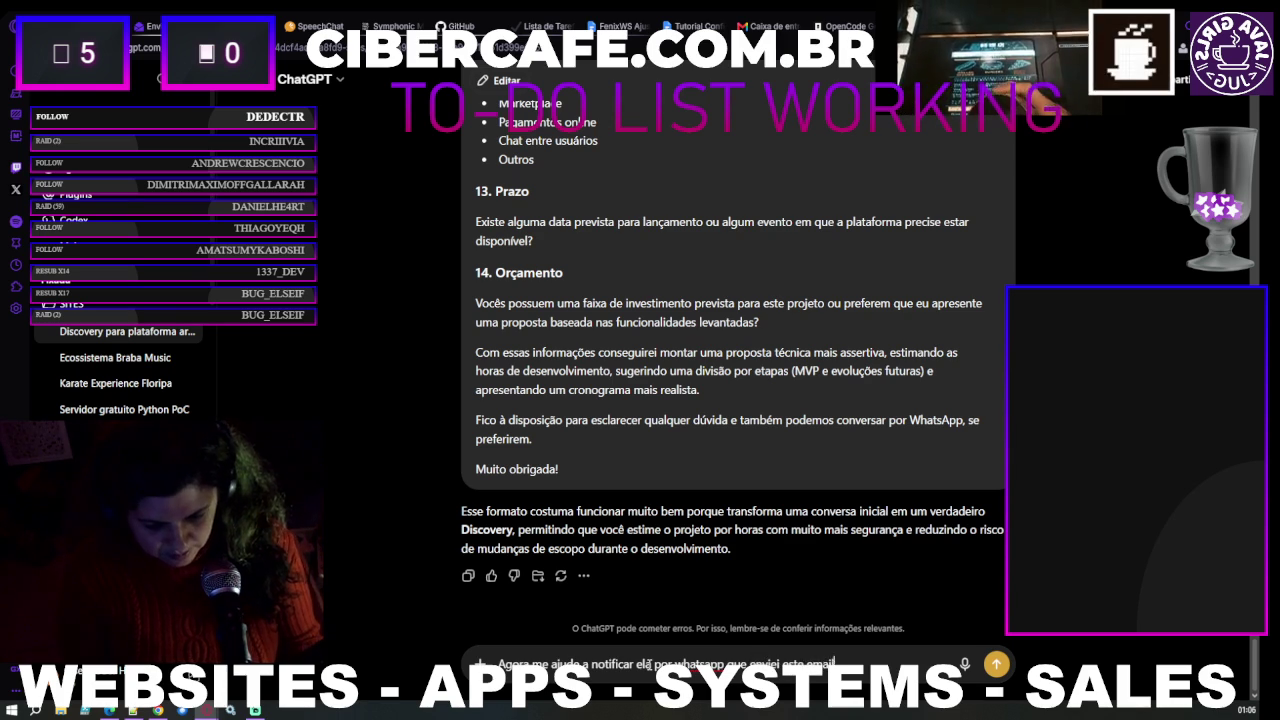
text( e aquardo)
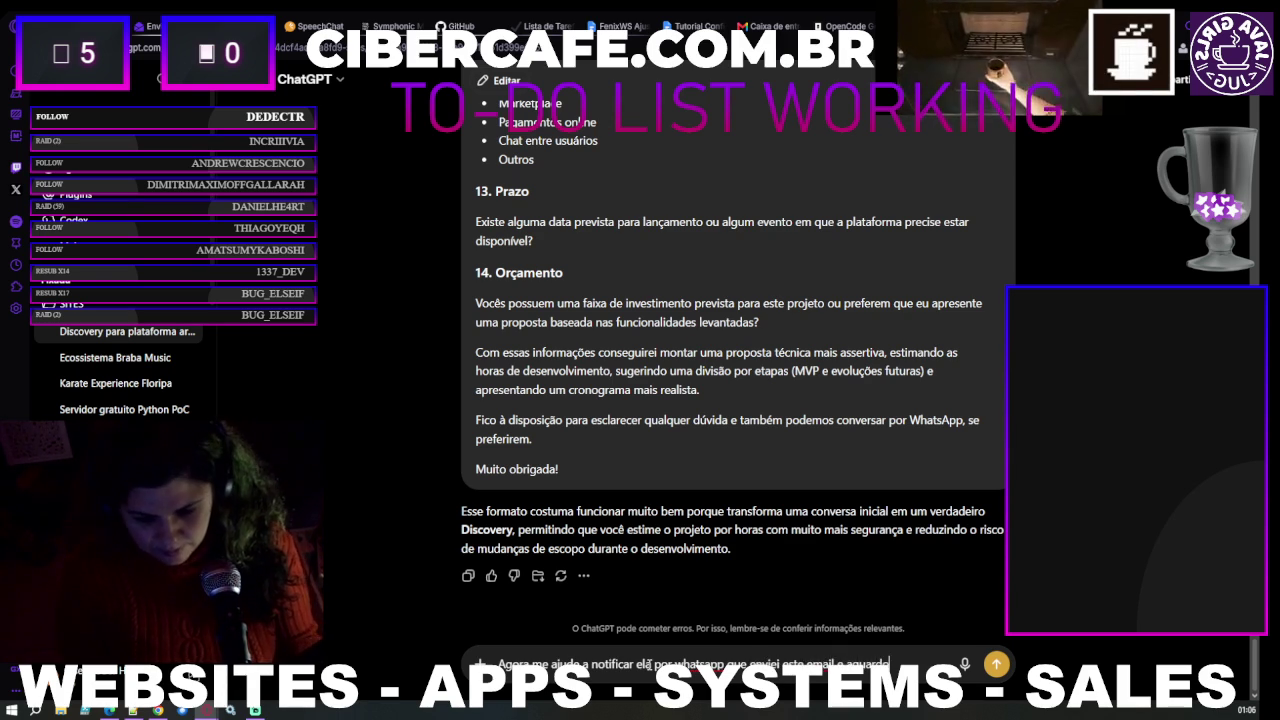
key(Return)
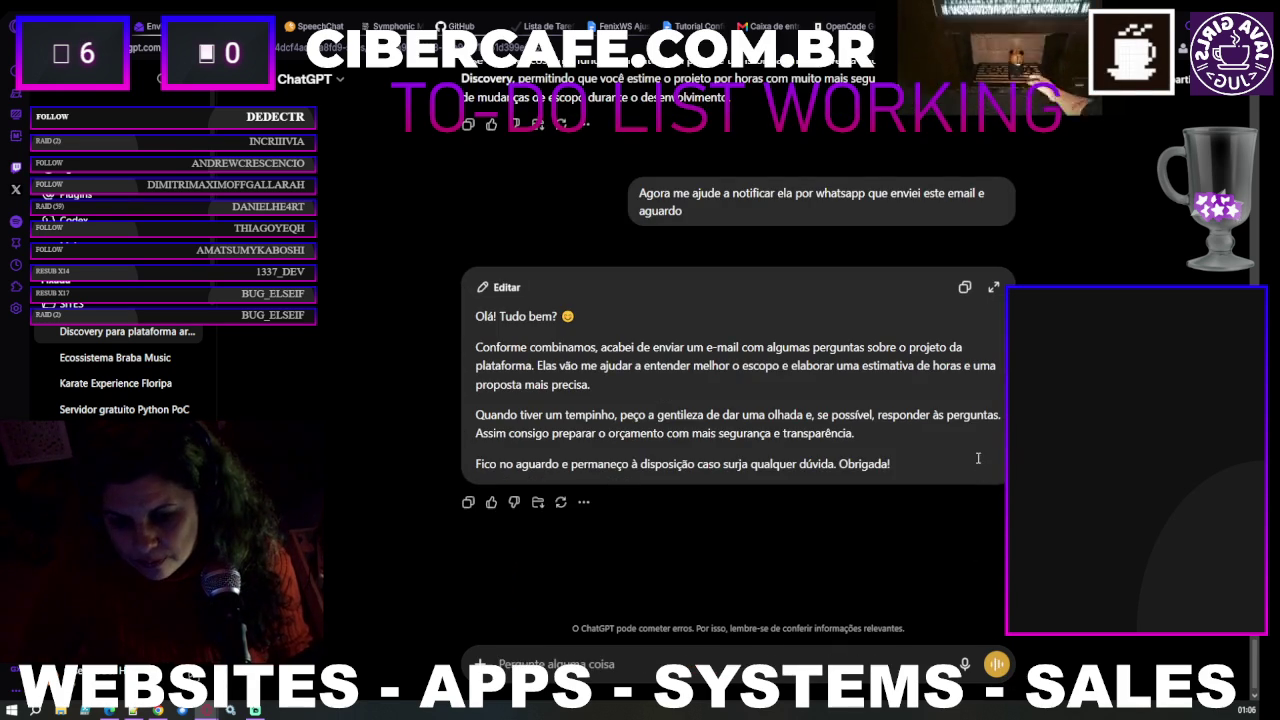
click(964, 292)
key(alt+Tab)
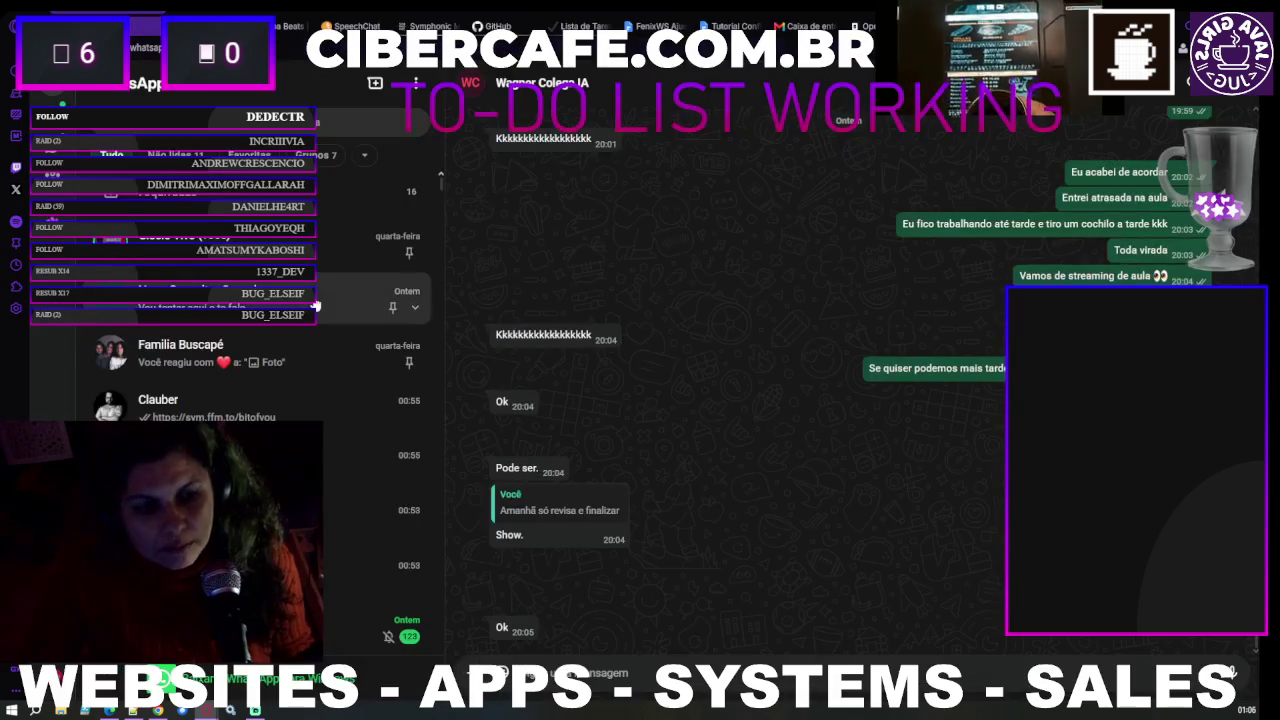
Step: Paste the copied note into the client's WhatsApp chat and send it
scroll(345, 551, down, 3)
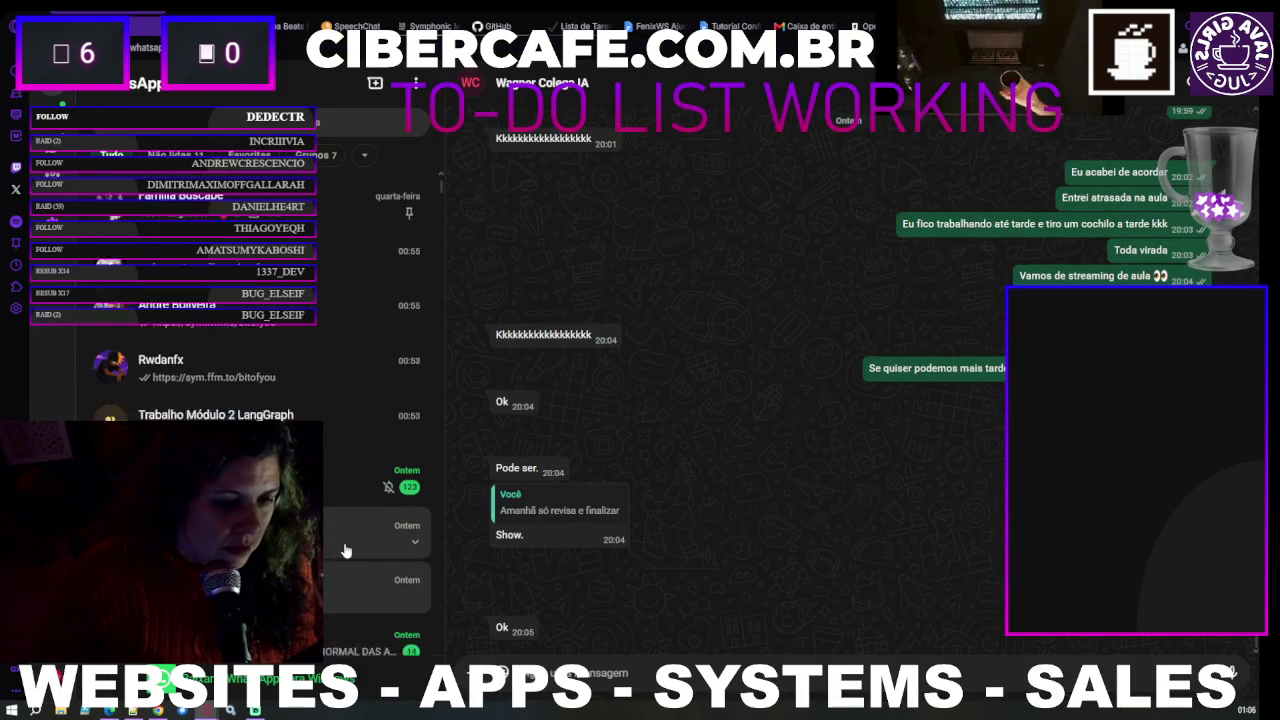
scroll(345, 551, down, 5)
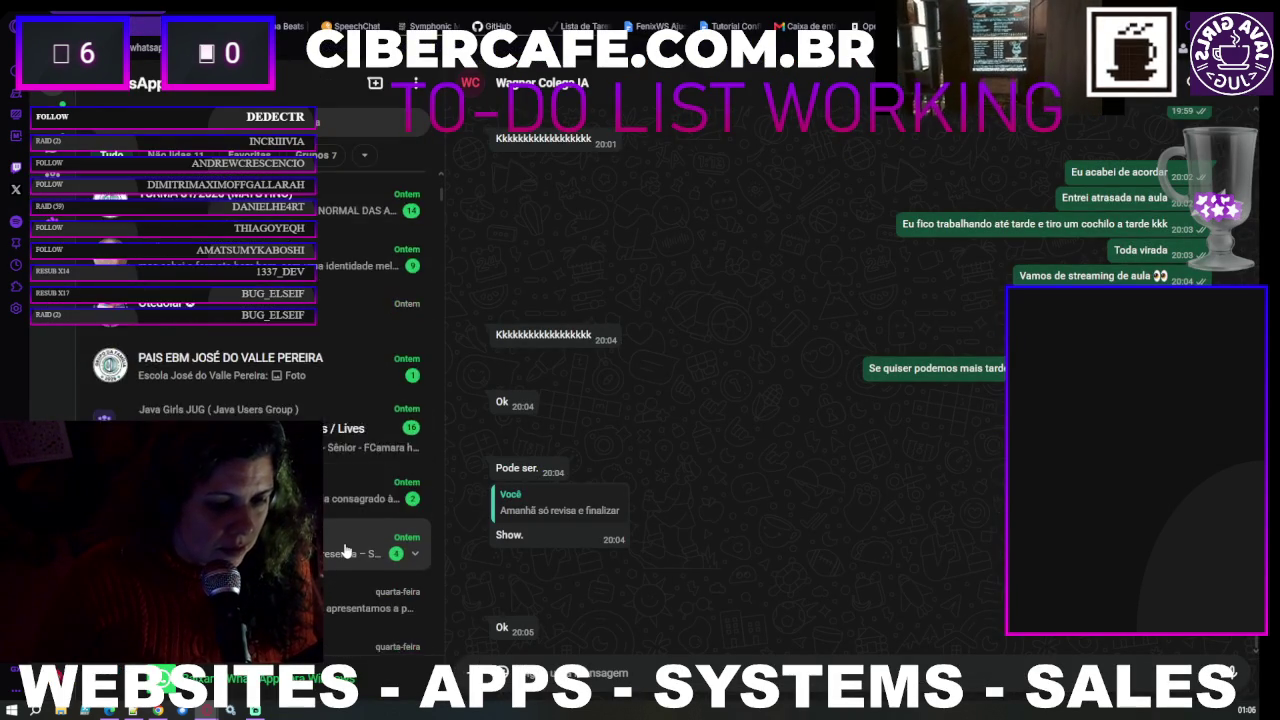
scroll(345, 548, down, 5)
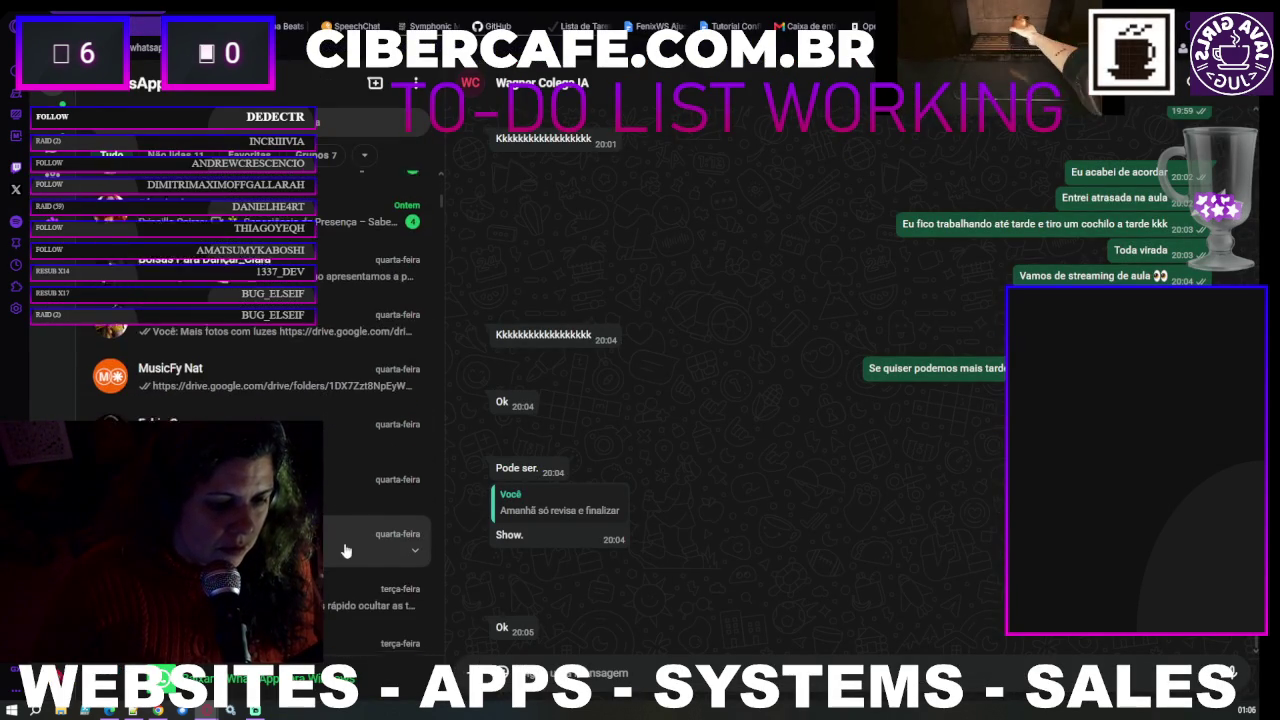
click(337, 400)
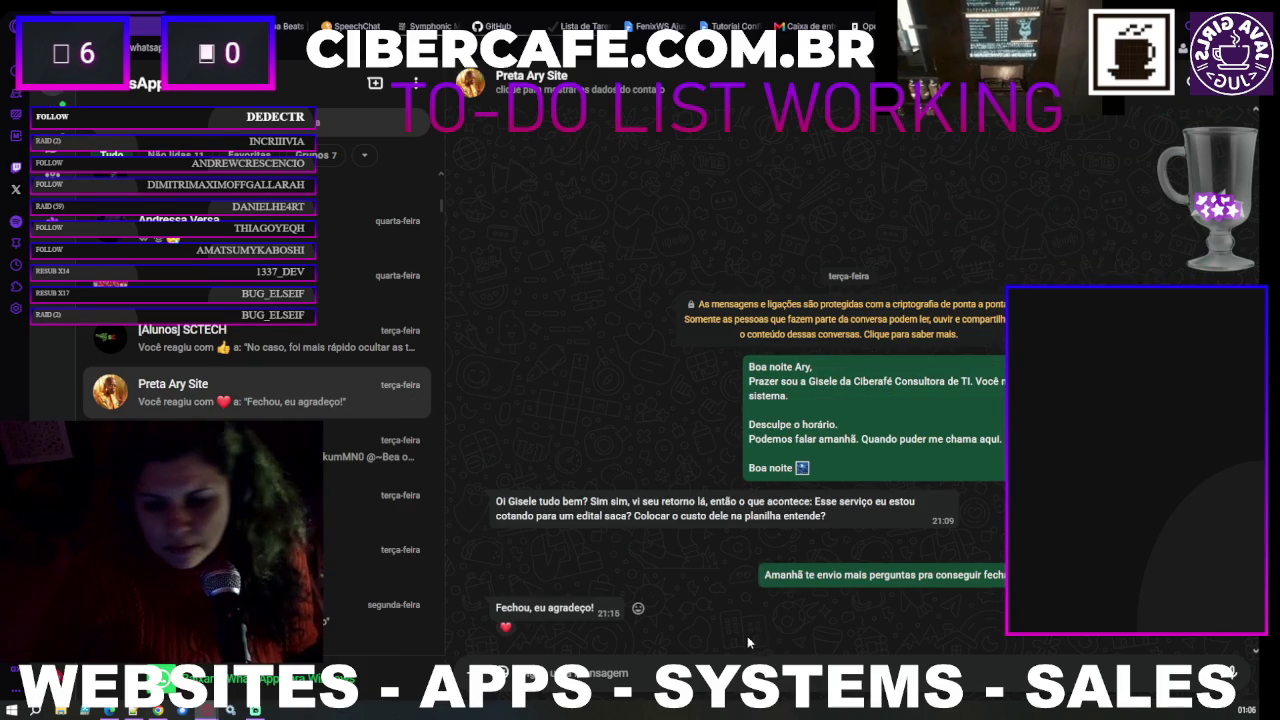
key(ctrl+v)
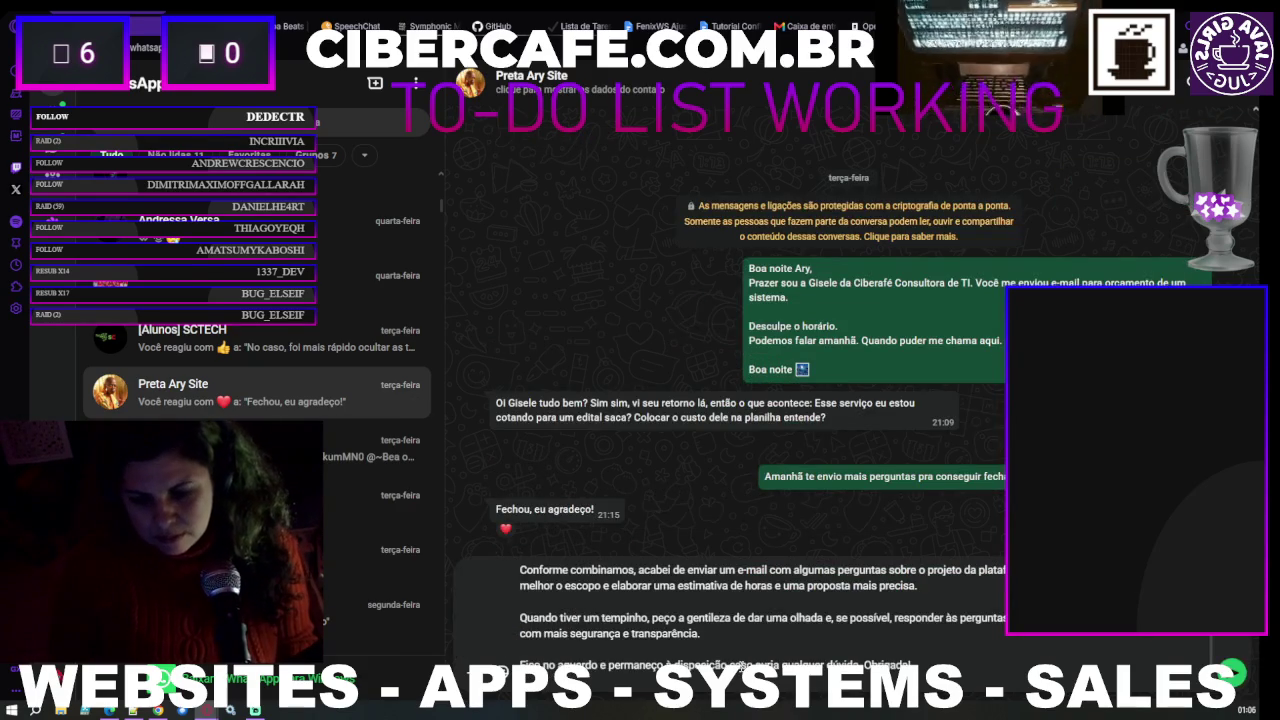
key(Return)
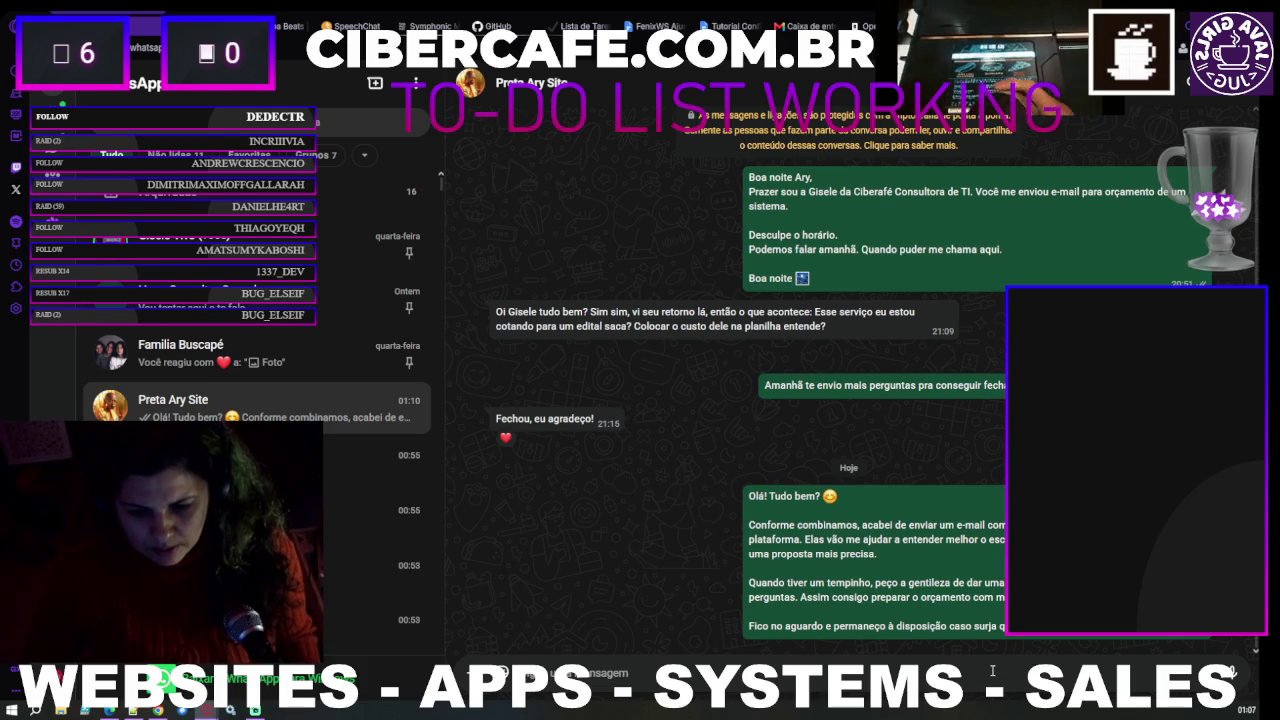
click(390, 248)
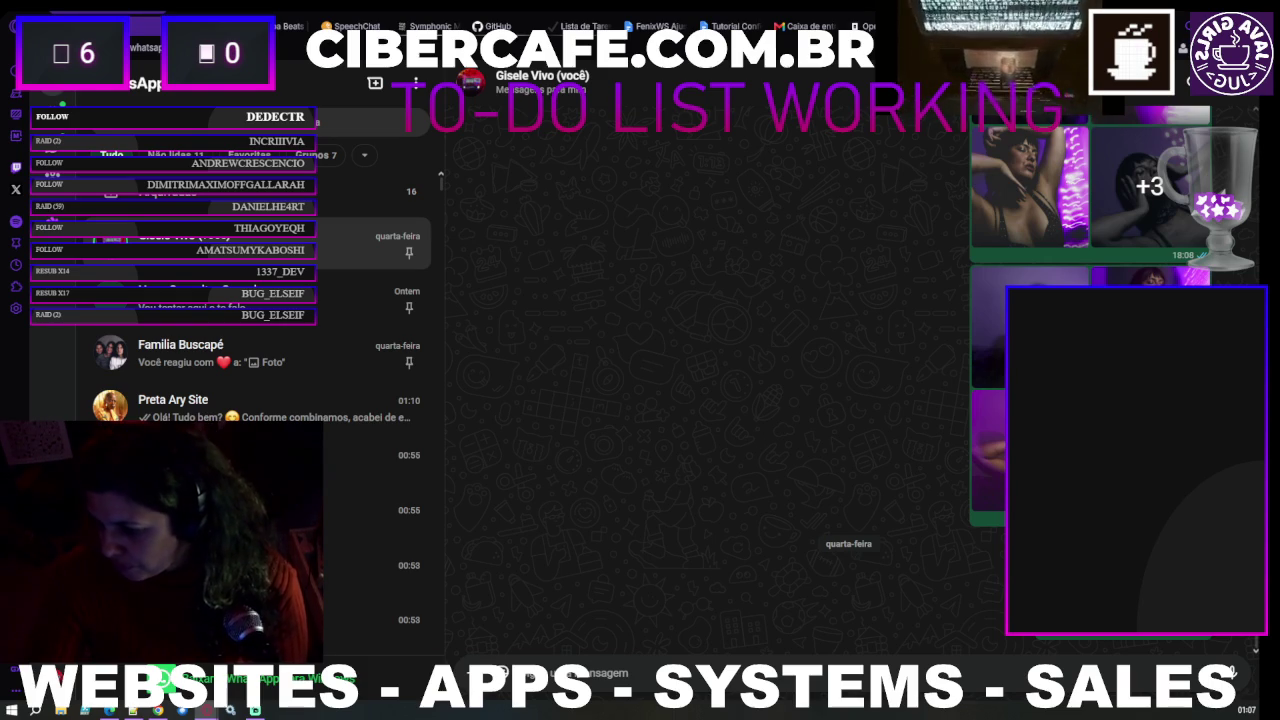
key(alt+Tab)
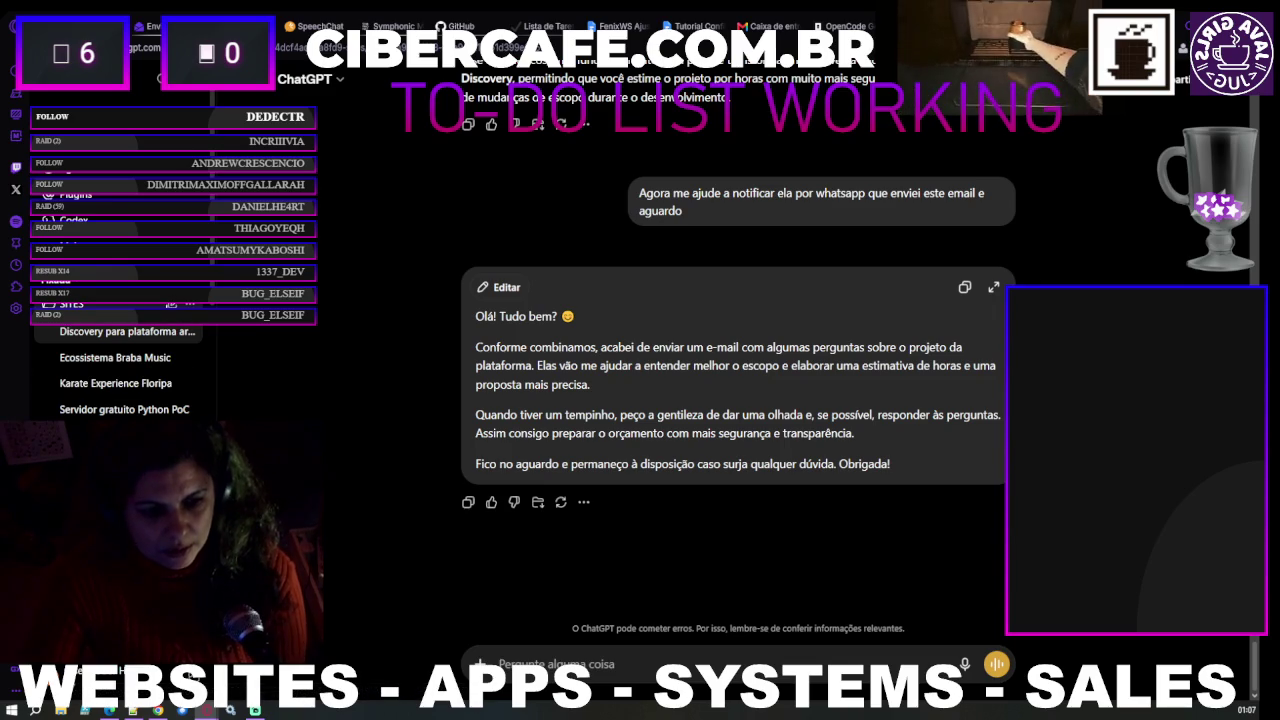
Step: Open the SITES project and start a new prompt reading 'Kabak Marcenaria'
click(70, 303)
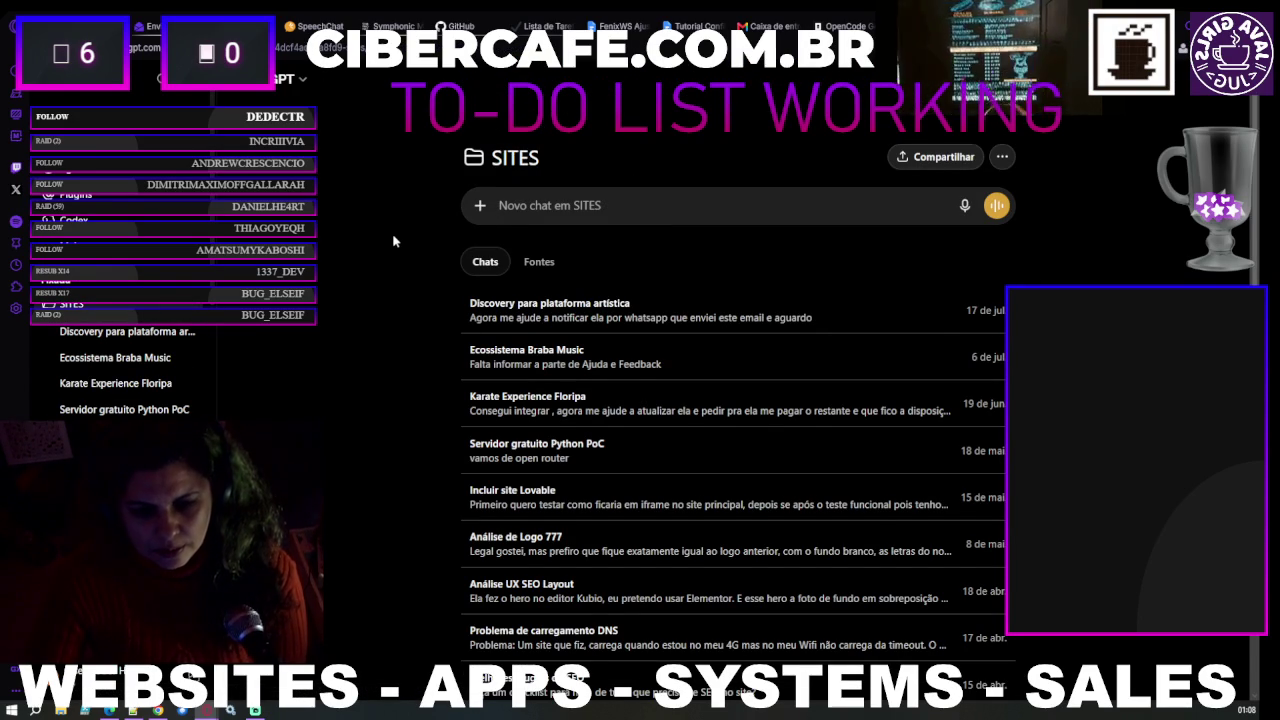
scroll(584, 463, down, 1)
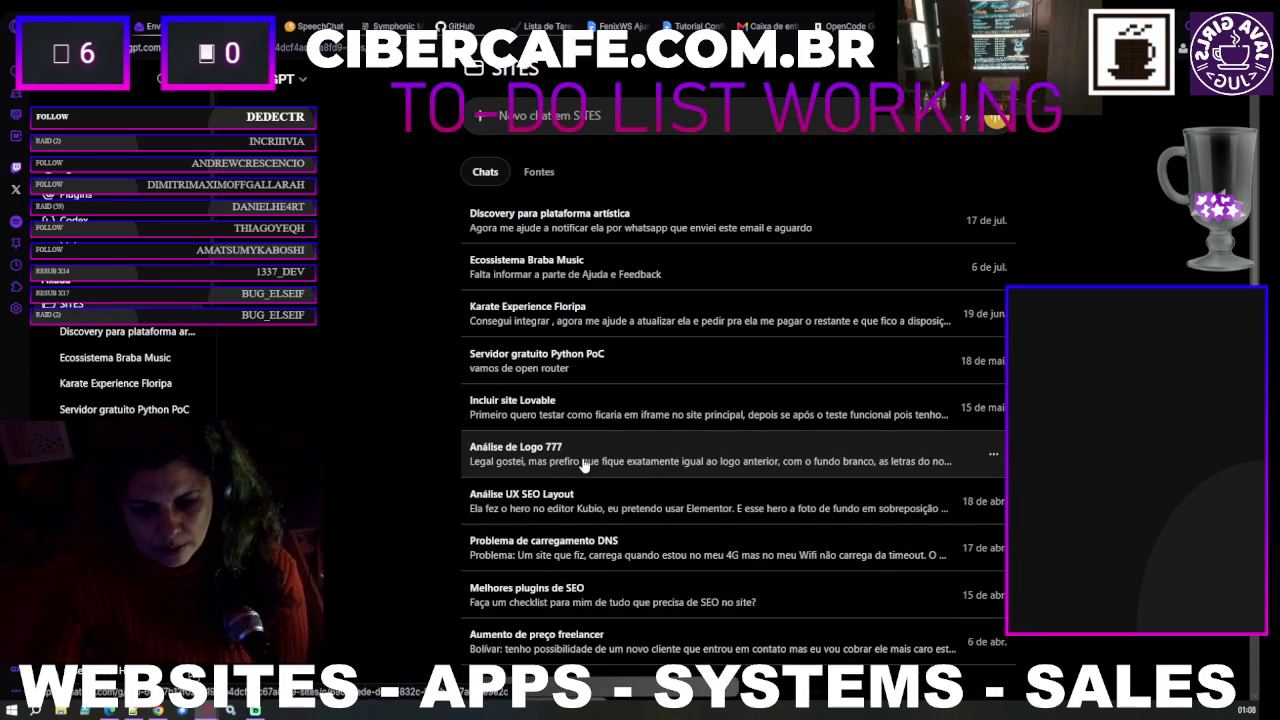
scroll(584, 463, up, 1)
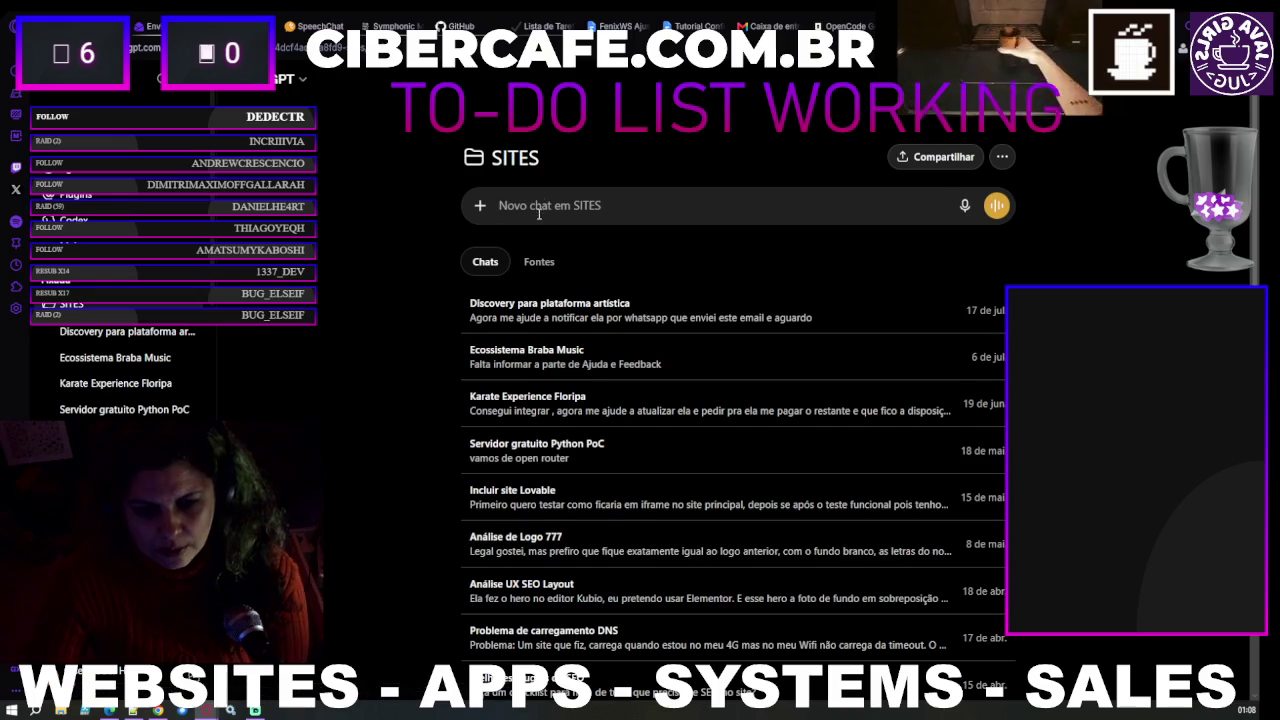
text(K)
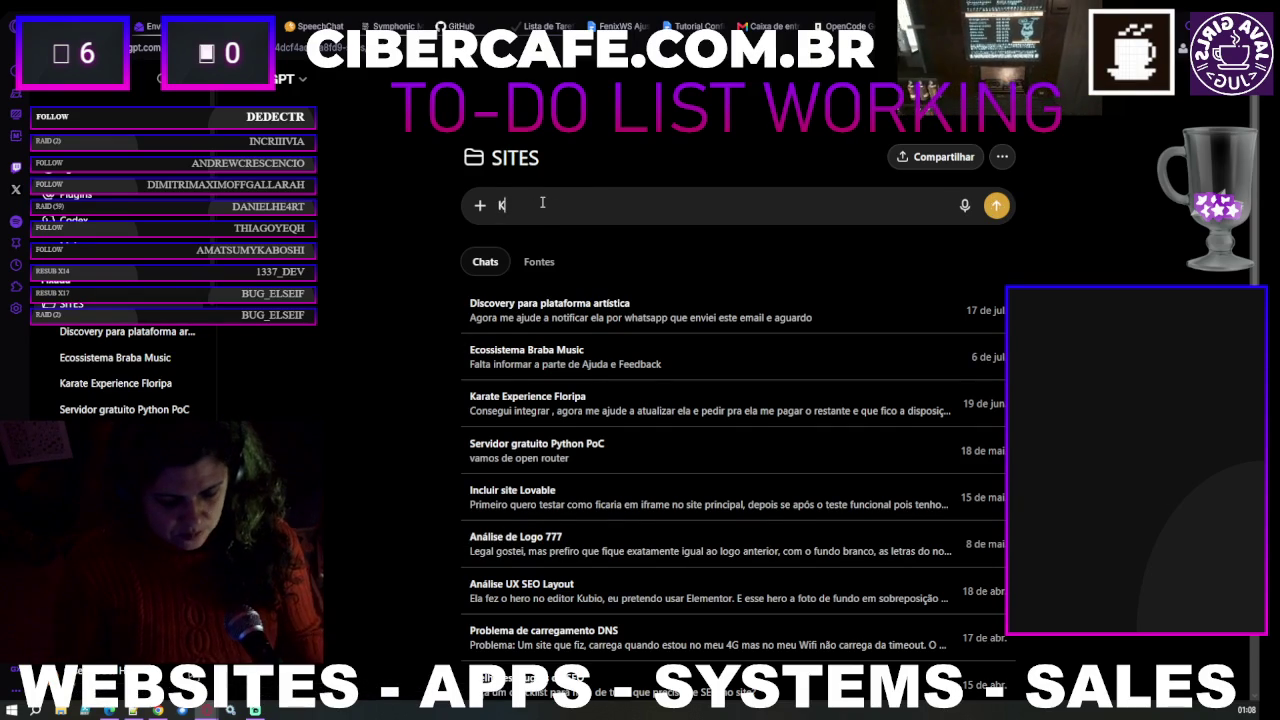
text(abak Marcenaria:)
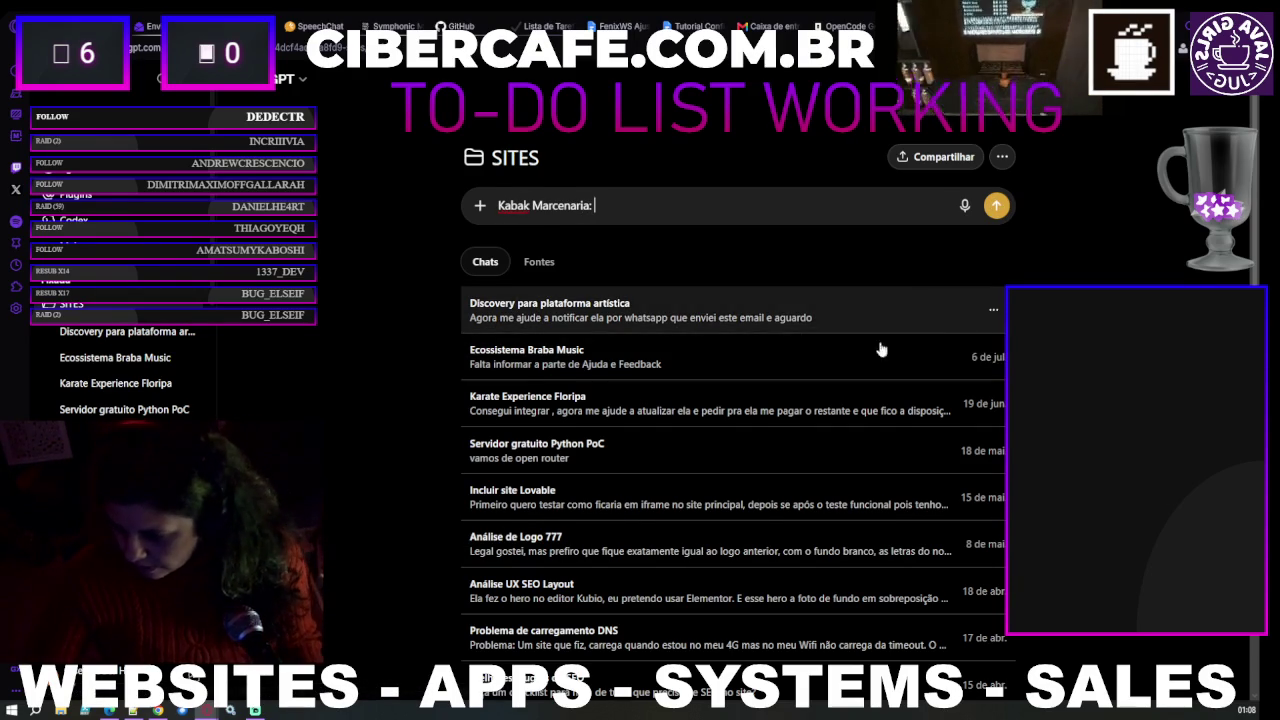
key(ctrl+plus)
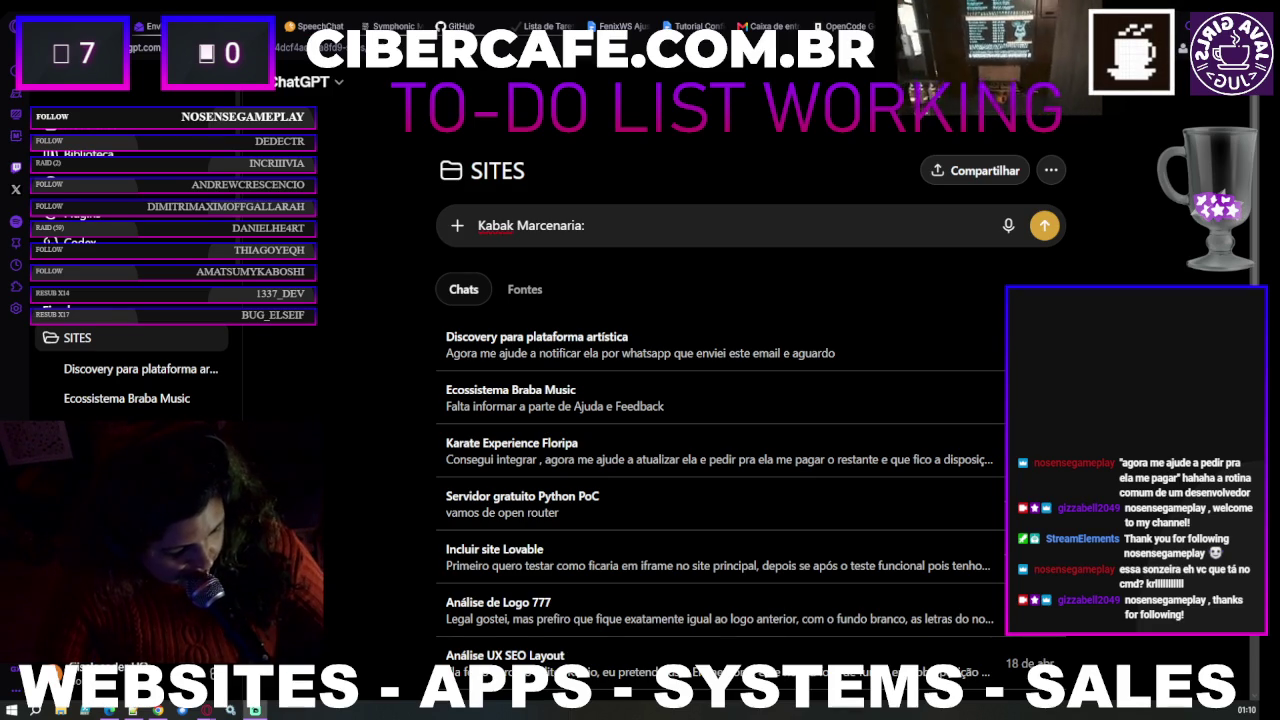
Step: Zoom the ChatGPT page in one more level
key(ctrl+plus)
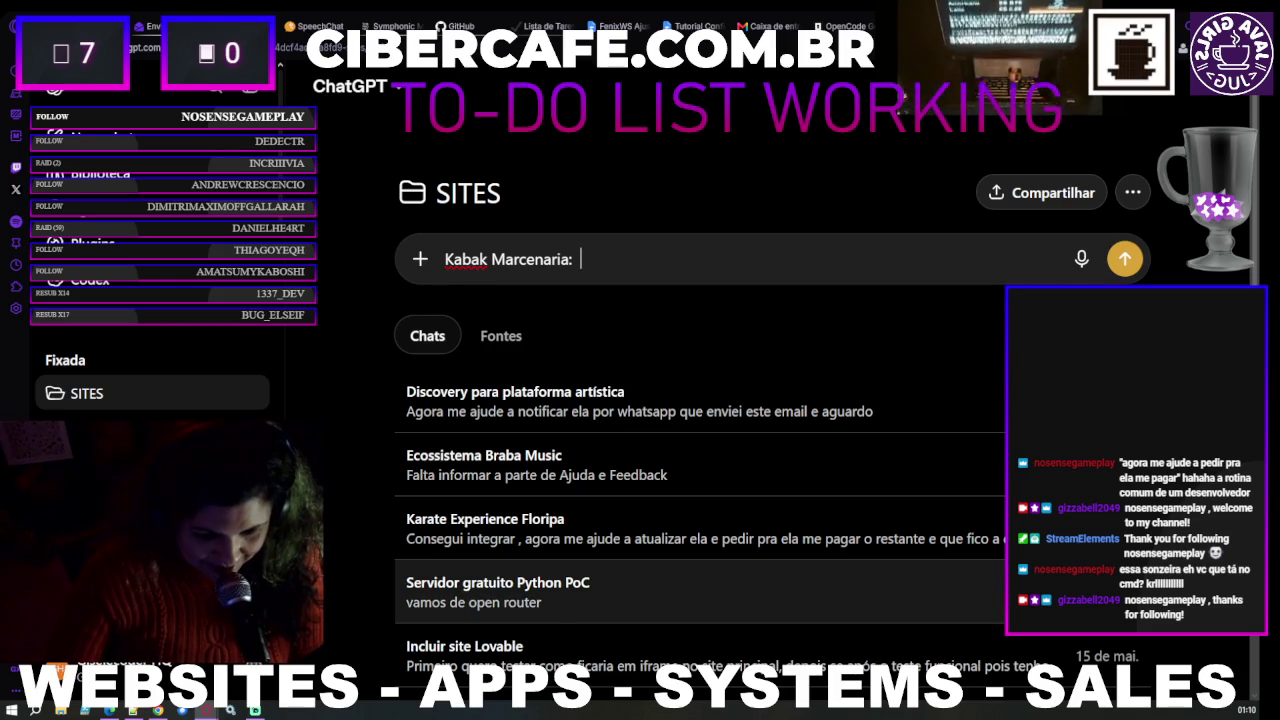
Step: Browse the CIBERCAFE site, codebase-graph, OpenCode and e-mail inbox tabs
click(150, 26)
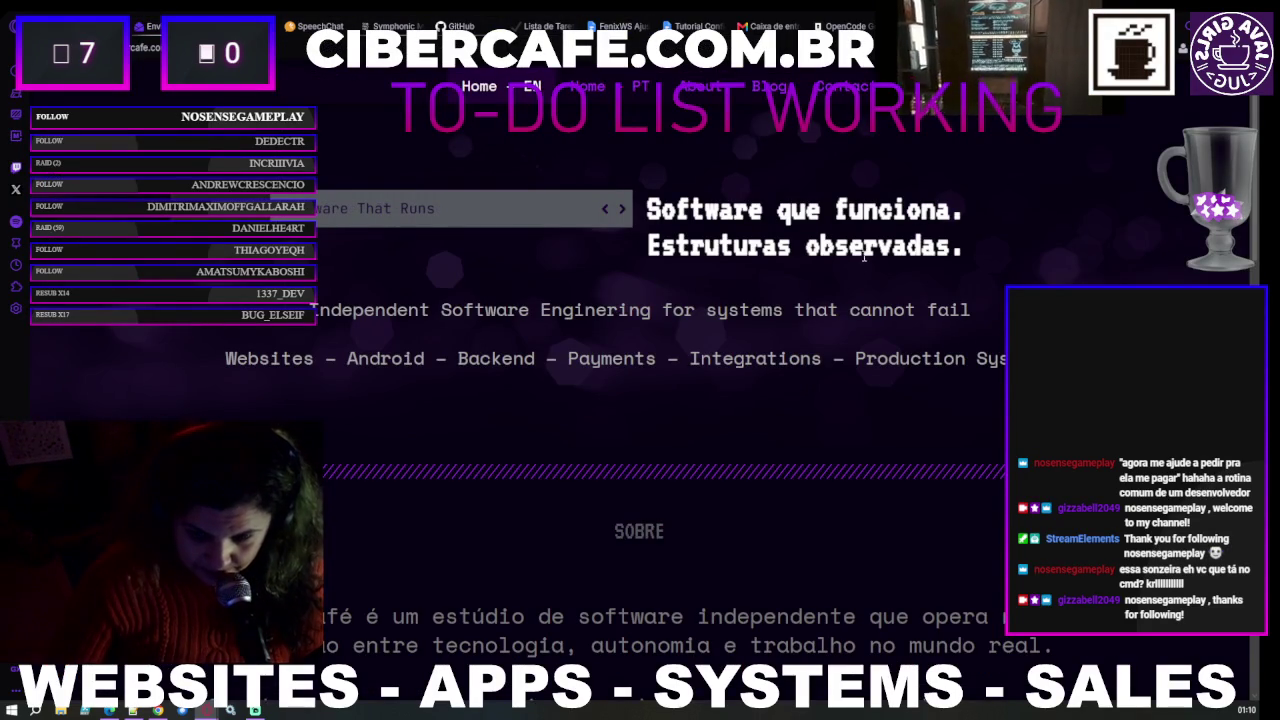
click(880, 26)
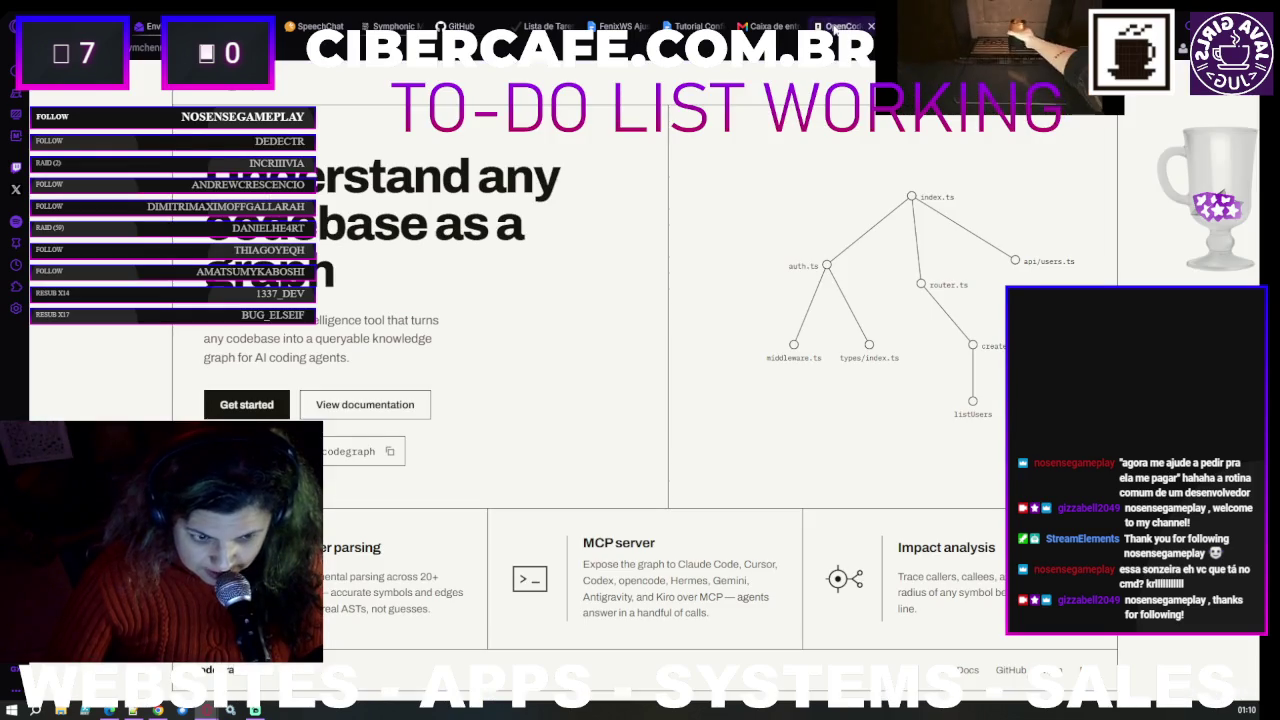
click(838, 27)
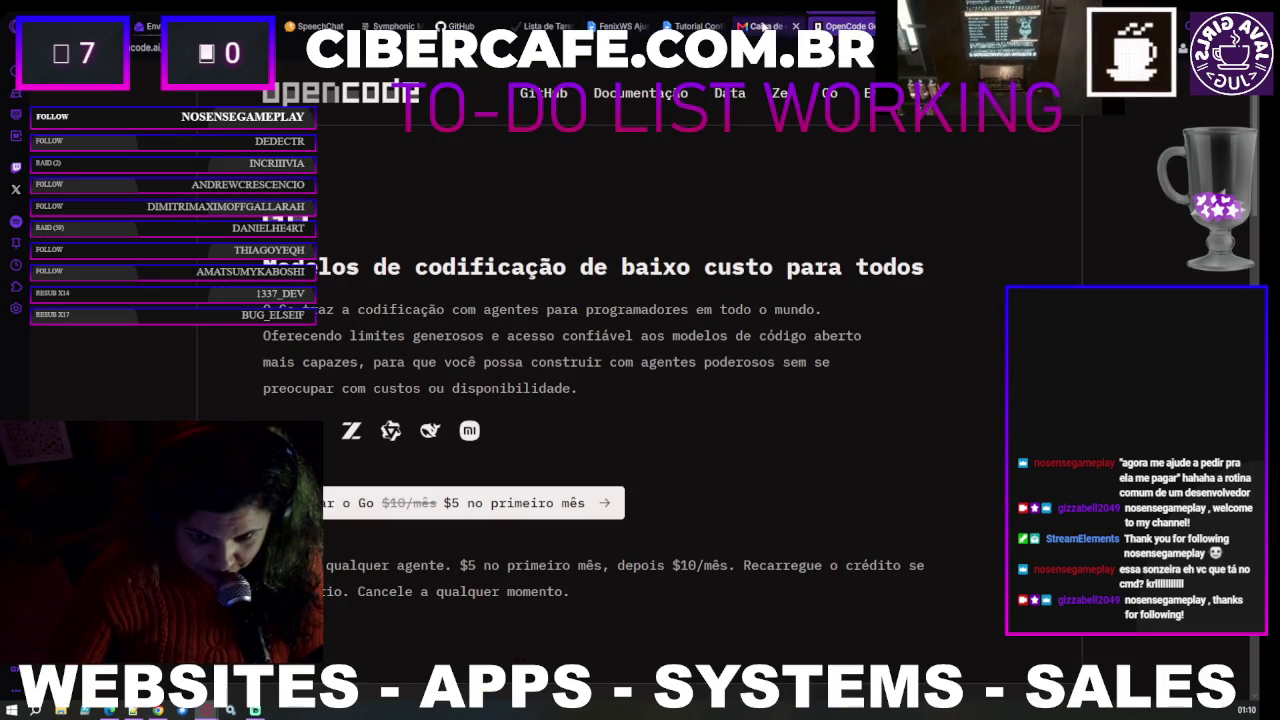
click(905, 26)
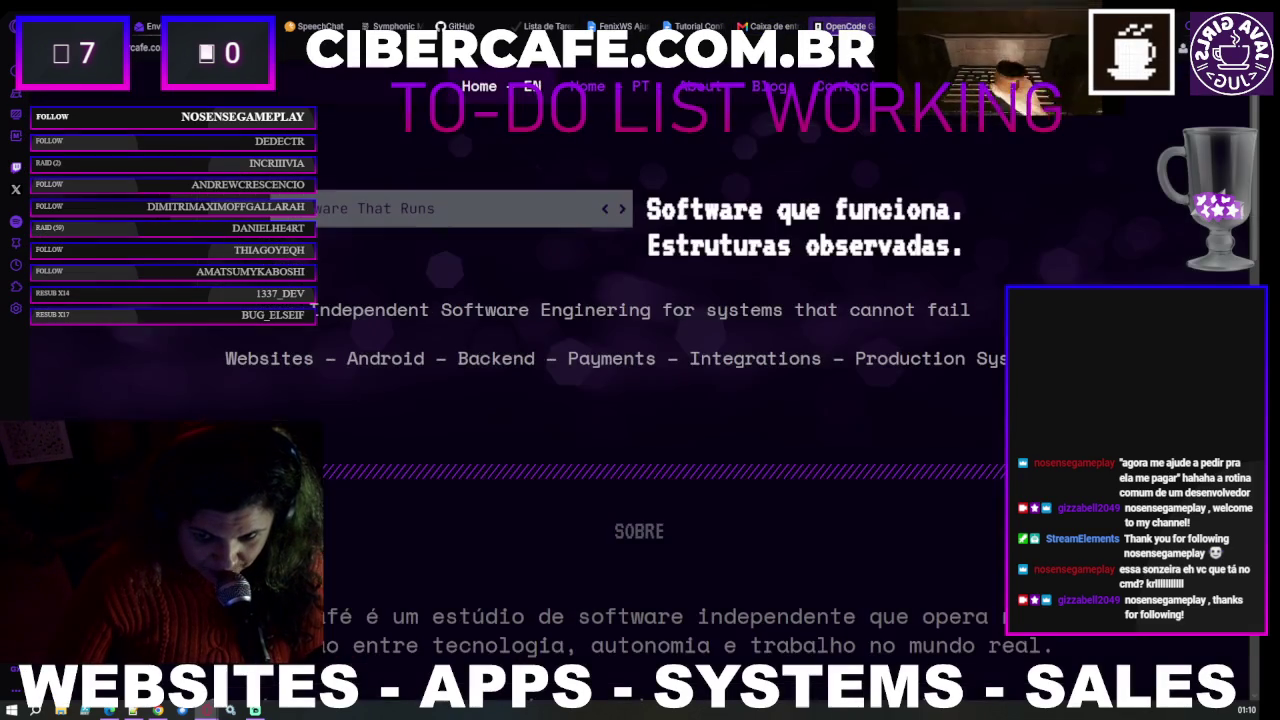
click(772, 26)
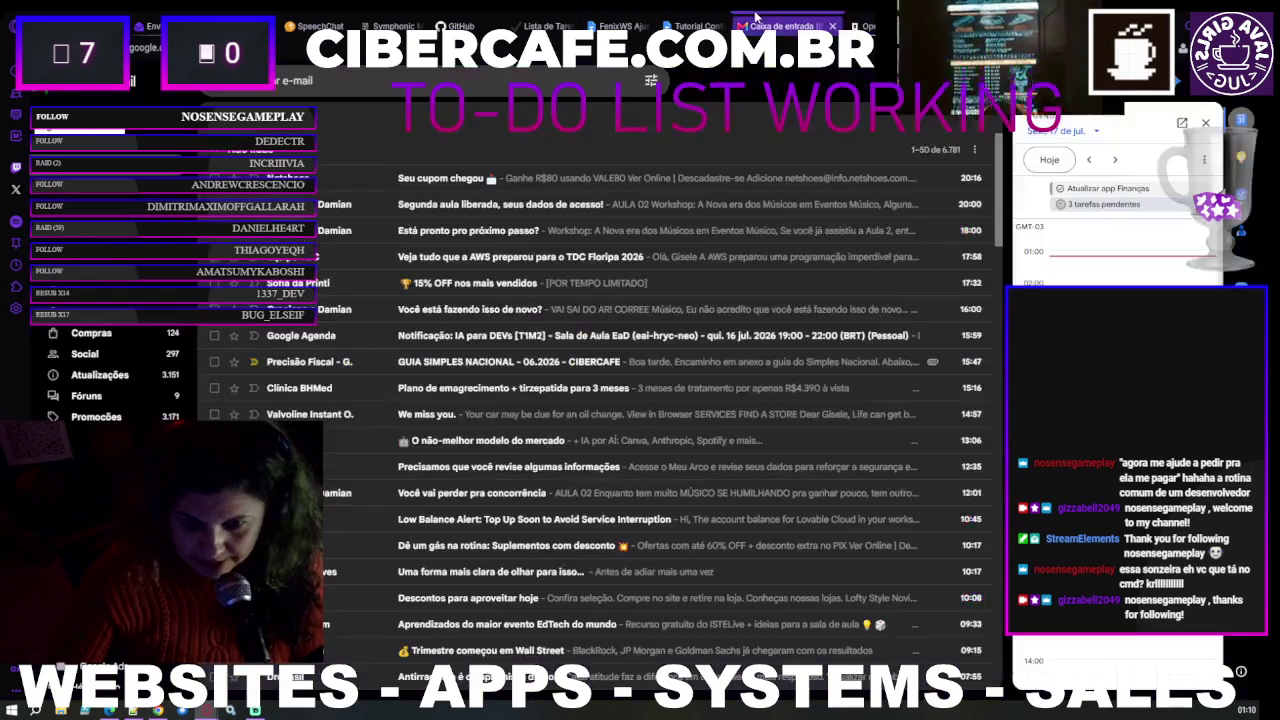
Step: Skim the IntelliJ configuration tutorial, then move via FenixWS Ajustes to the Lista de Tarefas page
click(686, 22)
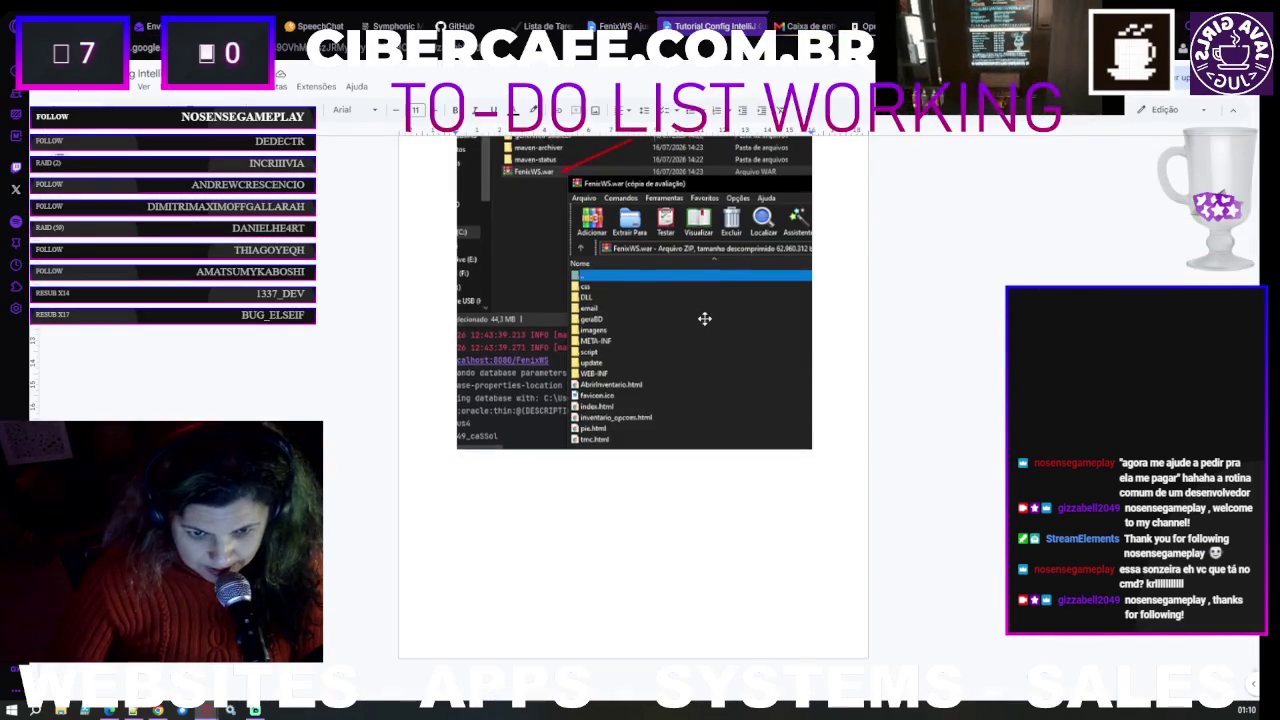
scroll(705, 318, down, 5)
scroll(705, 318, up, 3)
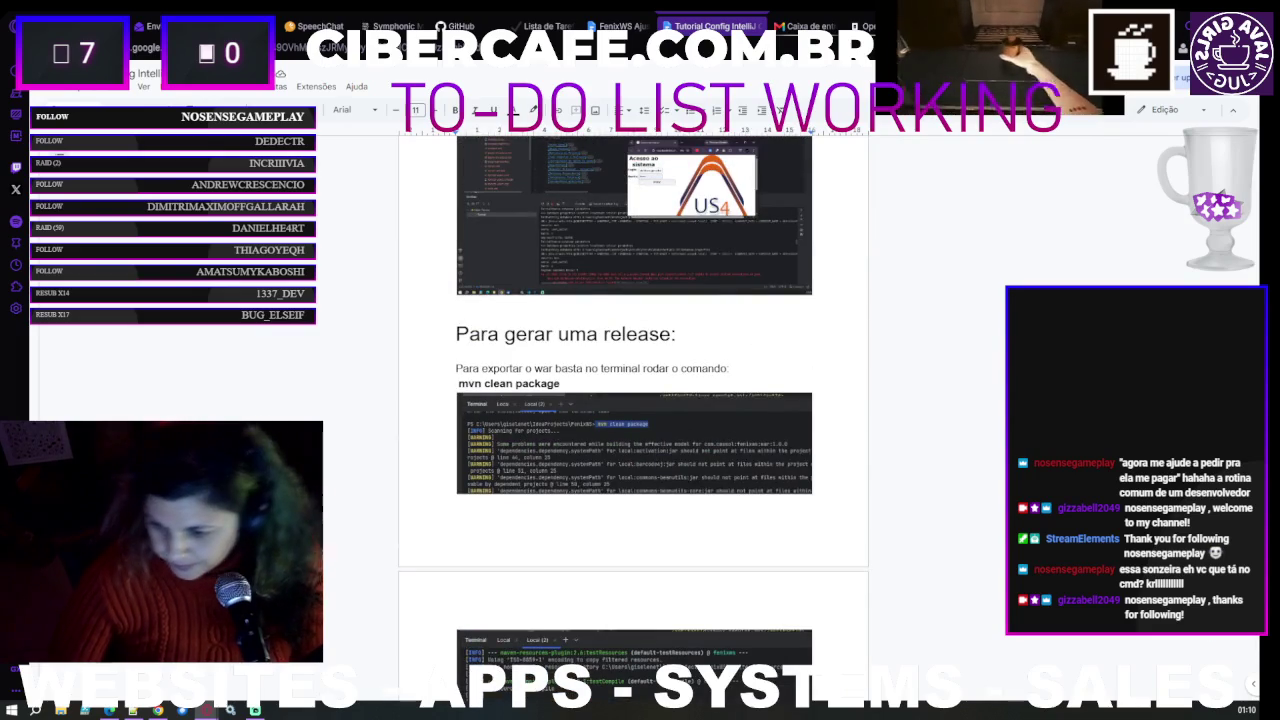
scroll(795, 384, up, 10)
scroll(795, 384, up, 5)
scroll(795, 390, up, 10)
drag(542, 339, 731, 177)
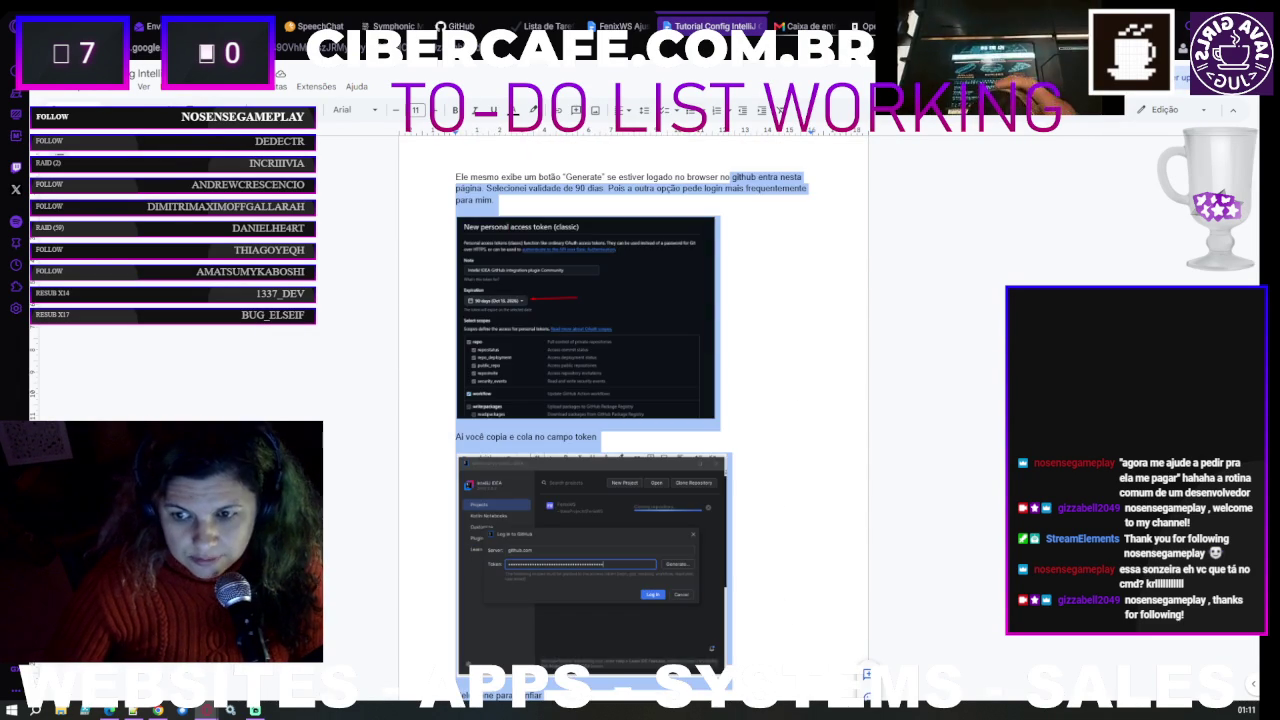
click(641, 28)
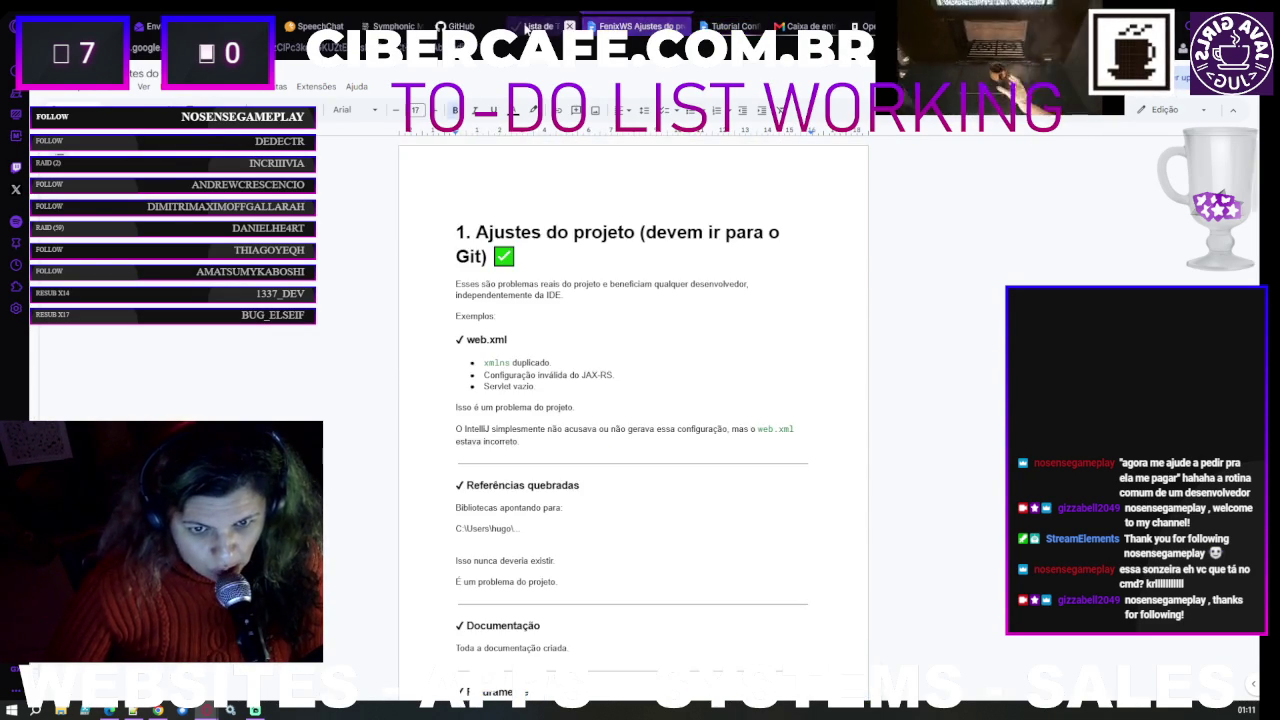
click(545, 26)
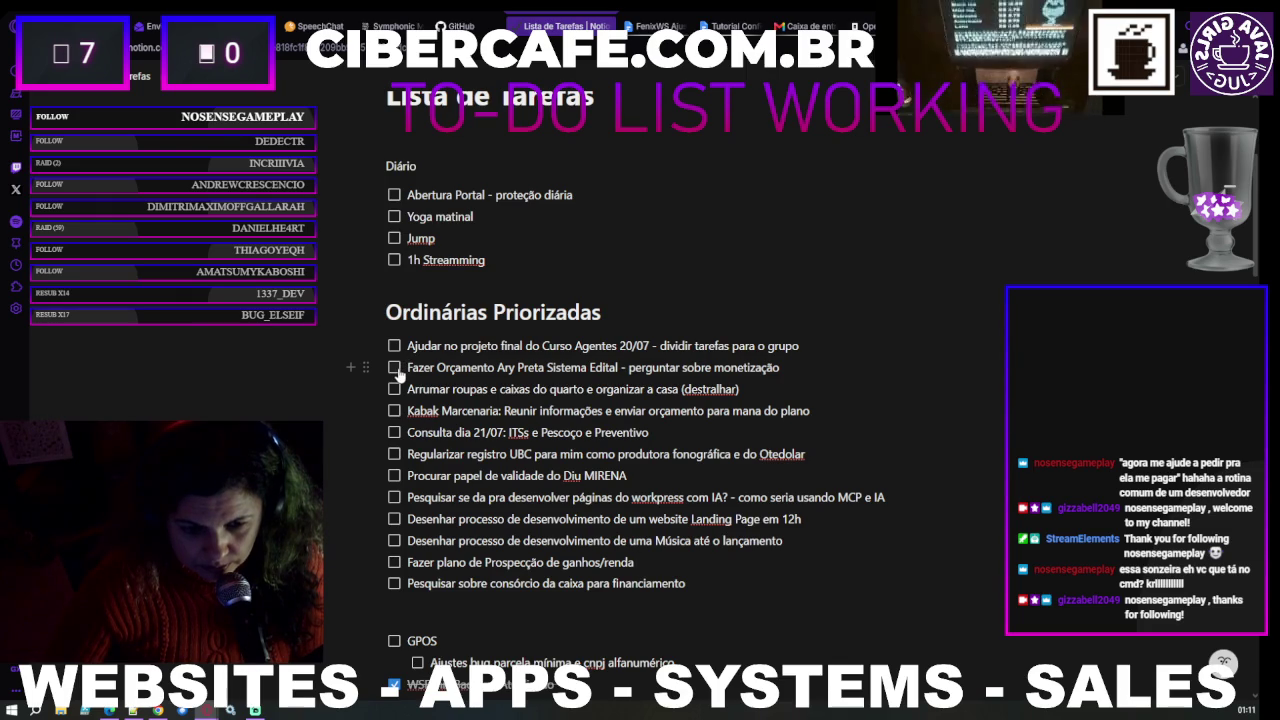
Step: Mark the 'Ajudar no projeto final' and budget quote tasks done under Ordinárias Priorizadas
click(394, 346)
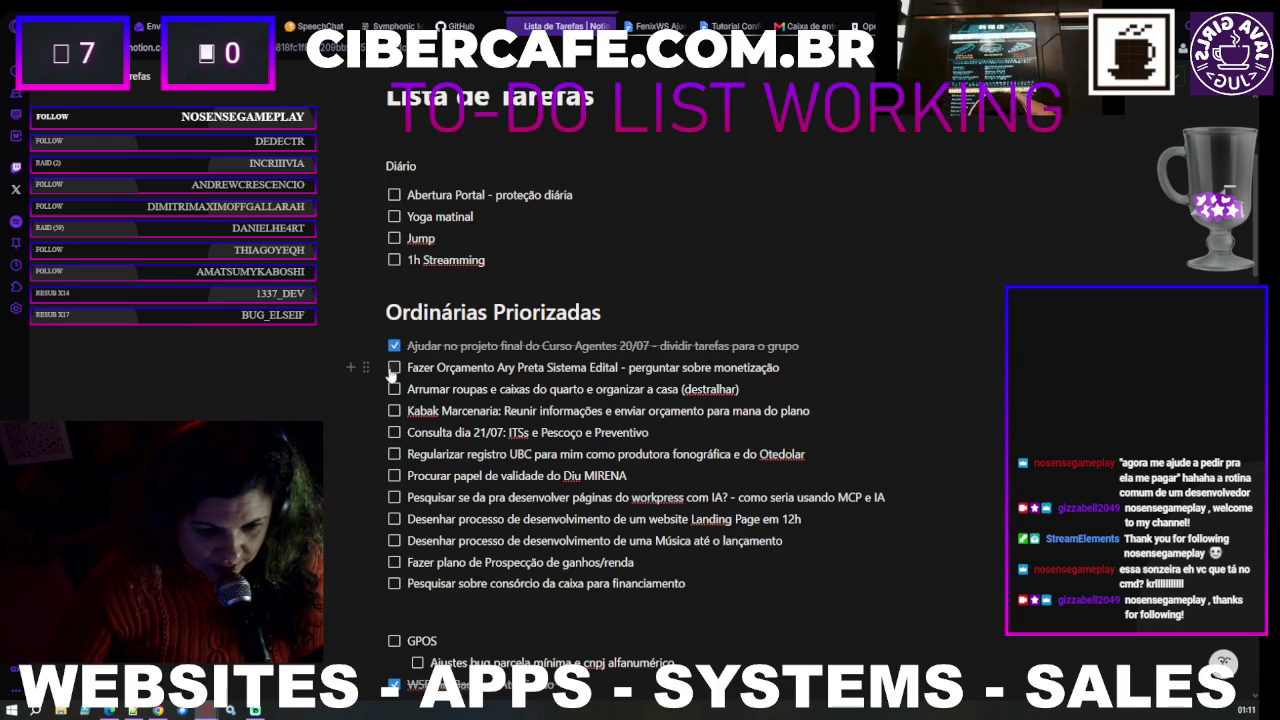
click(394, 347)
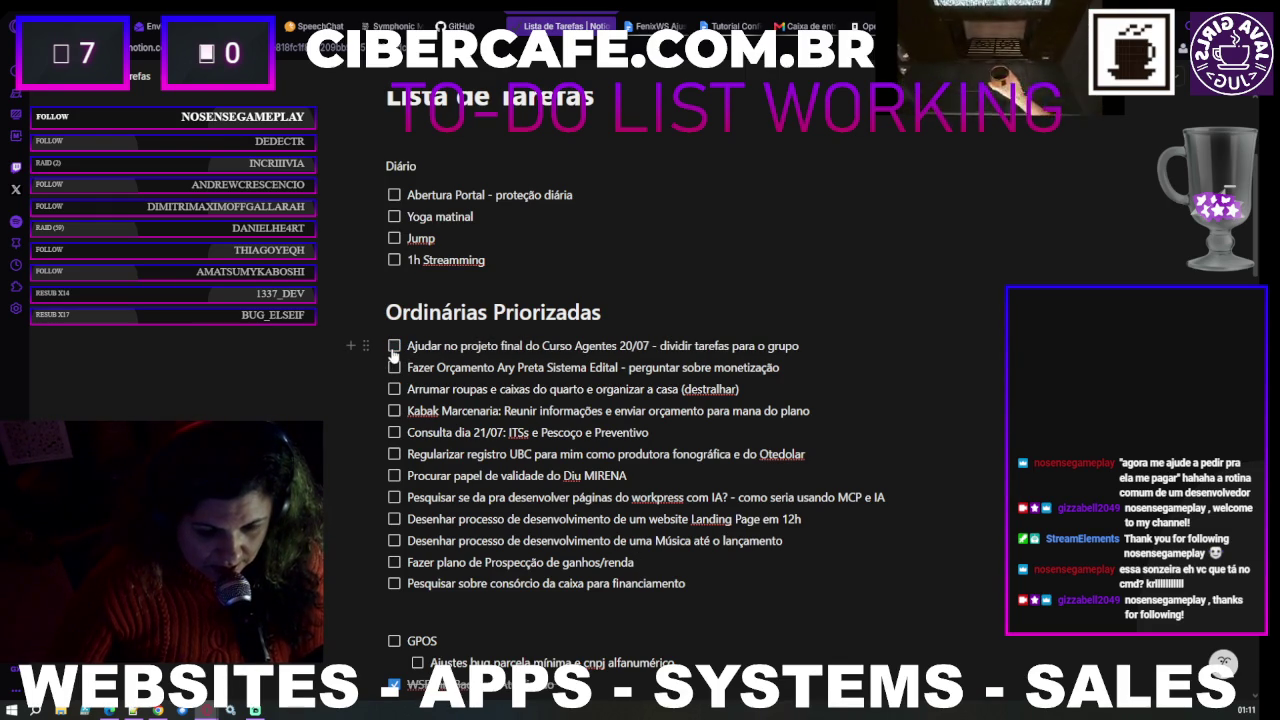
click(394, 347)
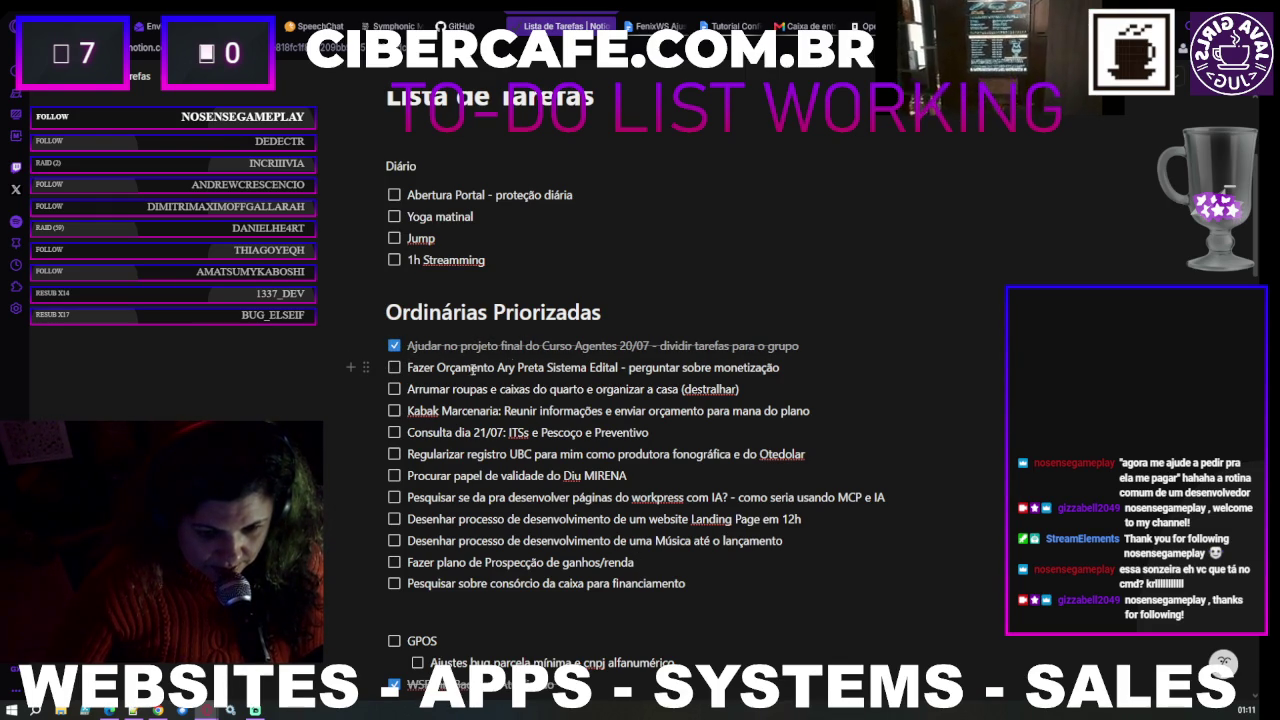
click(395, 367)
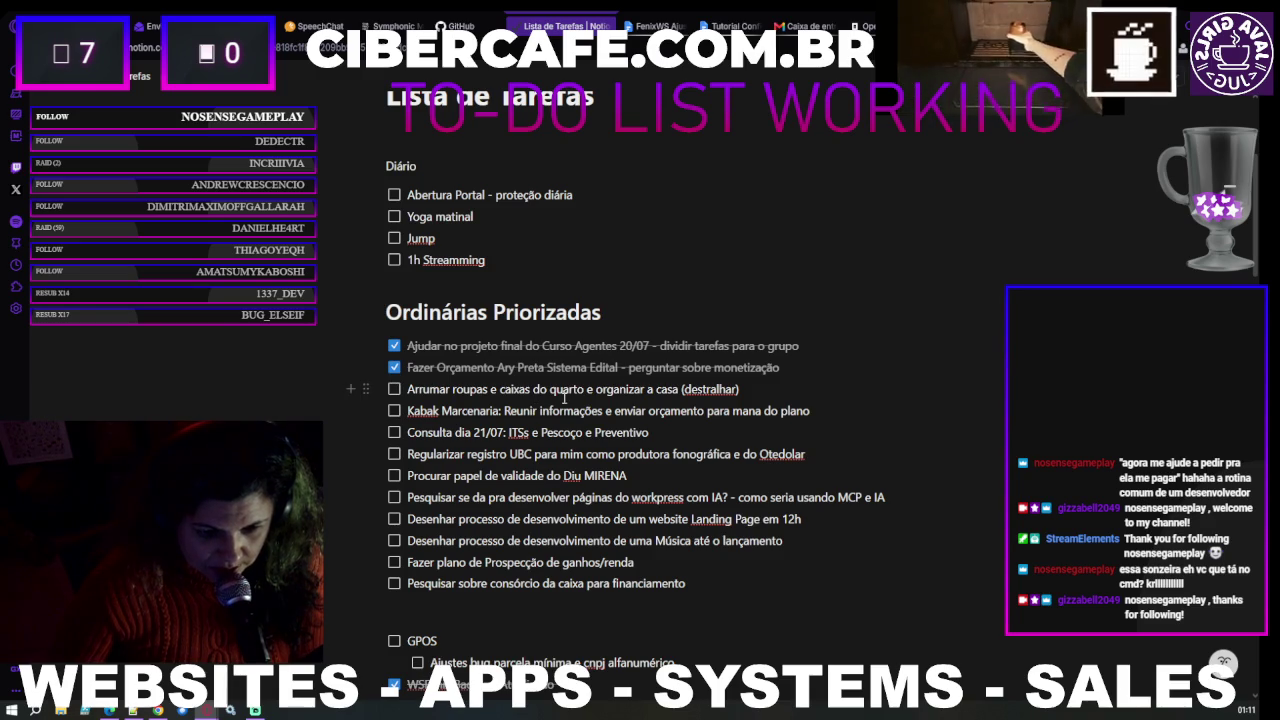
Step: Move Kabak Marcenaria to lead the open tasks, with 'Landing Page em 12h' right below it
drag(366, 410, 370, 384)
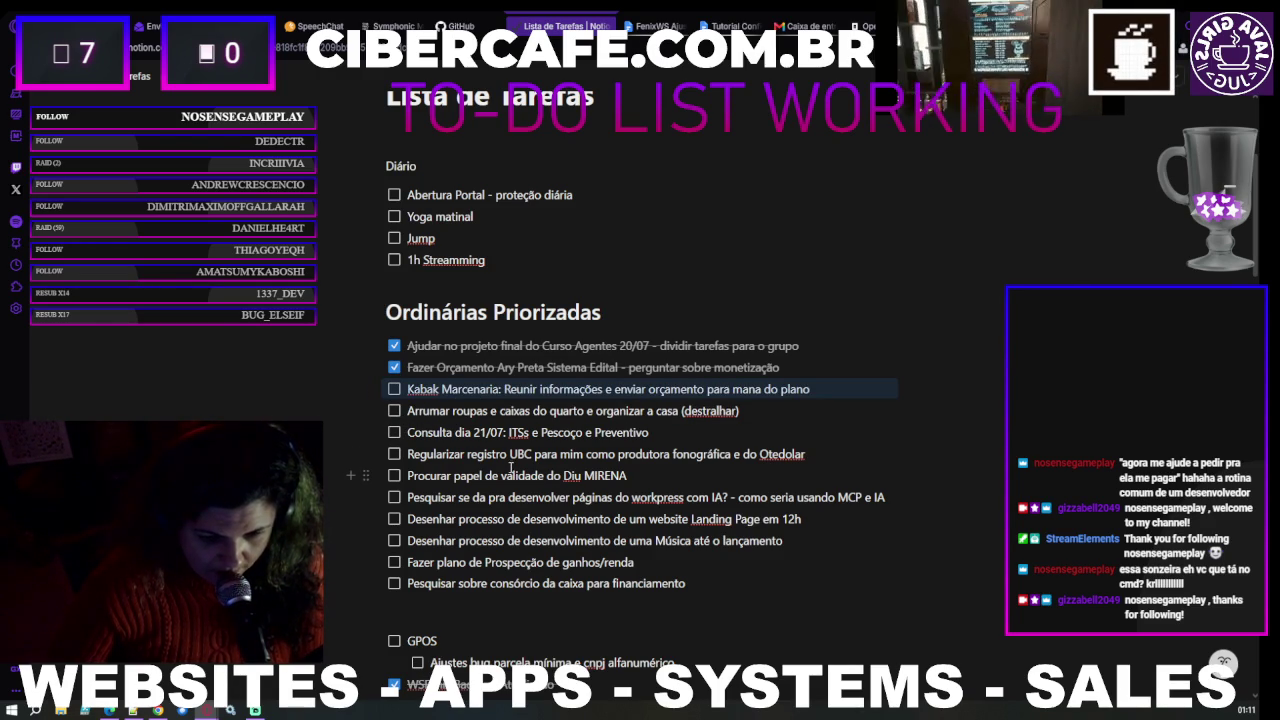
scroll(570, 508, down, 1)
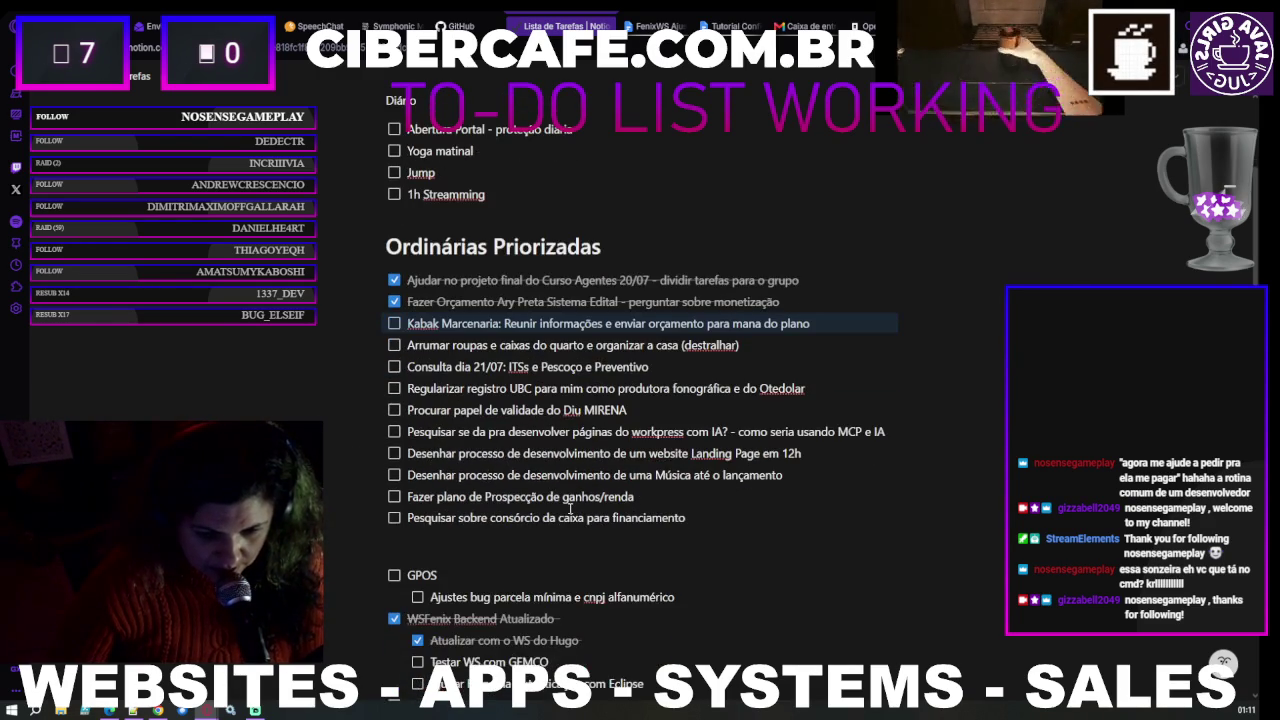
scroll(570, 508, up, 1)
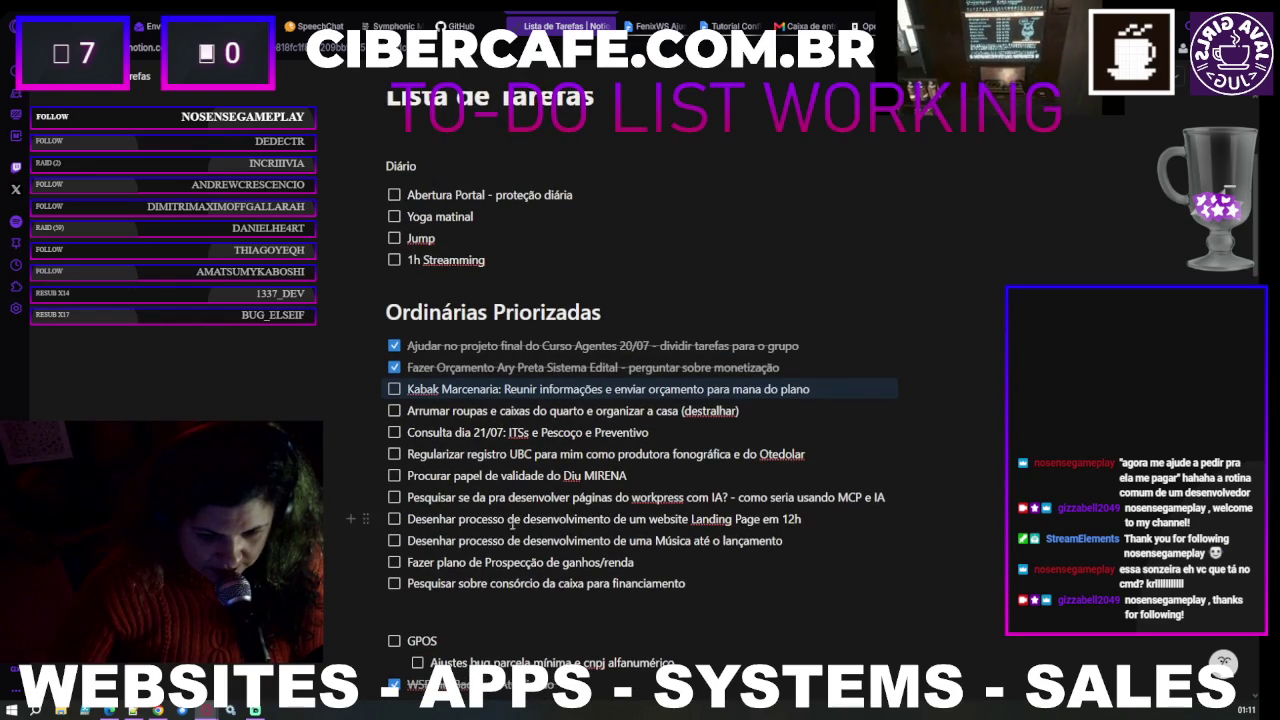
drag(368, 518, 372, 402)
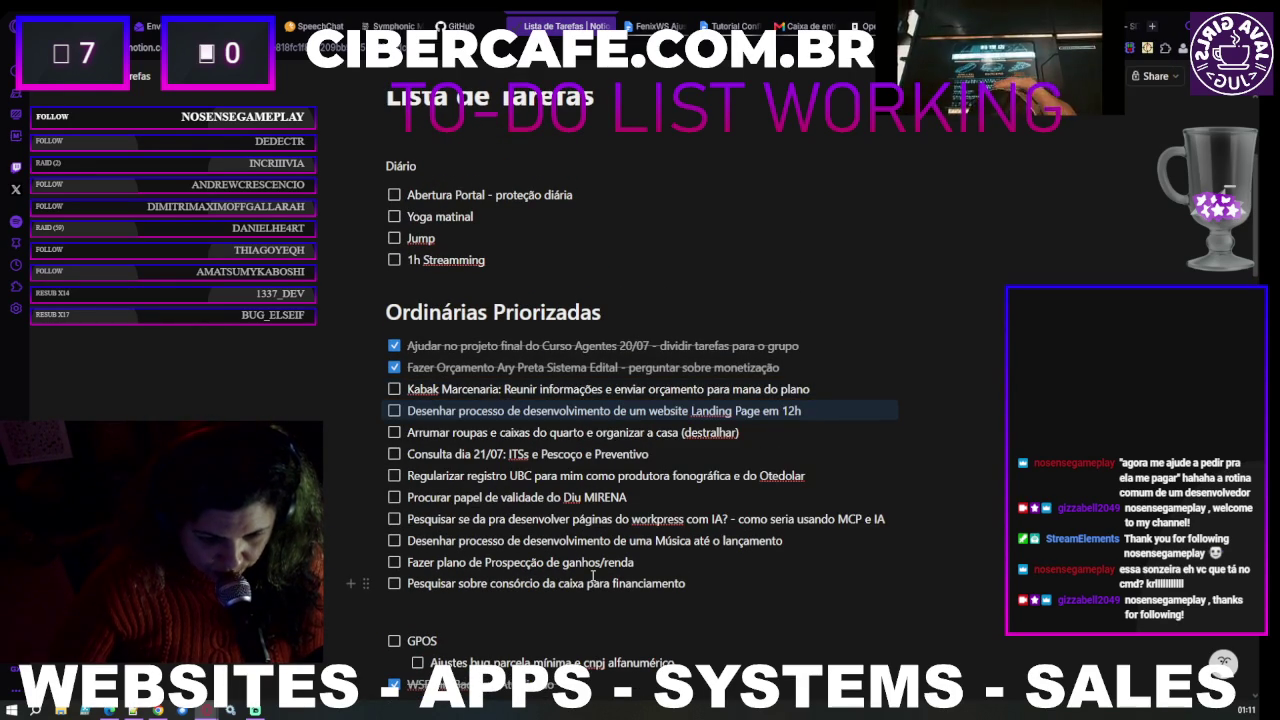
Step: Switch to the ChatGPT SITES project holding the 'Kabak Marcenaria:' prompt, then bring up Notepad++
key(ctrl+1)
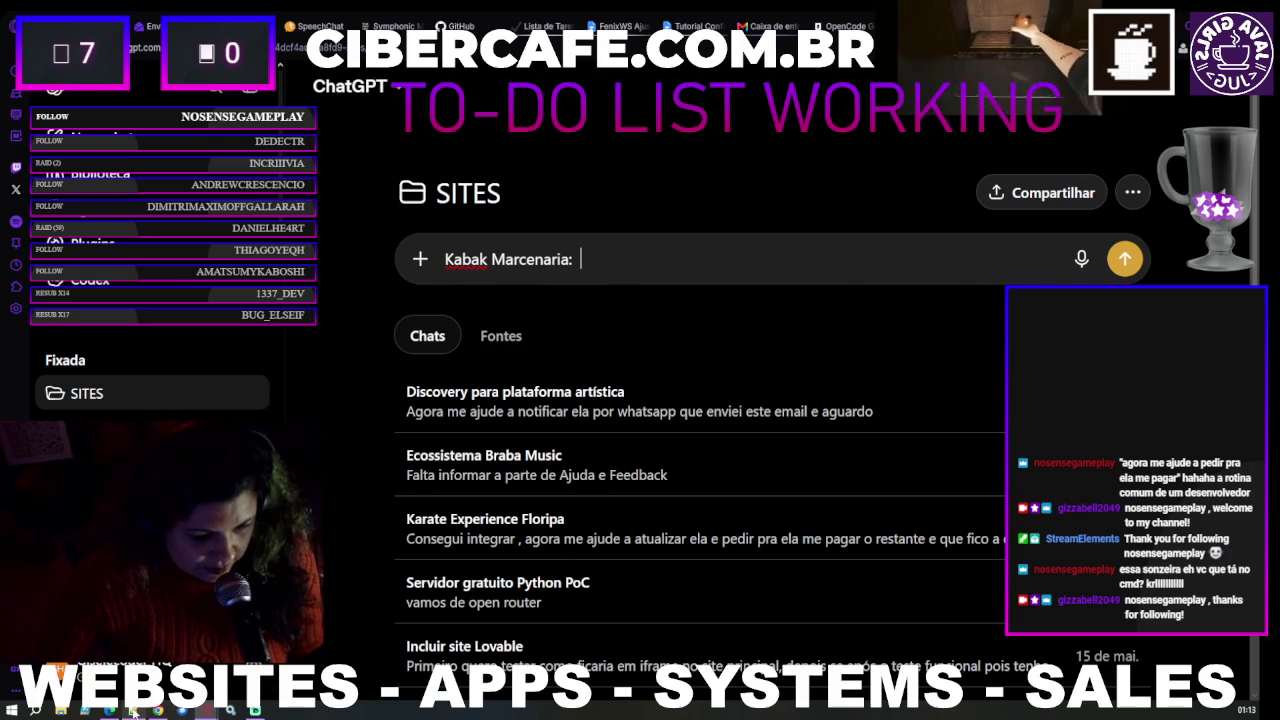
key(alt+Tab)
Step: Select the novo 16 meeting notes, undo the stray 'c' overwrite, and minimize Notepad++
click(545, 72)
key(ctrl+a)
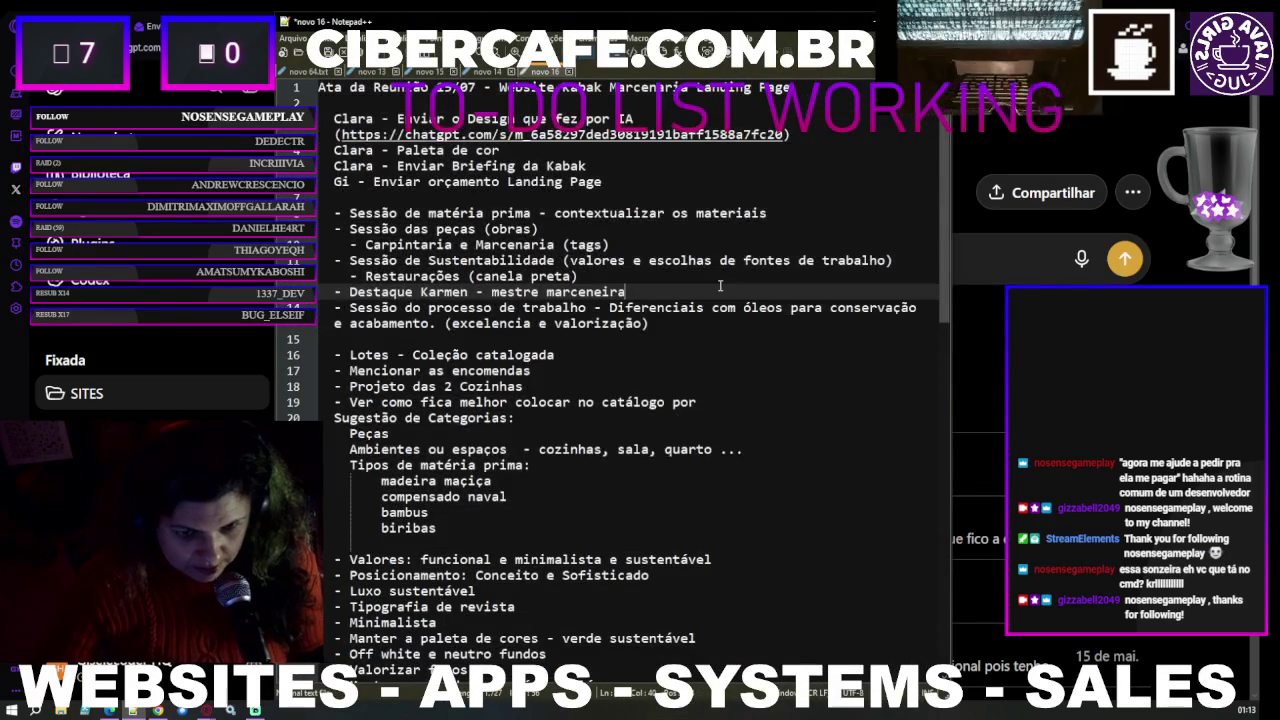
text(c)
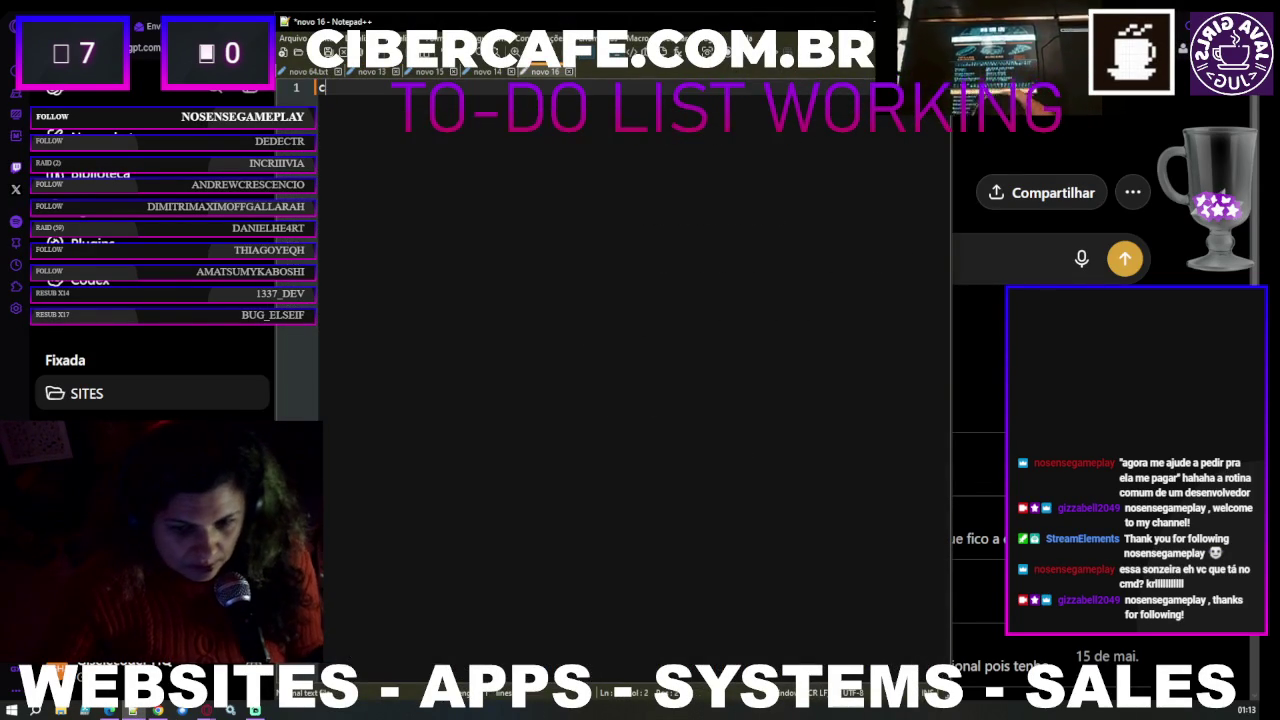
key(ctrl+z)
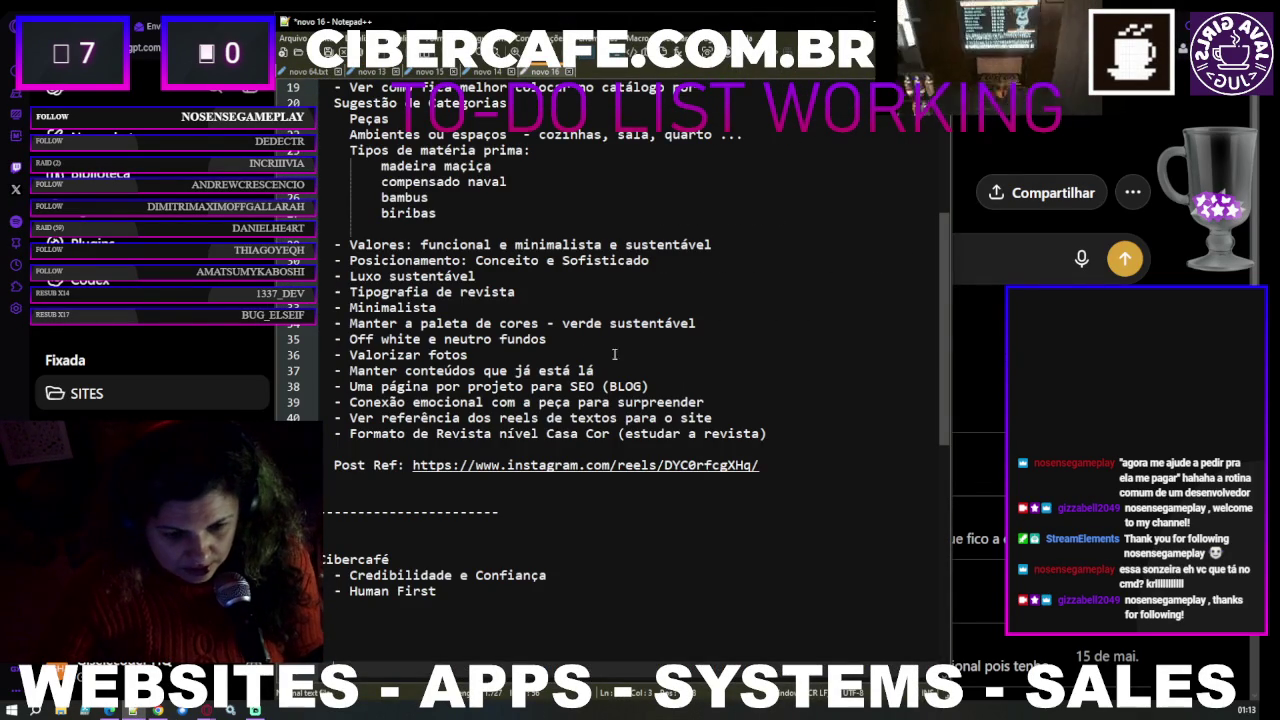
key(ctrl+a)
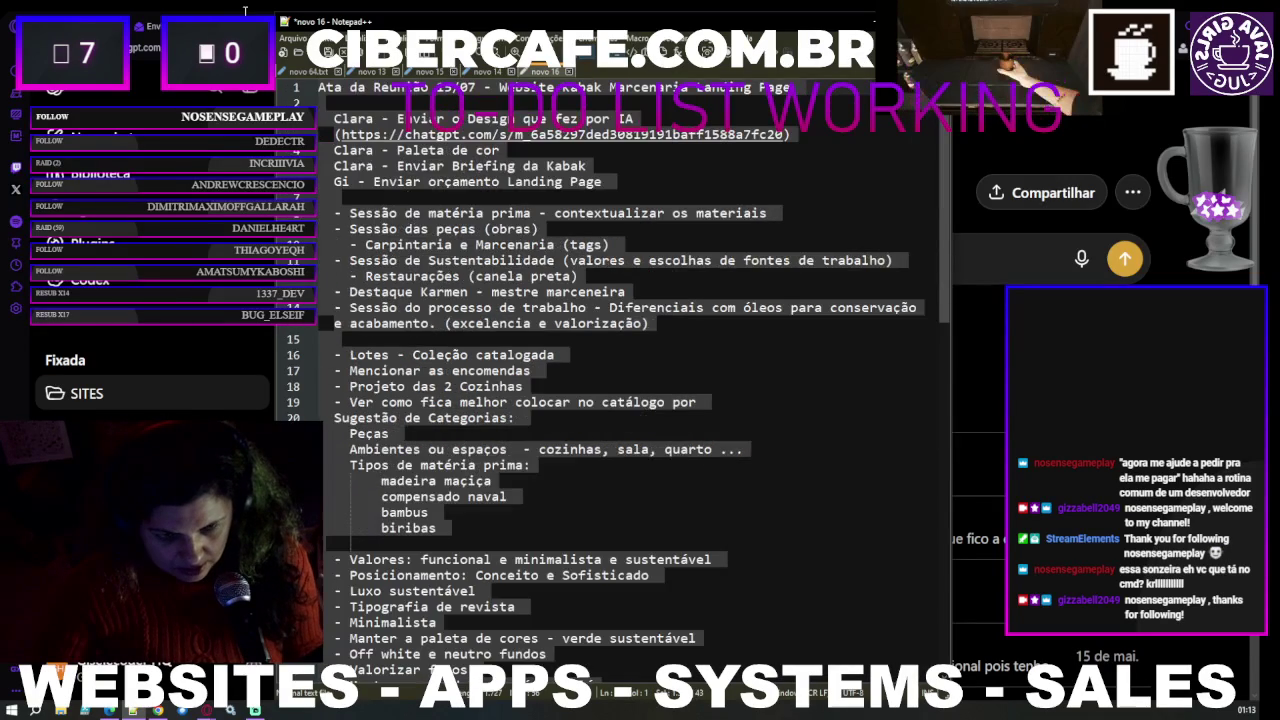
click(245, 12)
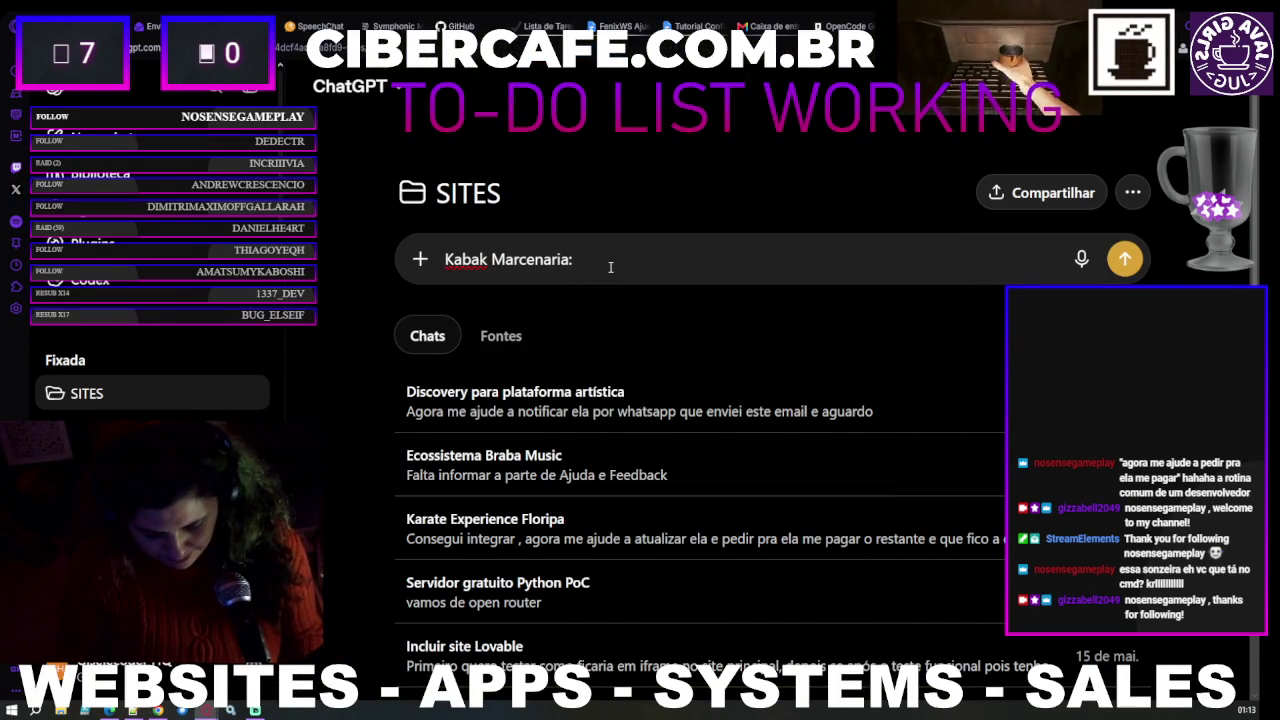
Step: Send a request to structure the Kabak Marcenaria website in stages, with the meeting notes pasted in
text(Novo pro)
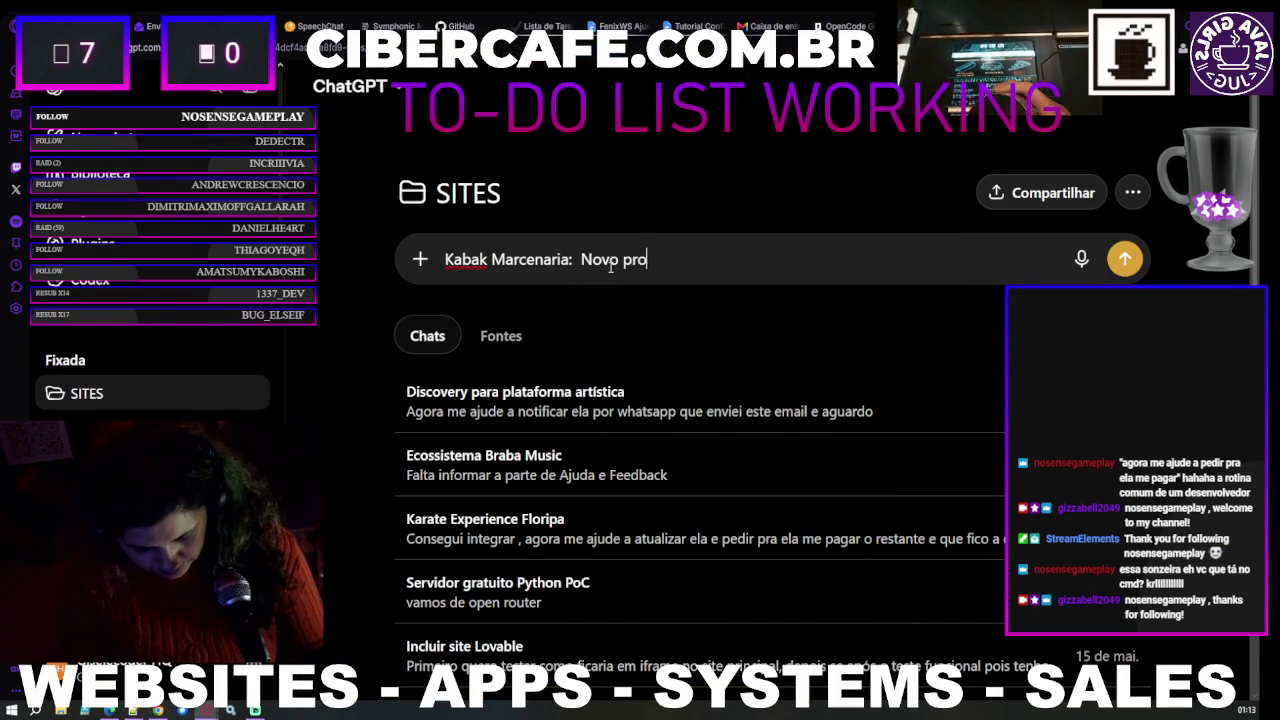
text(jeto de website que)
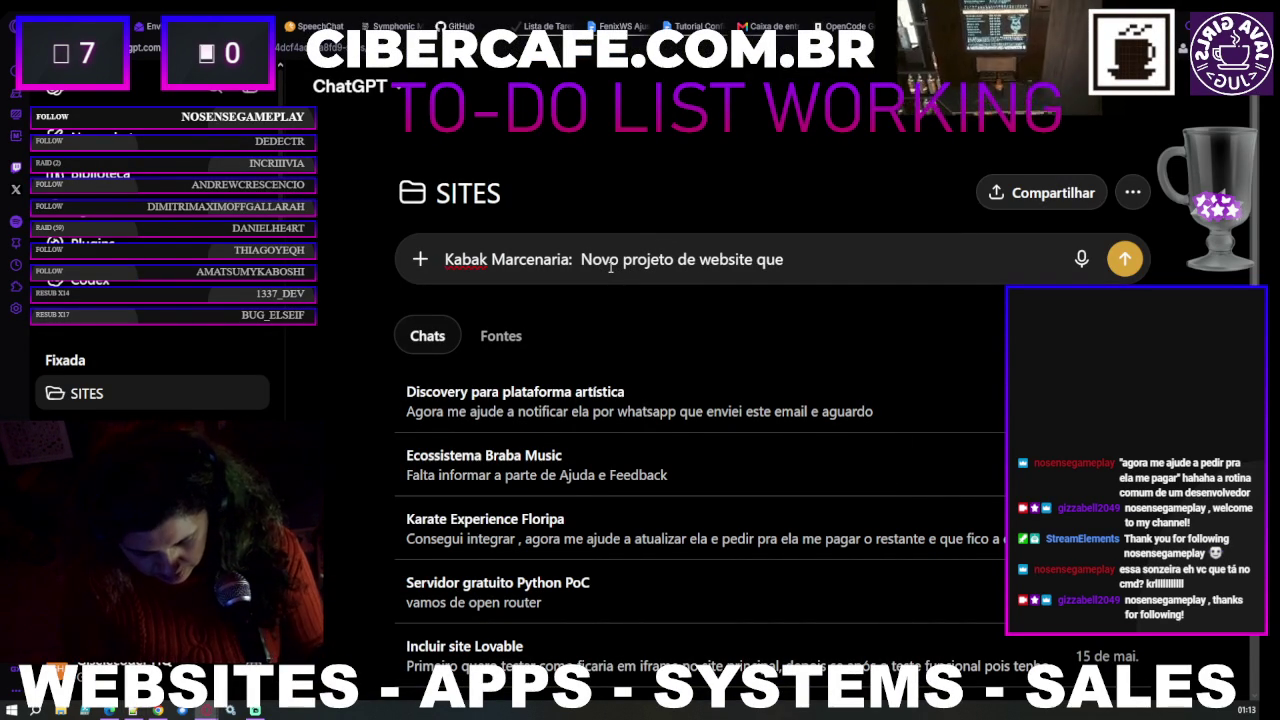
text( preciso )
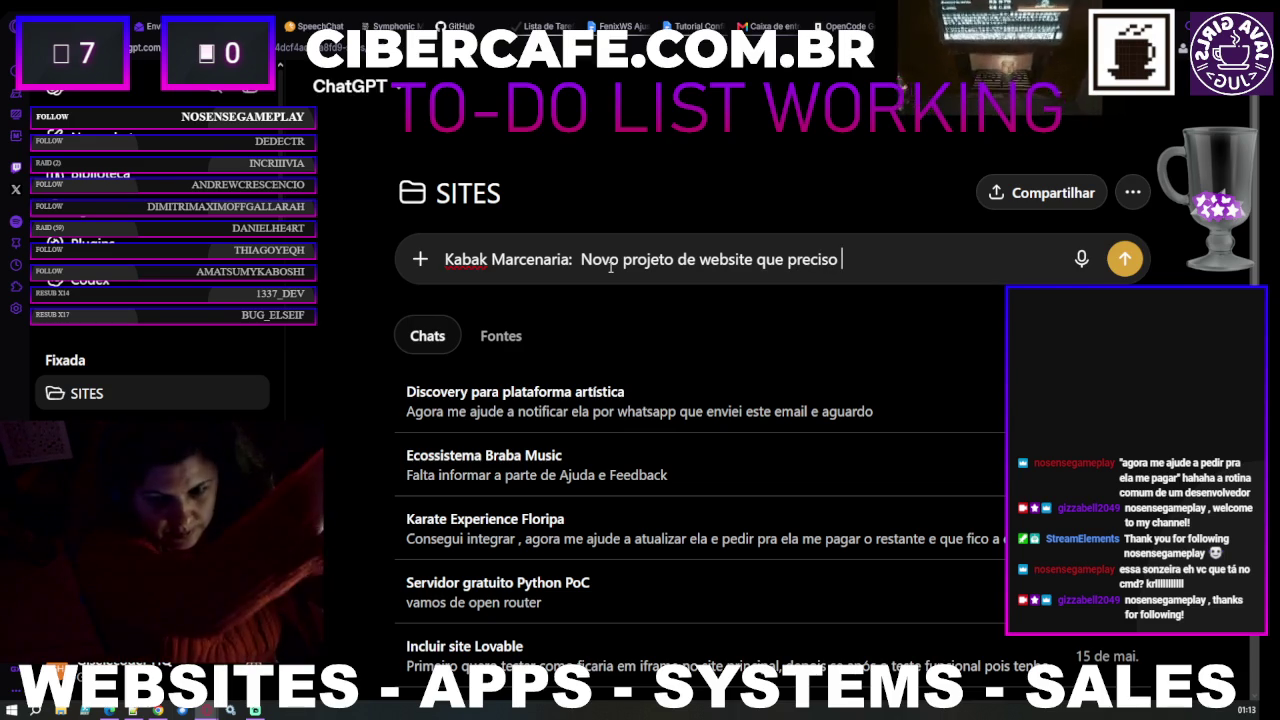
text(est)
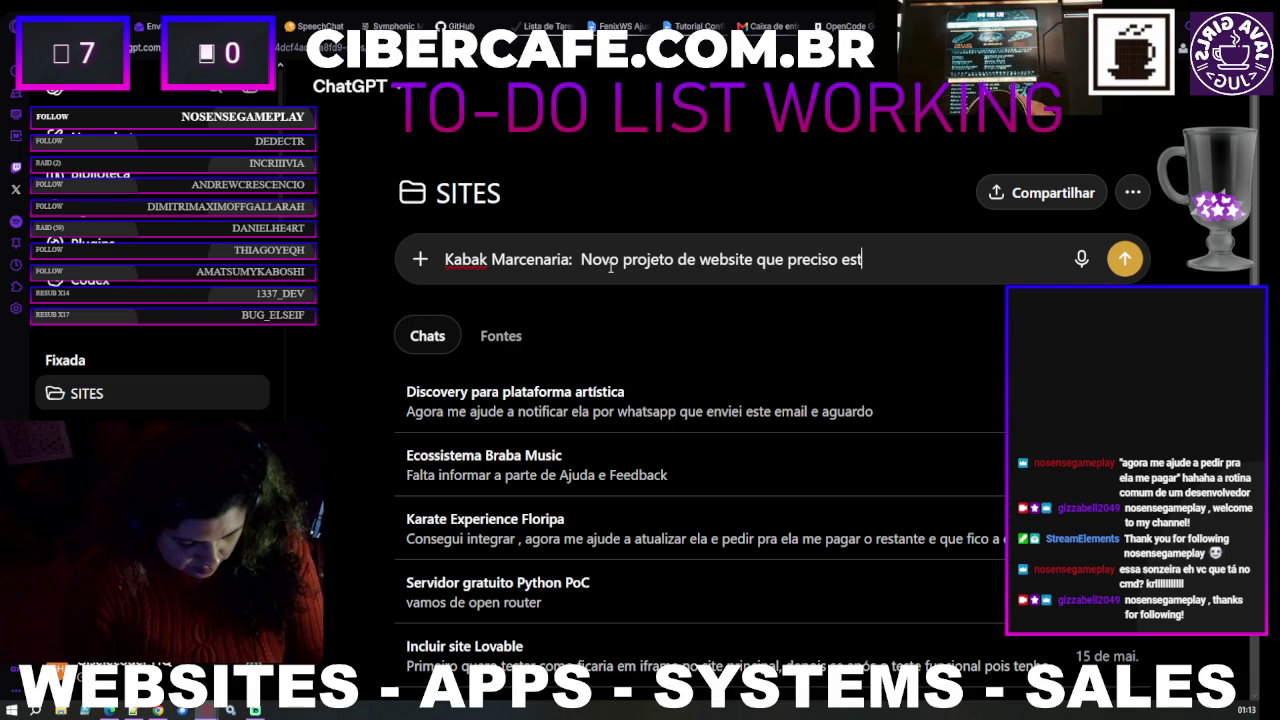
text(ruturar e começar a es)
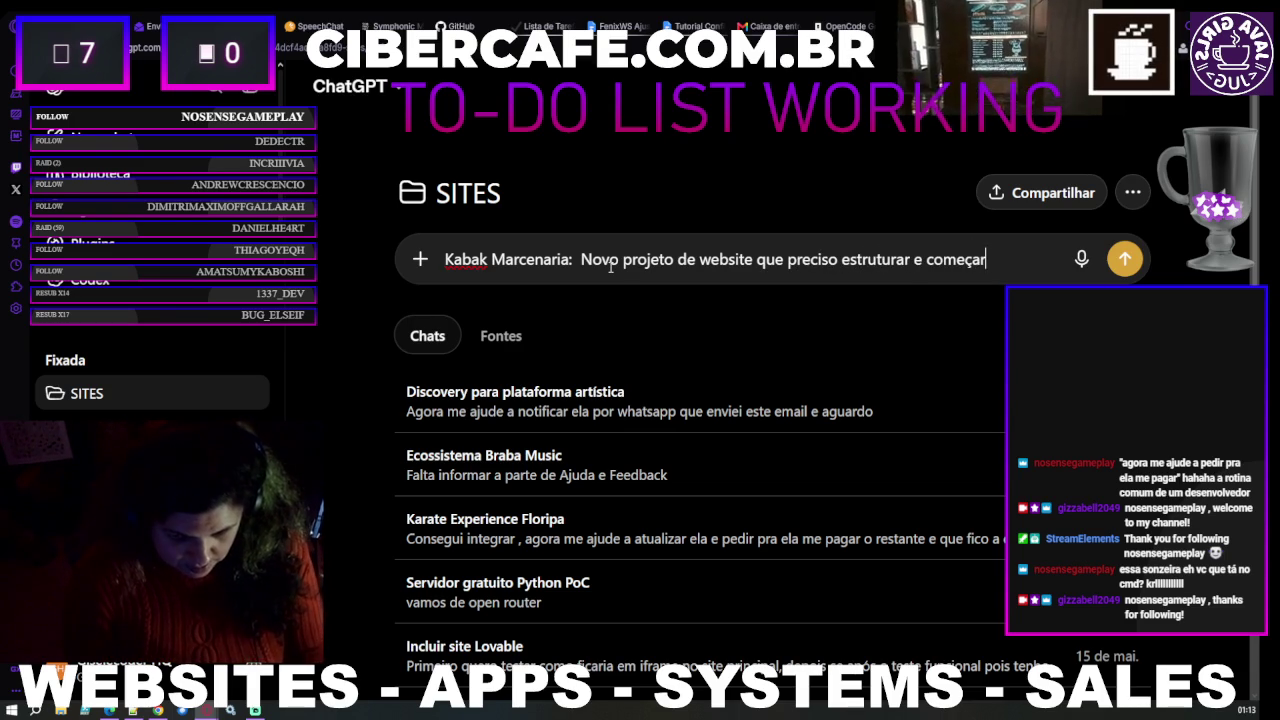
text(tudar)
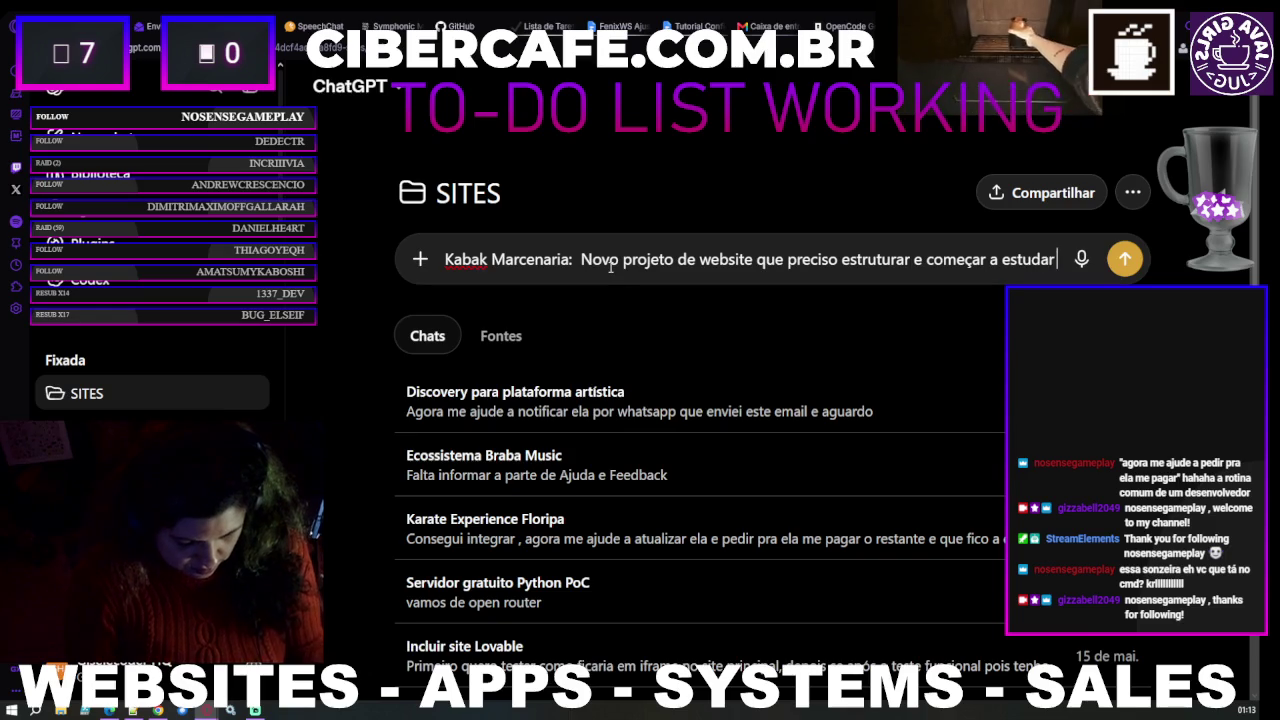
text( pois é u)
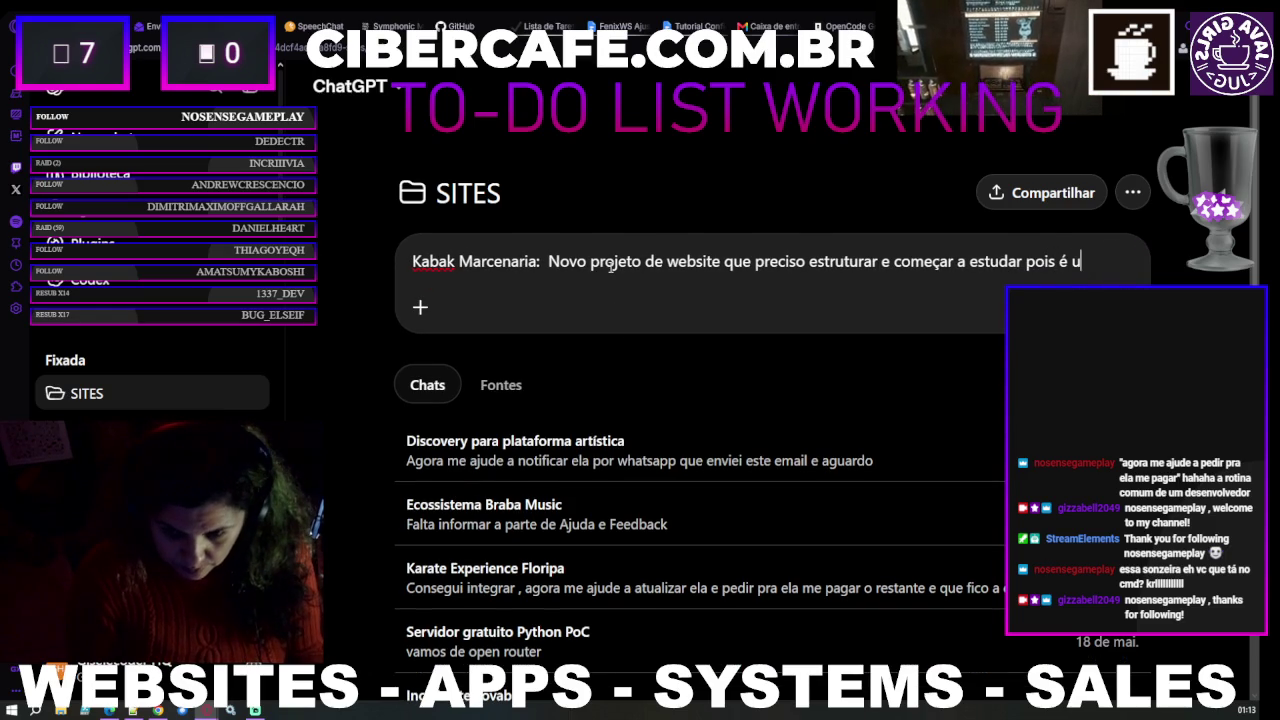
text(m proje)
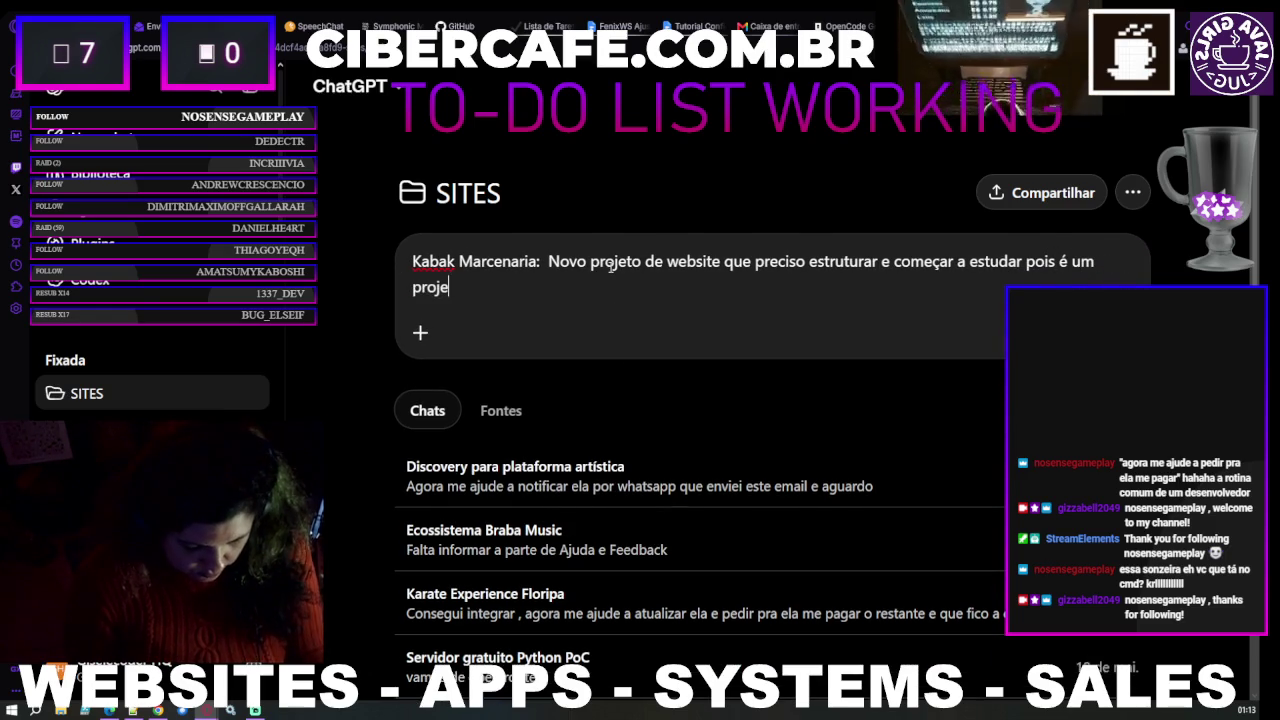
text(to não c)
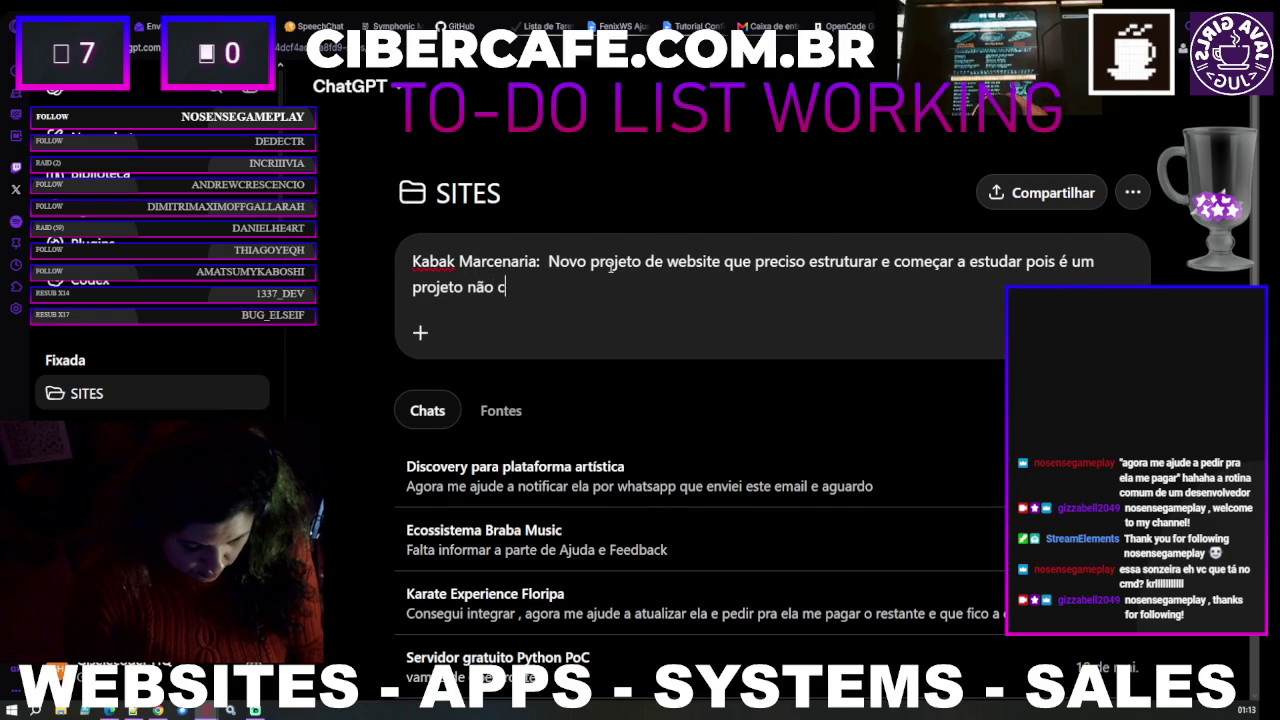
text(omercial )
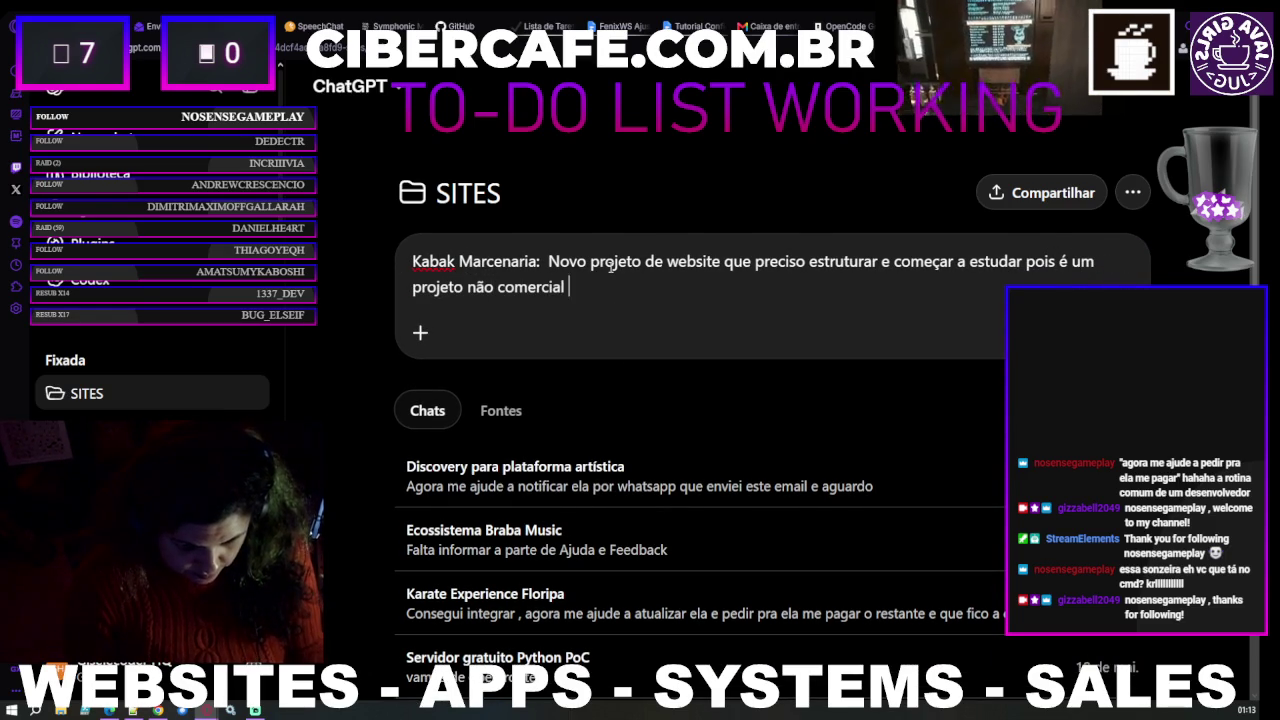
text(como os outr)
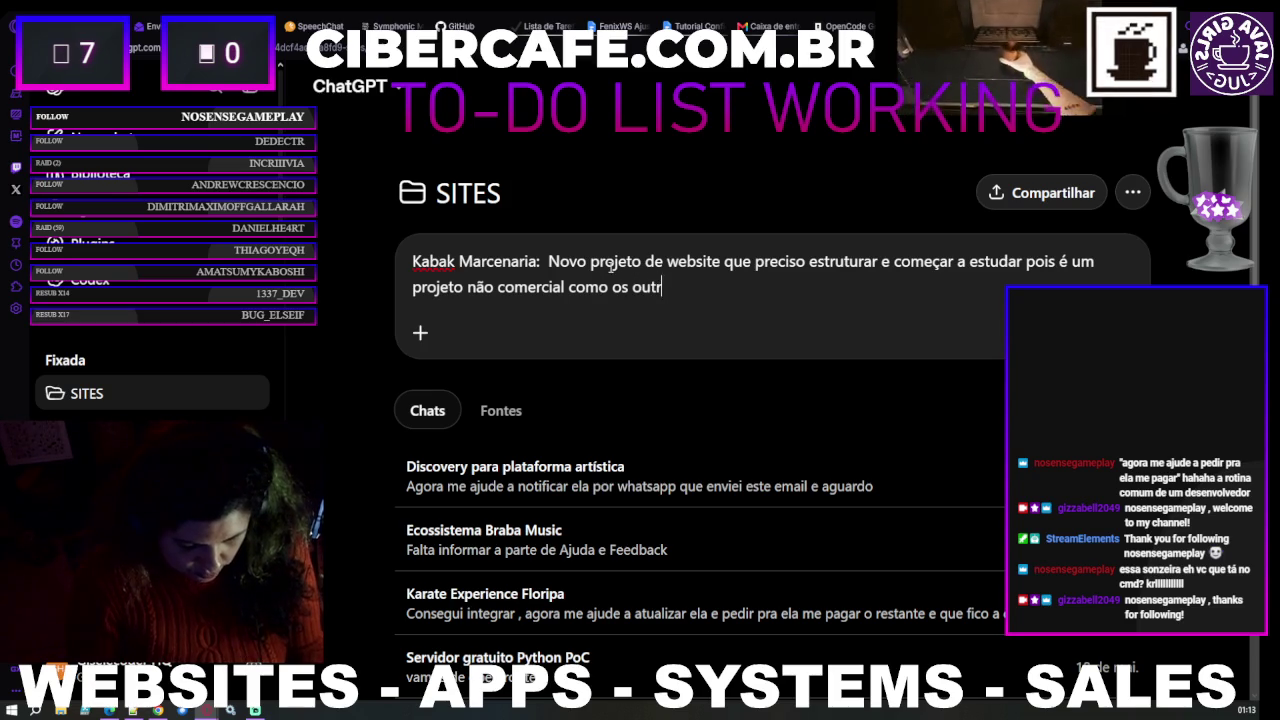
text(os e mais )
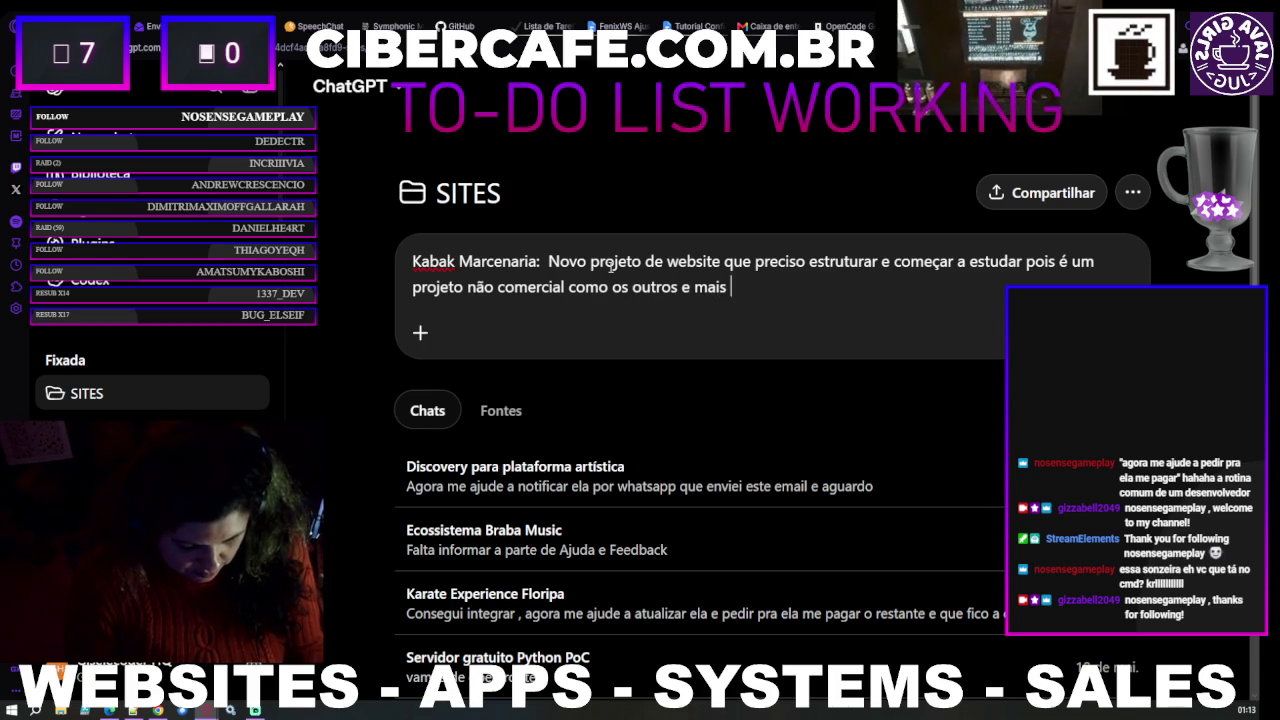
text(conceitual e r)
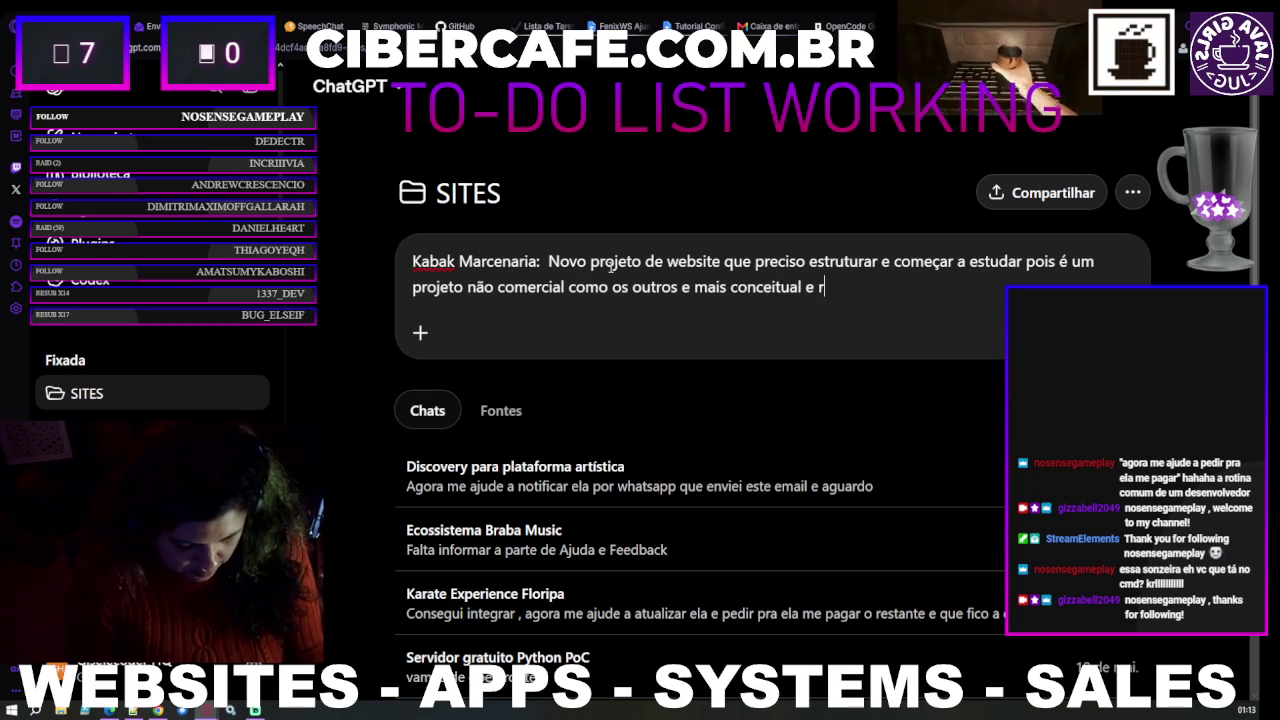
text(efinado. Sof)
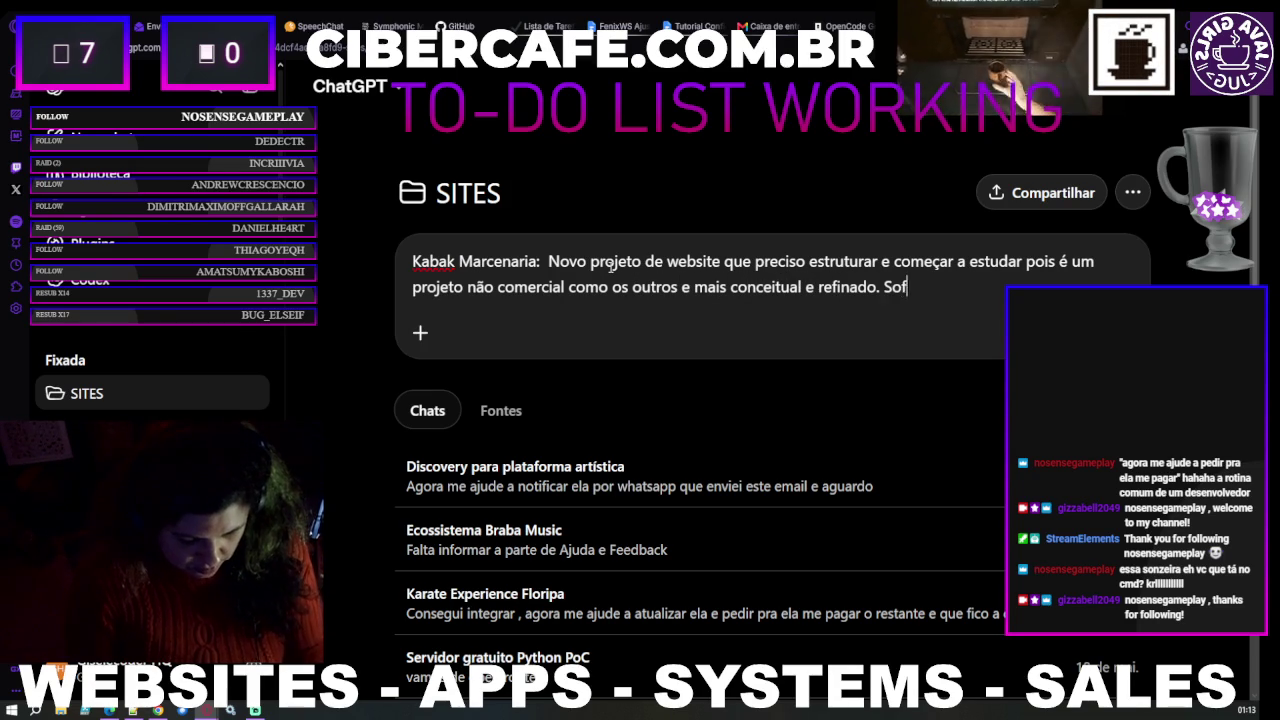
text(isticado. )
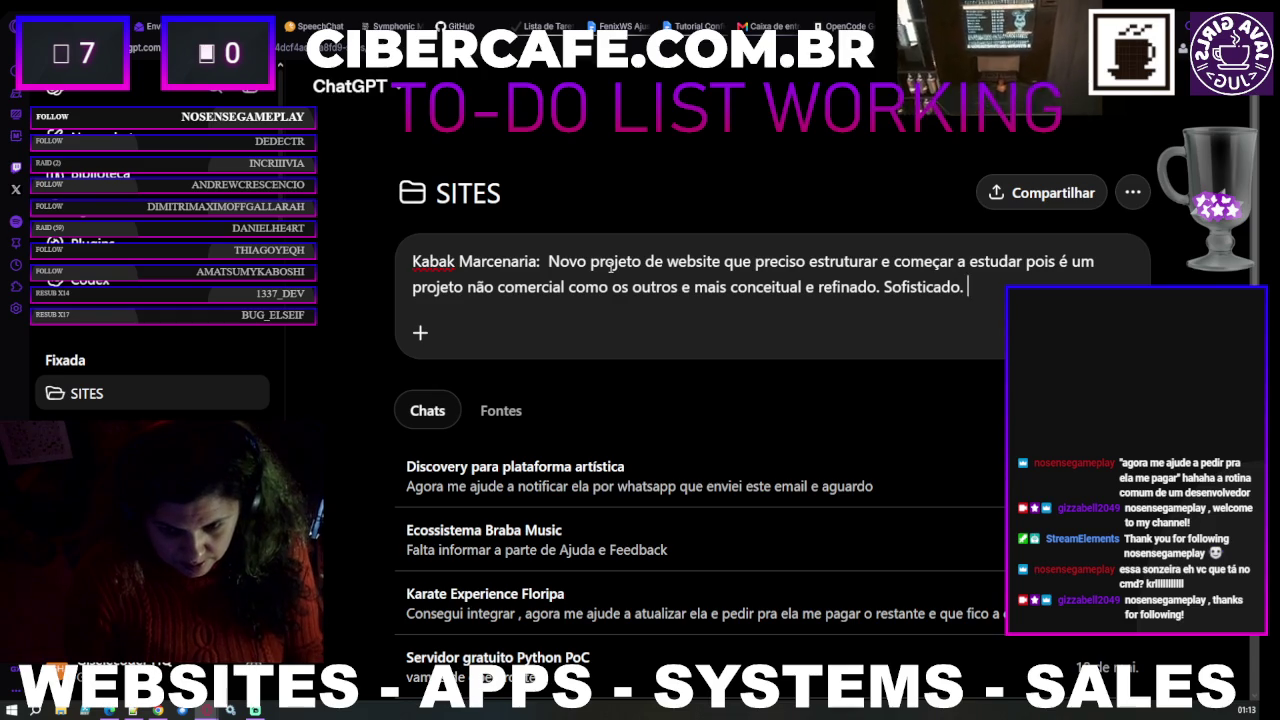
text(Me aju)
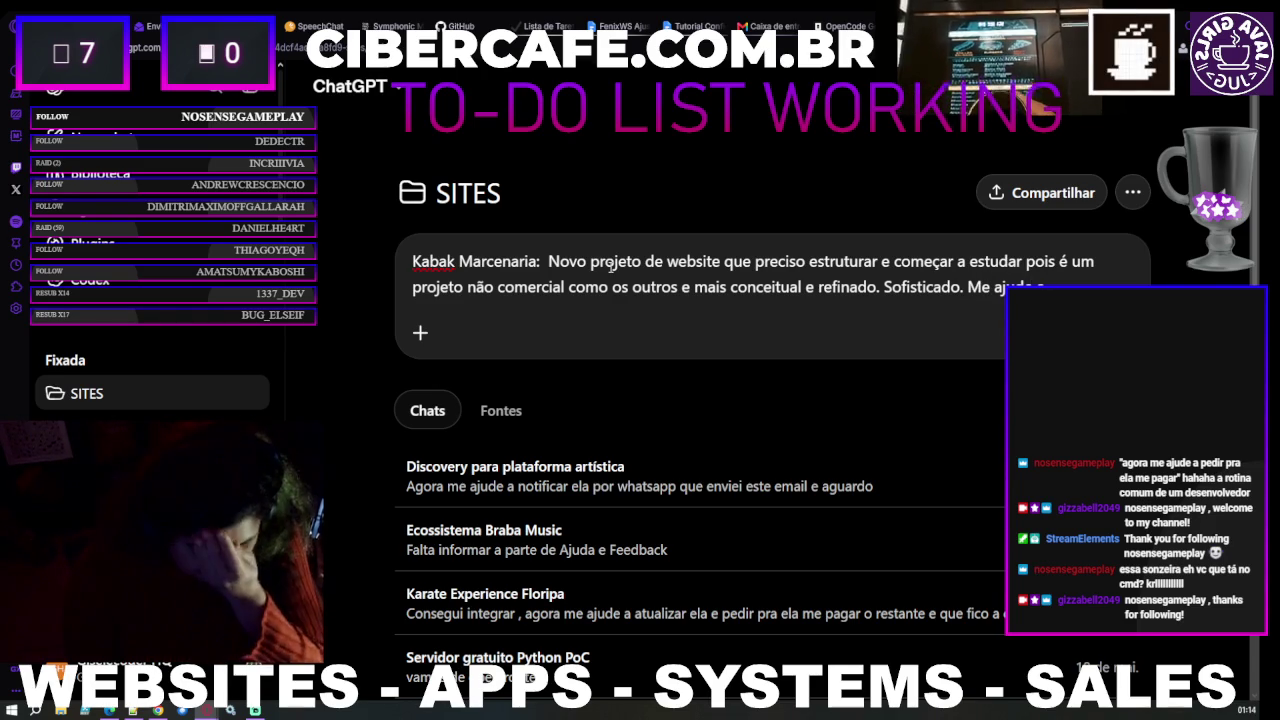
text(de a)
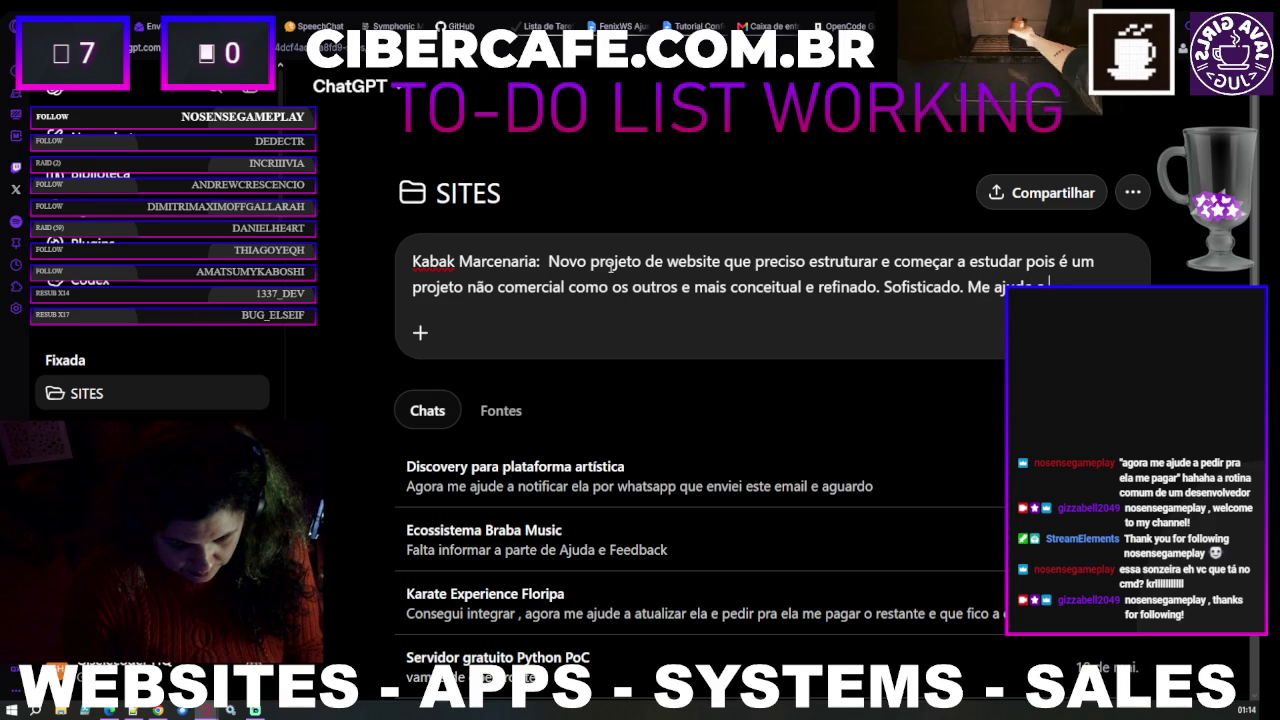
key(BackSpace)
key(BackSpace)
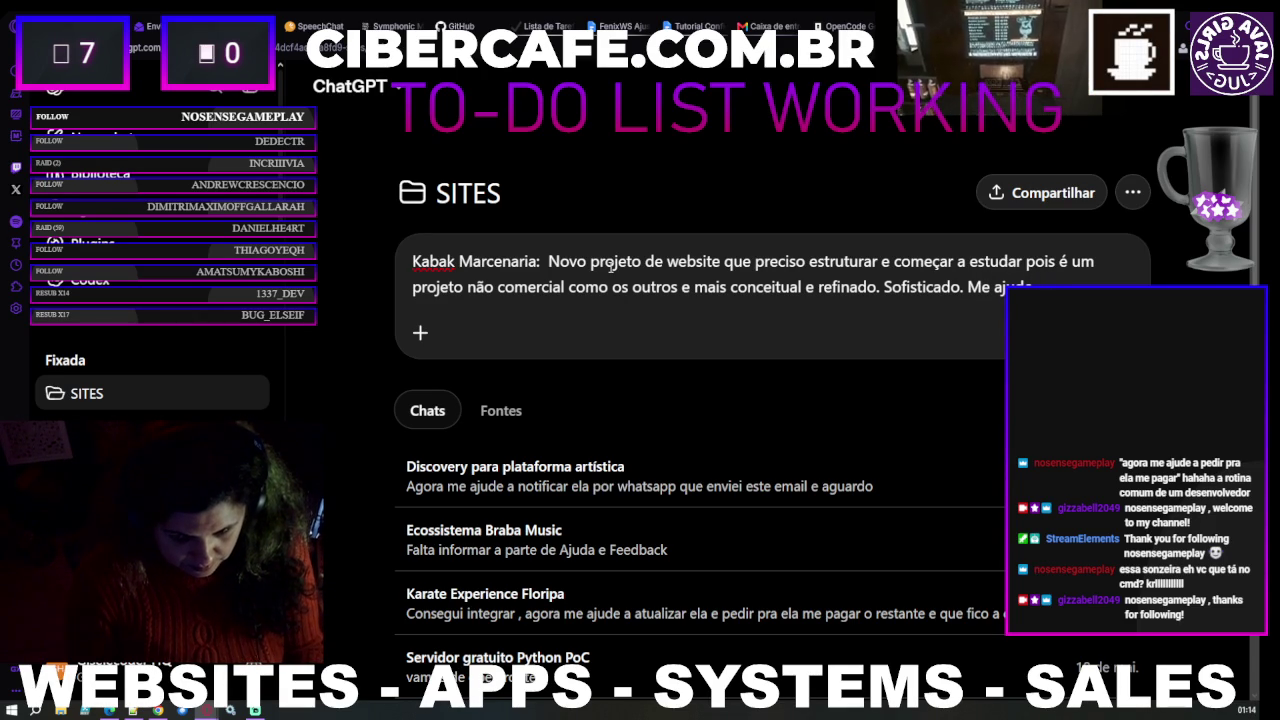
text(organ)
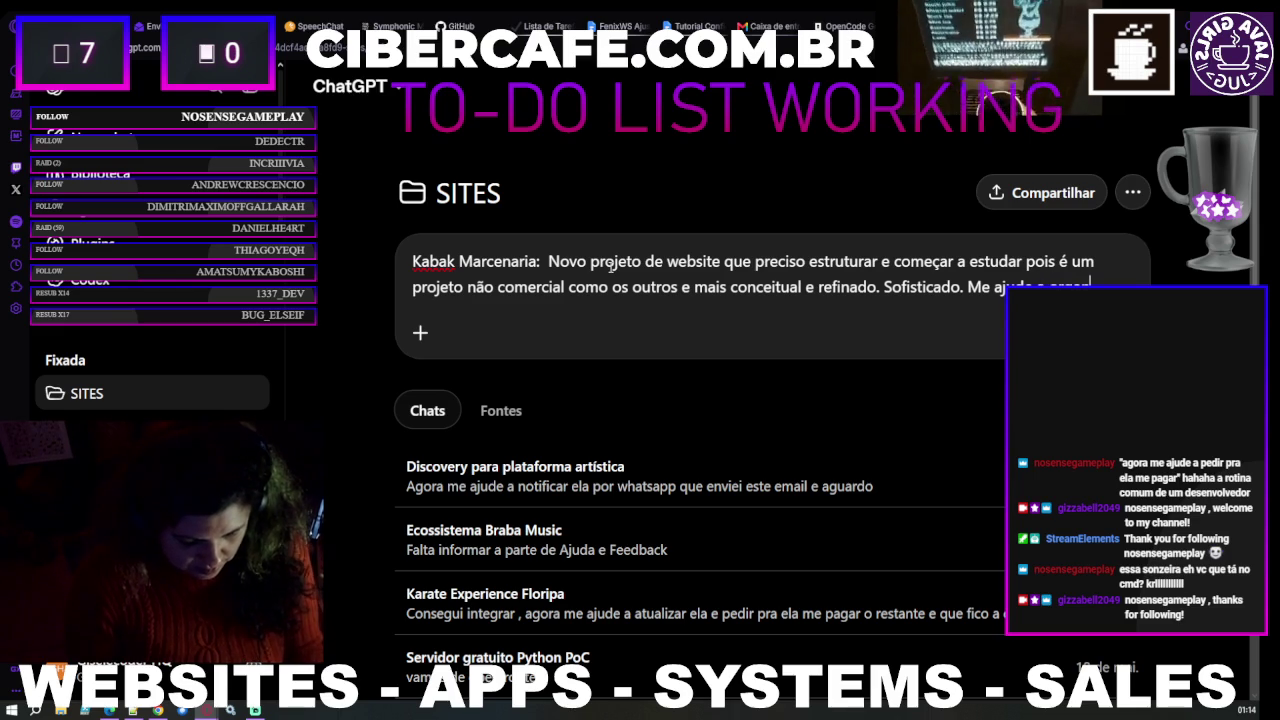
text(izar o projeto e)
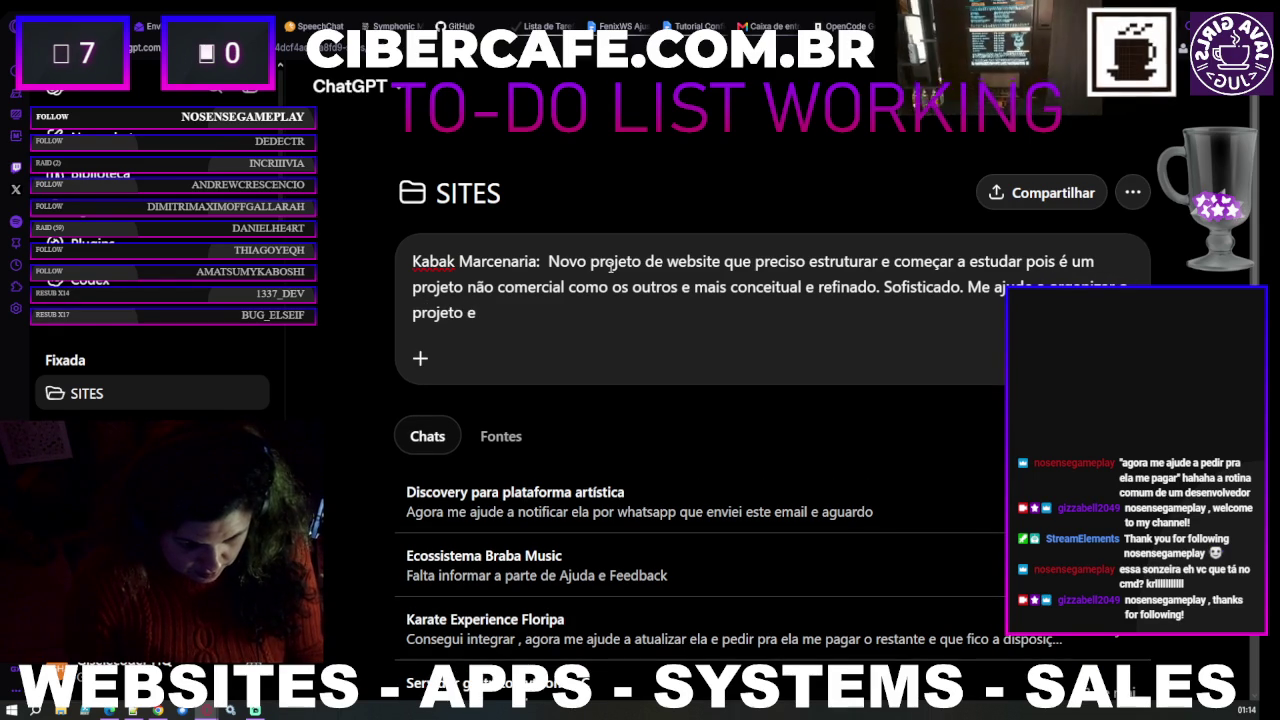
key(BackSpace)
key(BackSpace)
text(até co)
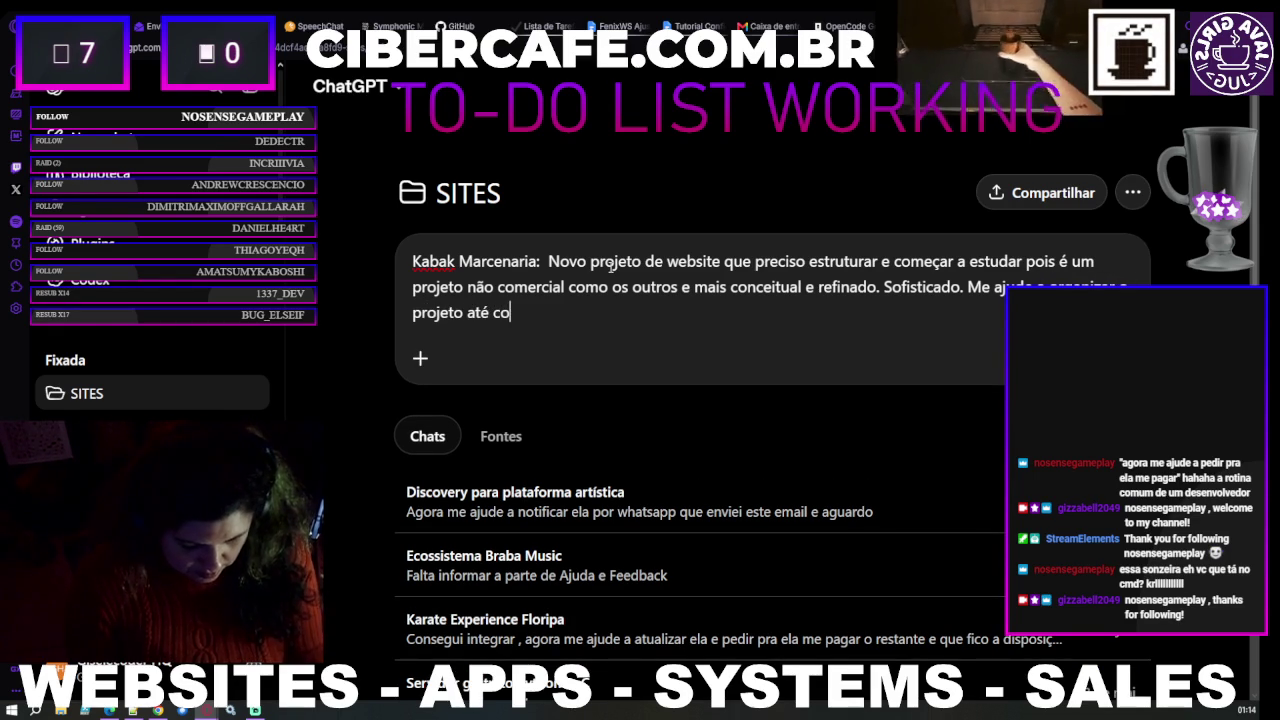
text(meçar a)
key(BackSpace)
text(o proces)
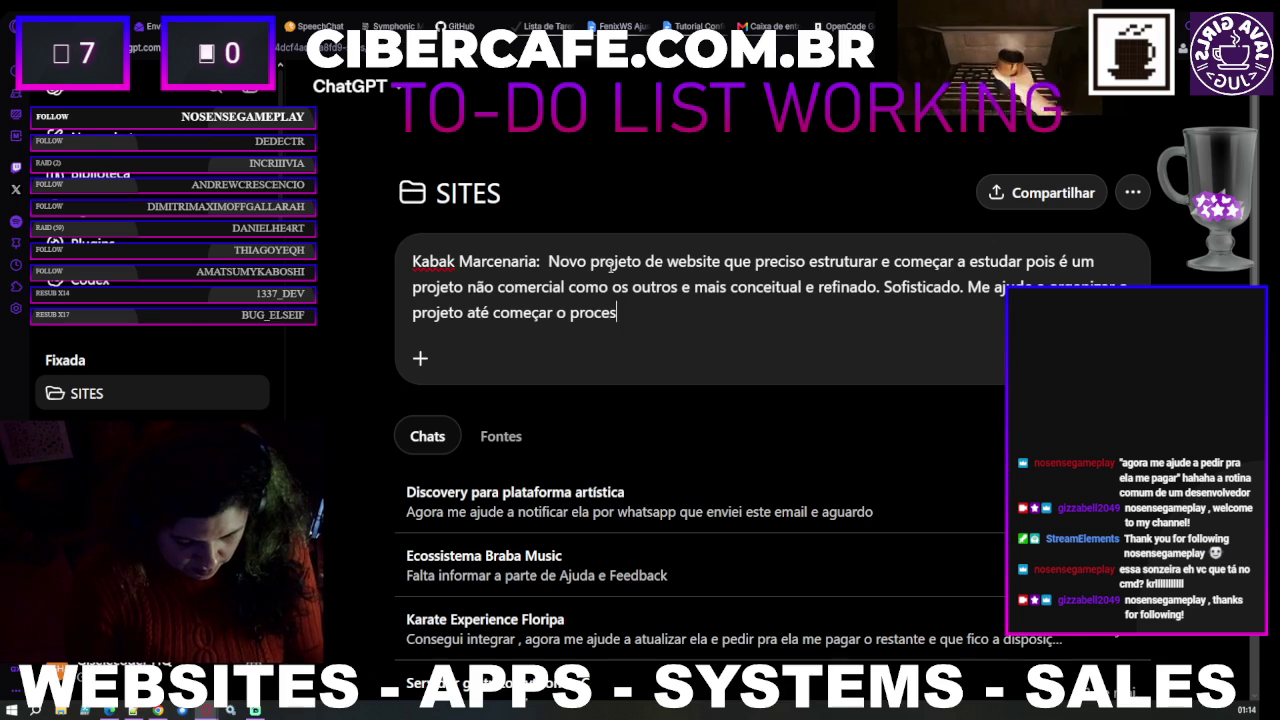
text(so de desenvo)
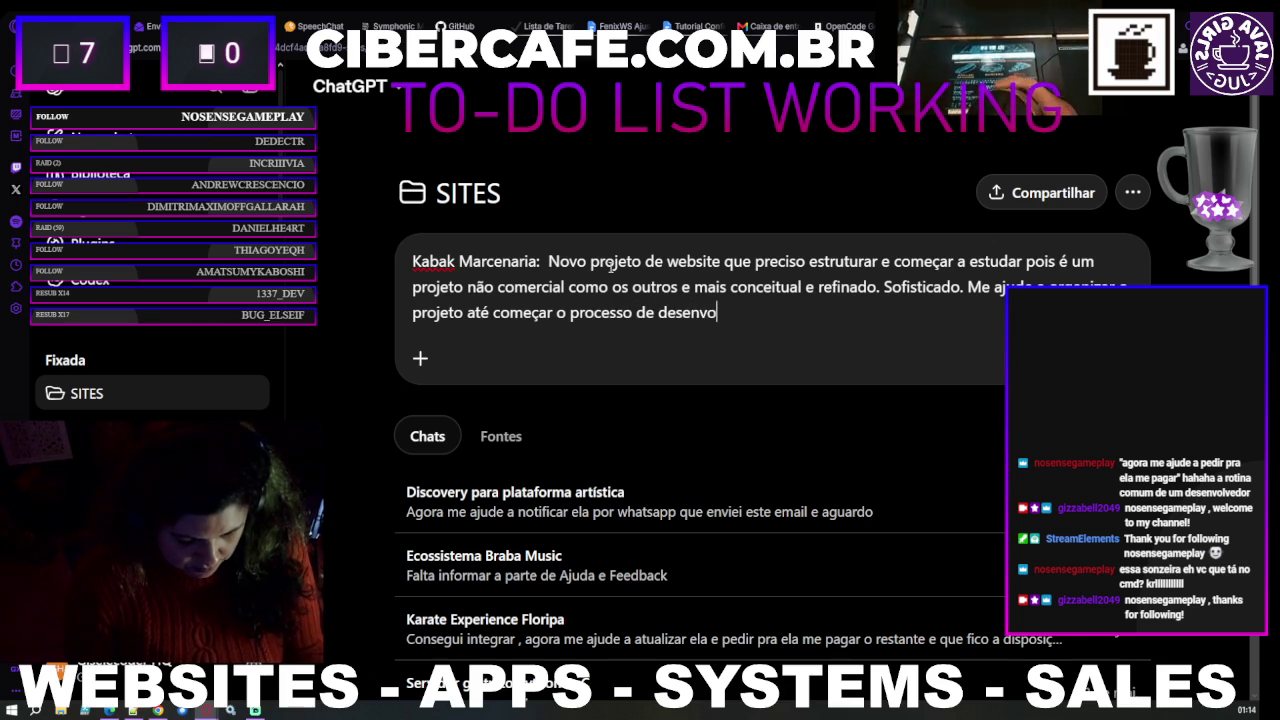
text(lvimento por e)
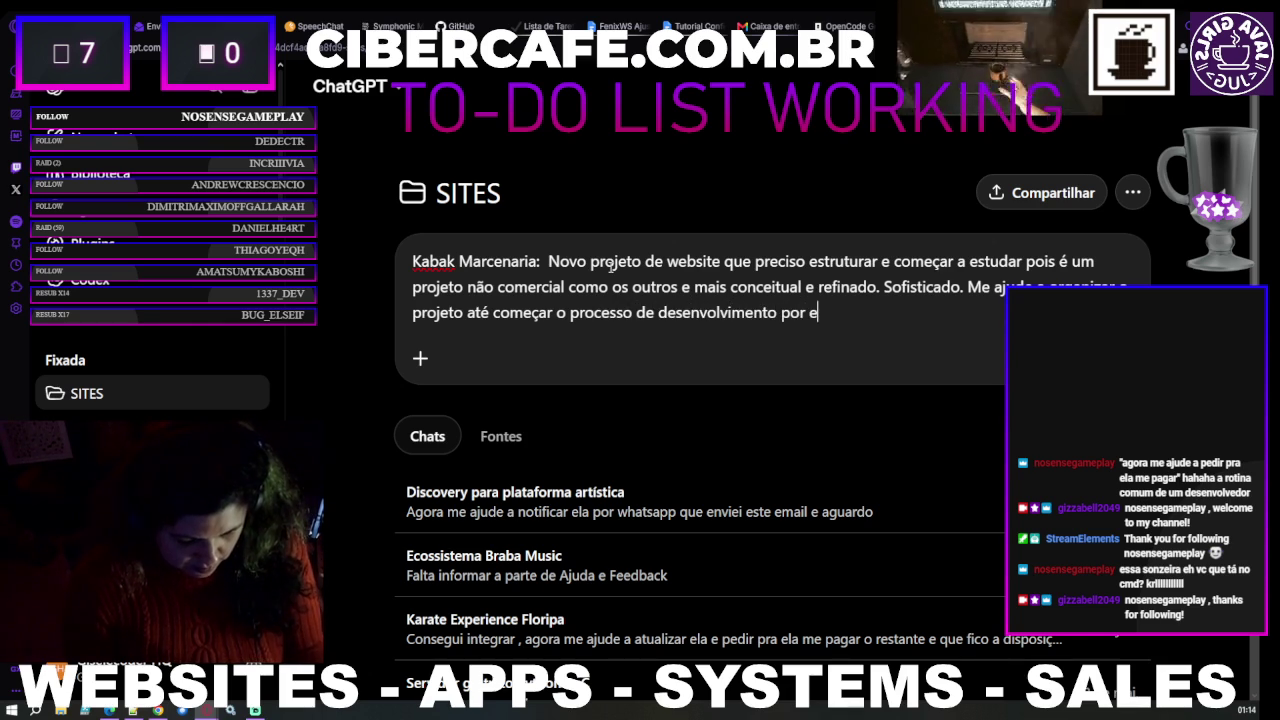
text(tapas. )
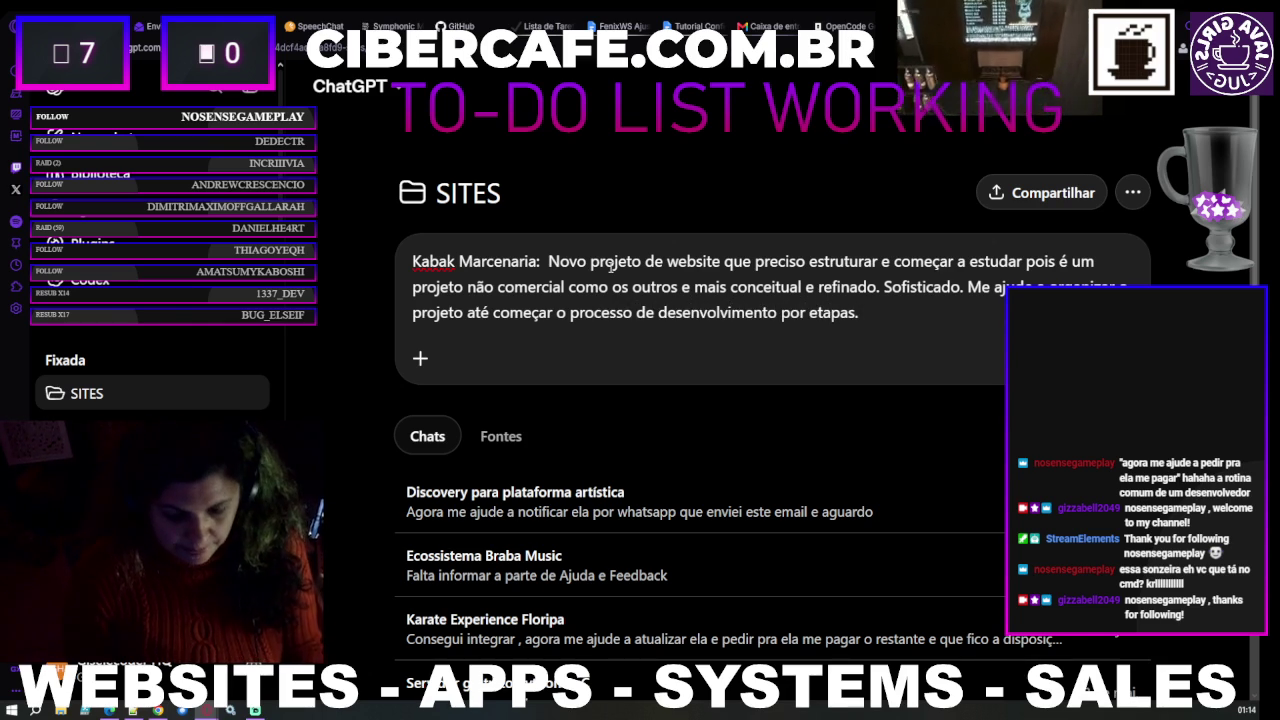
text(Se)
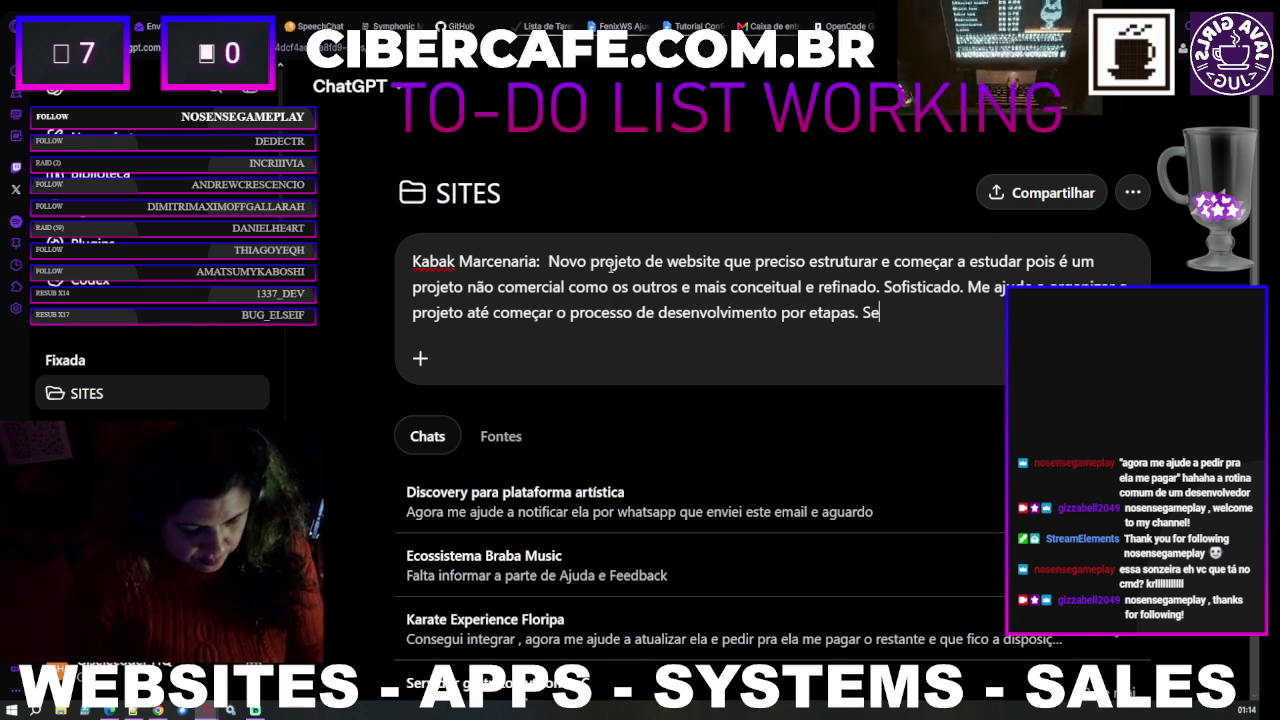
text(gue o dis)
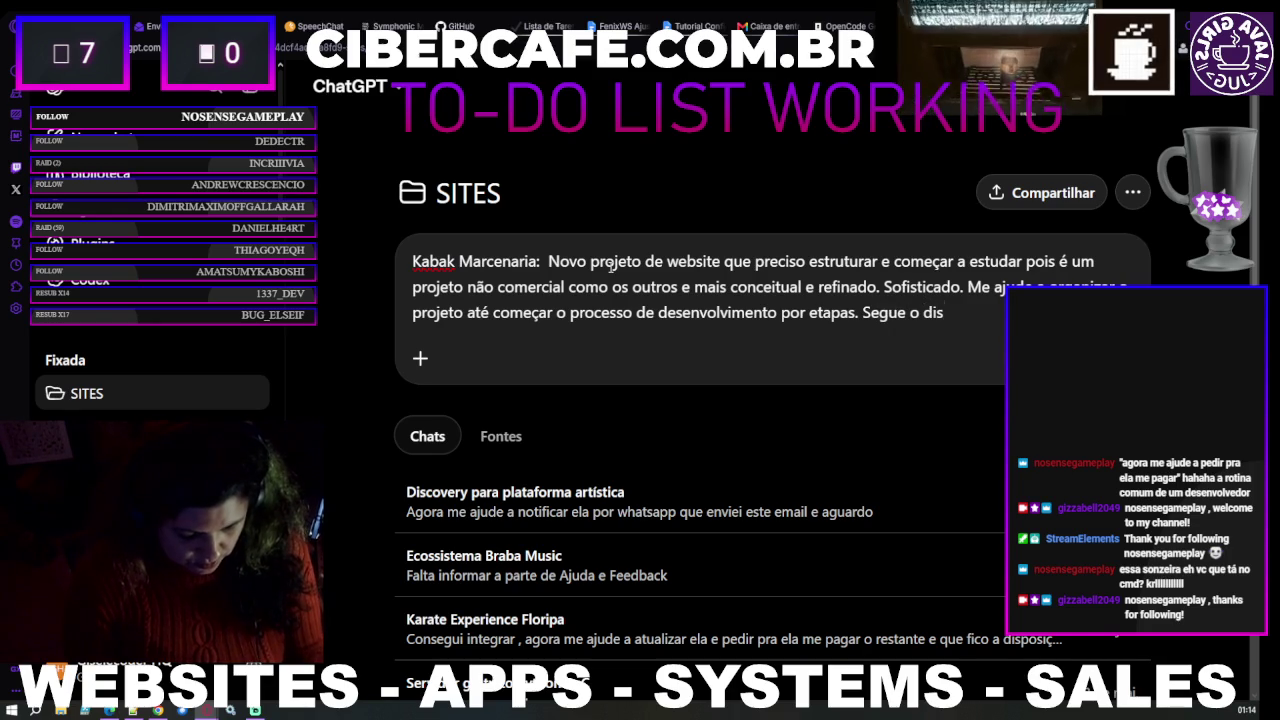
text(covery da)
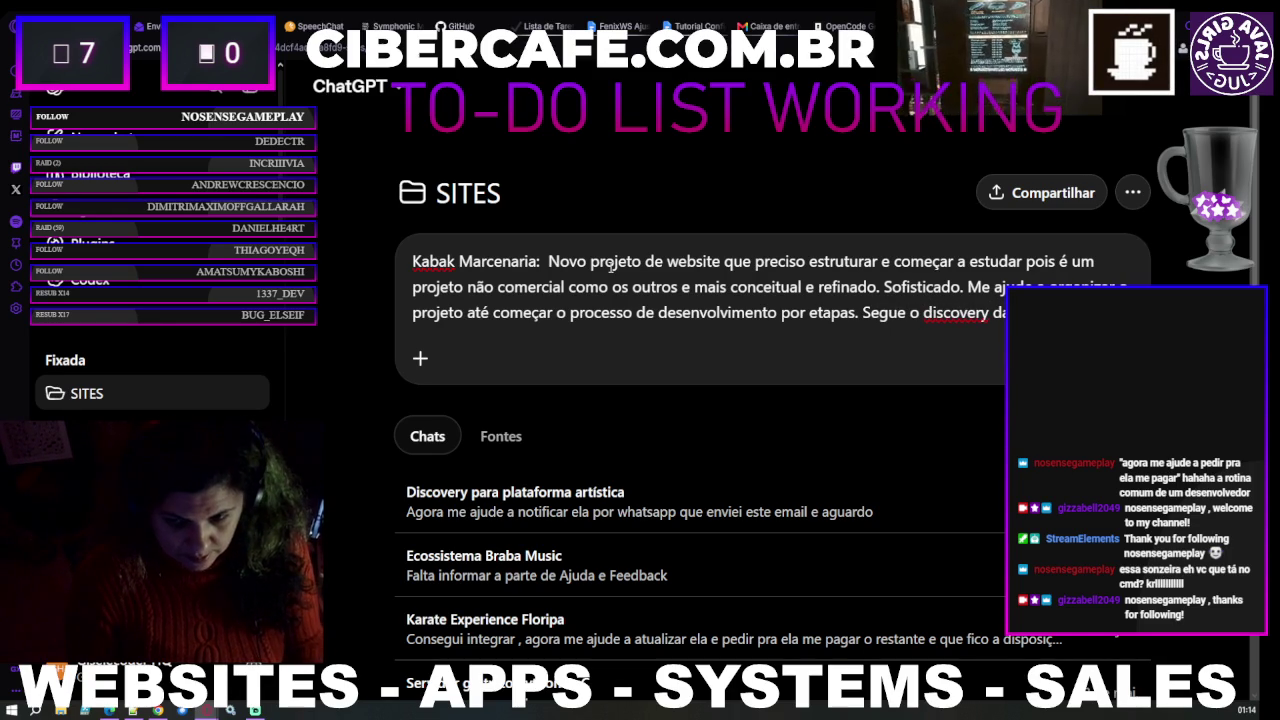
key(ctrl+v)
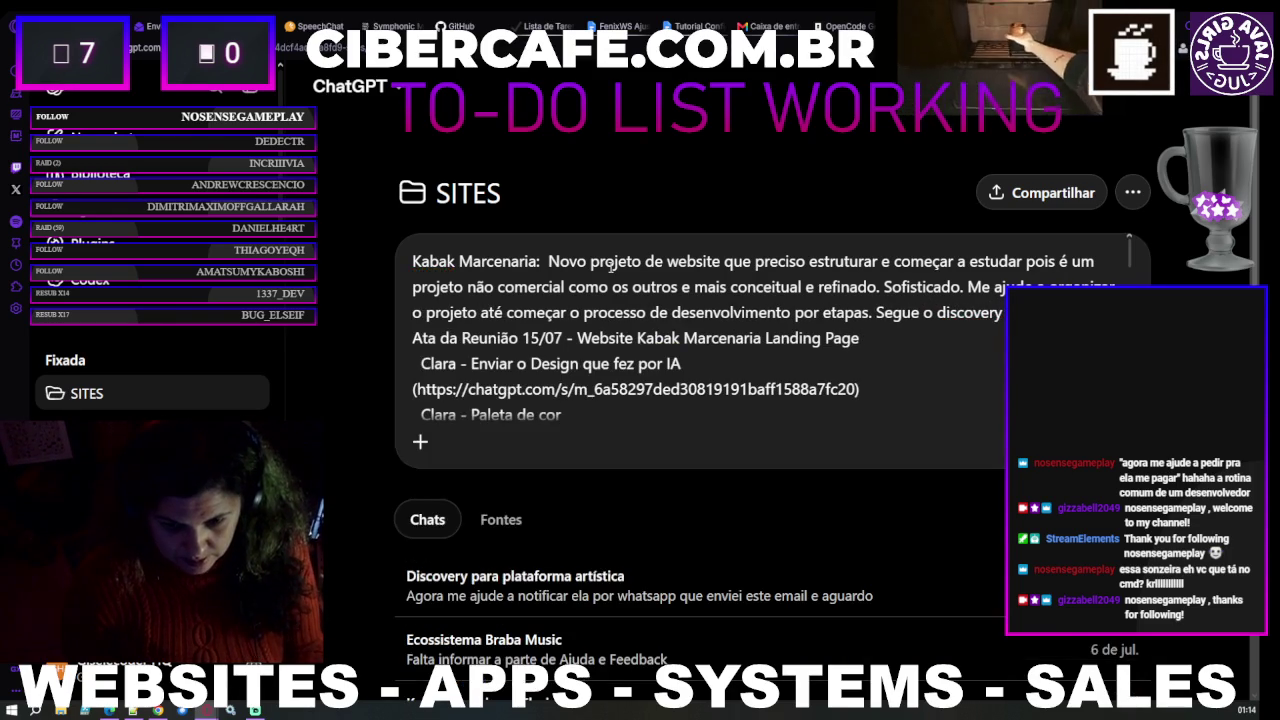
key(Return)
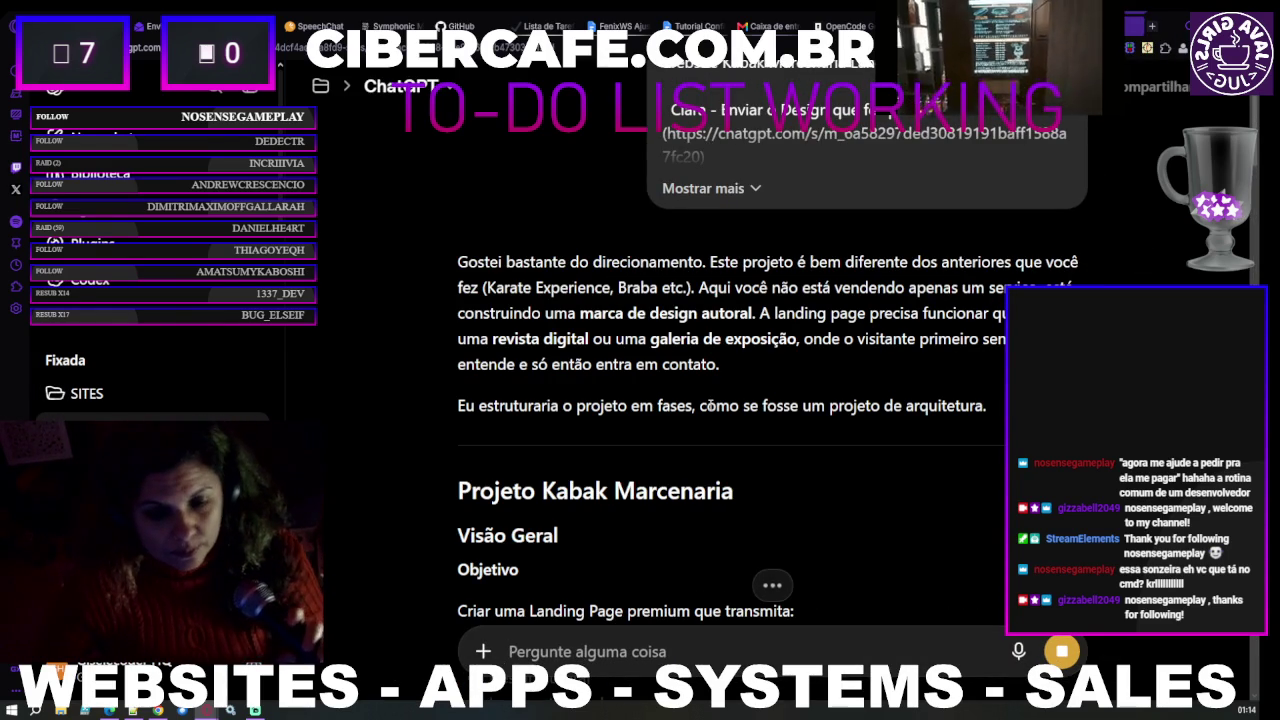
Step: Scroll through the plan from Fase 0 Discovery to the brand and founder question sets
scroll(708, 409, down, 3)
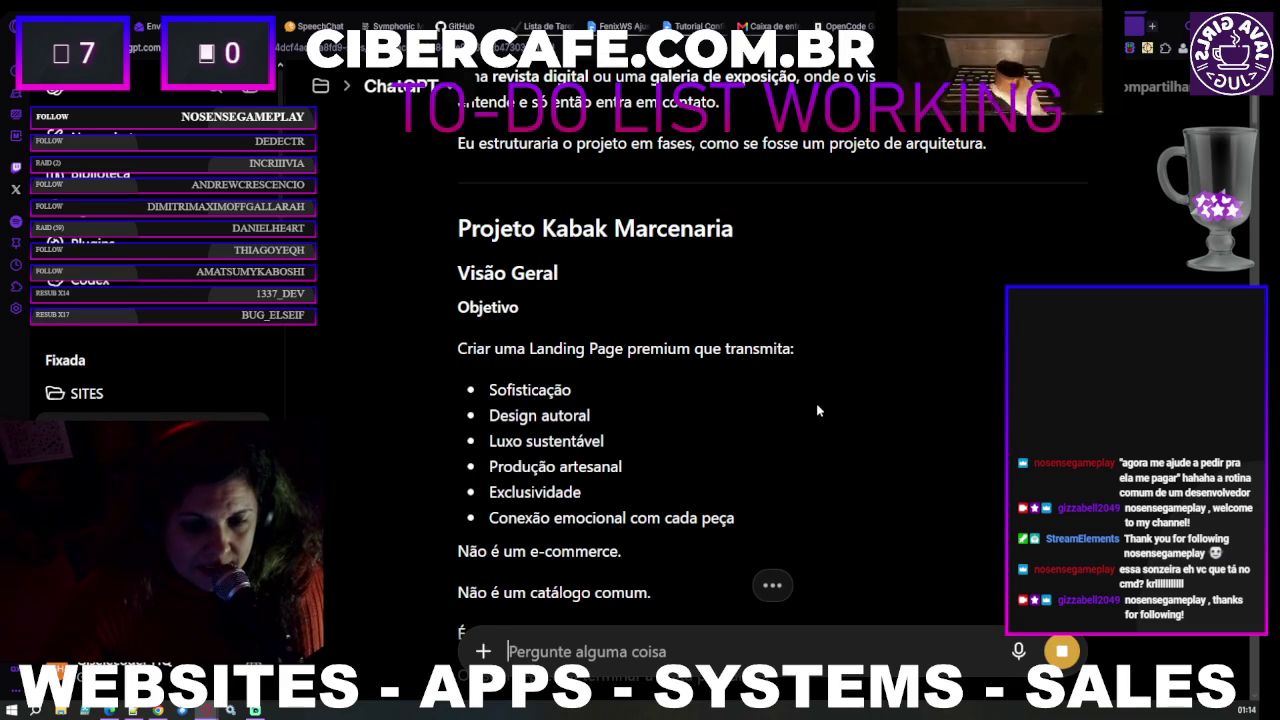
scroll(818, 409, down, 1)
scroll(817, 410, up, 1)
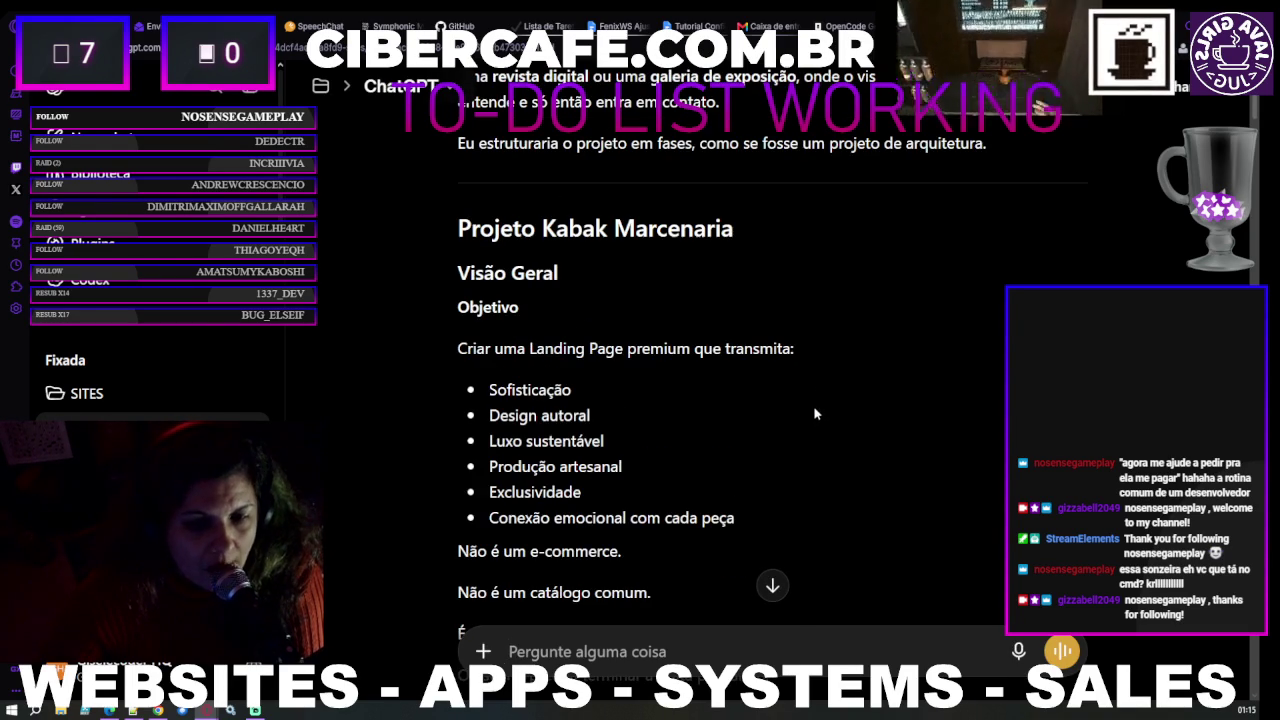
scroll(814, 410, down, 2)
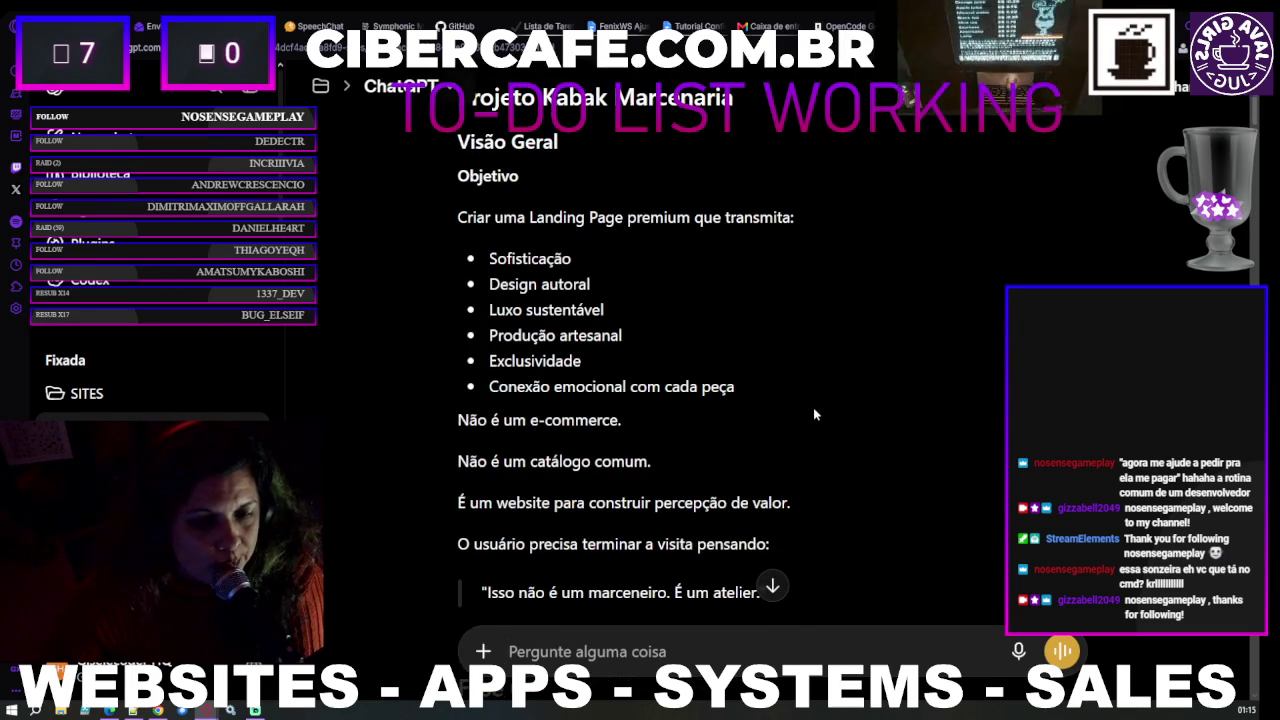
scroll(813, 408, down, 2)
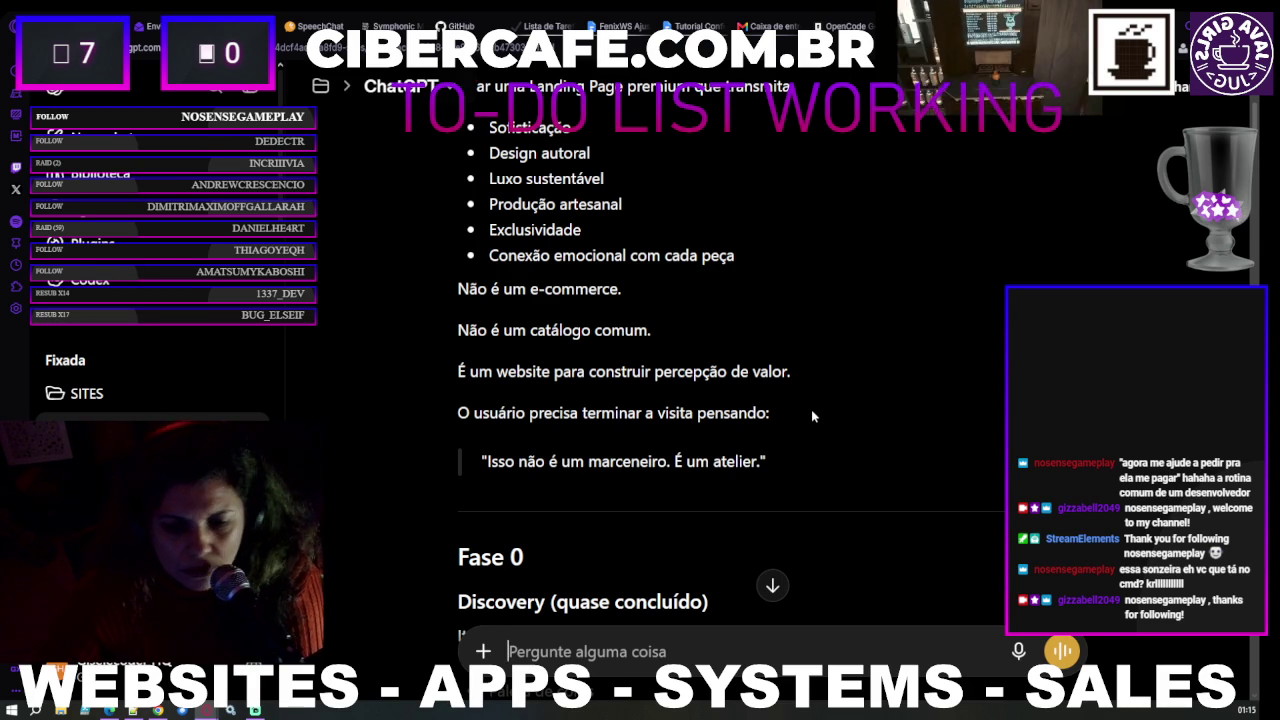
scroll(811, 409, down, 3)
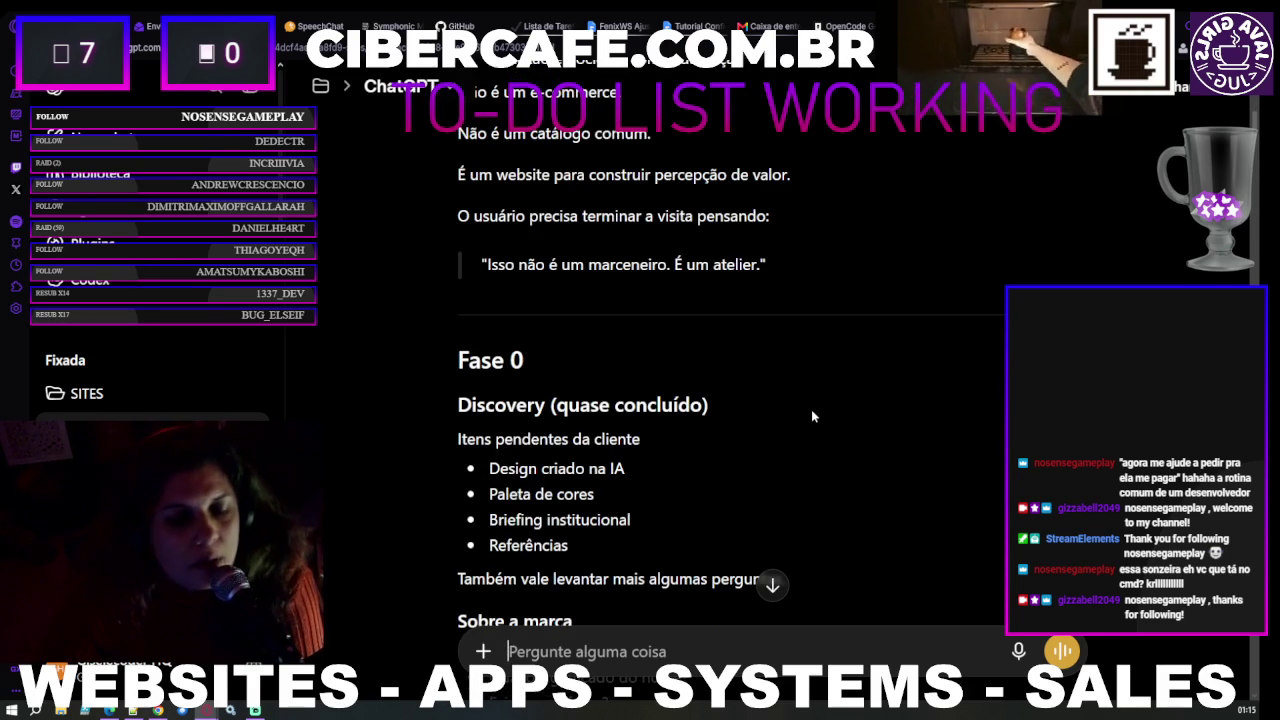
scroll(812, 414, down, 2)
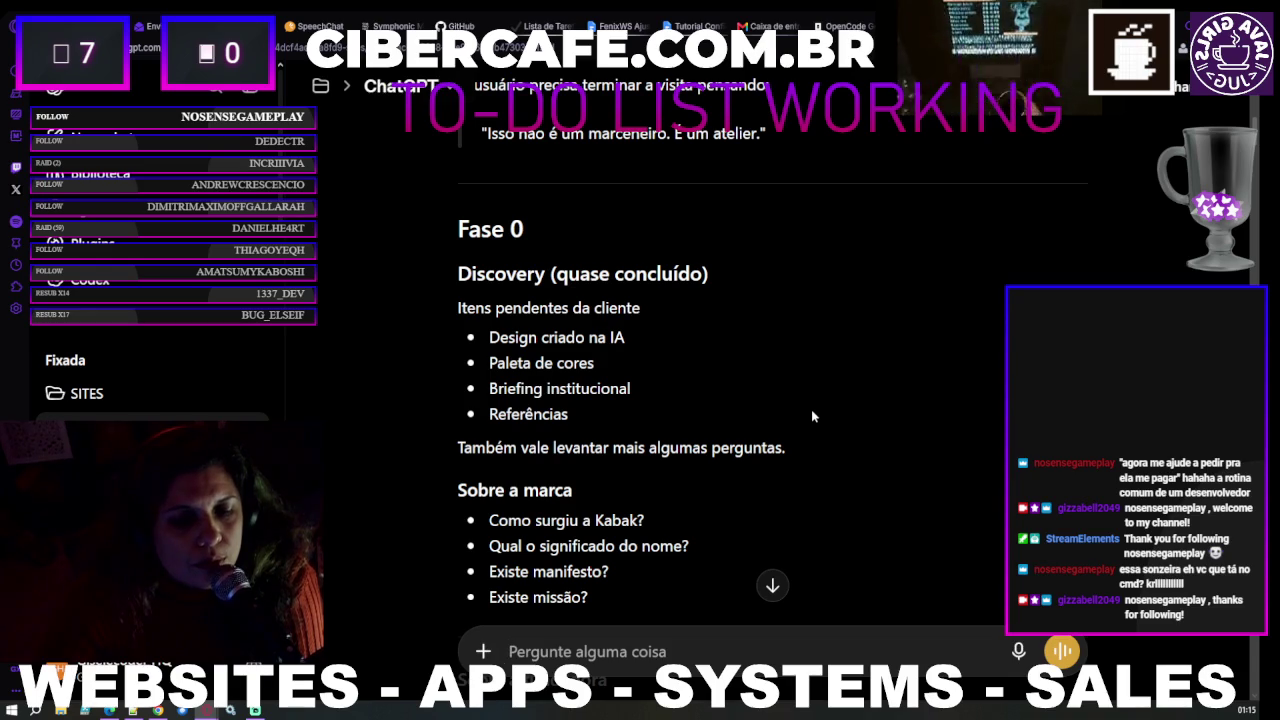
scroll(812, 416, down, 2)
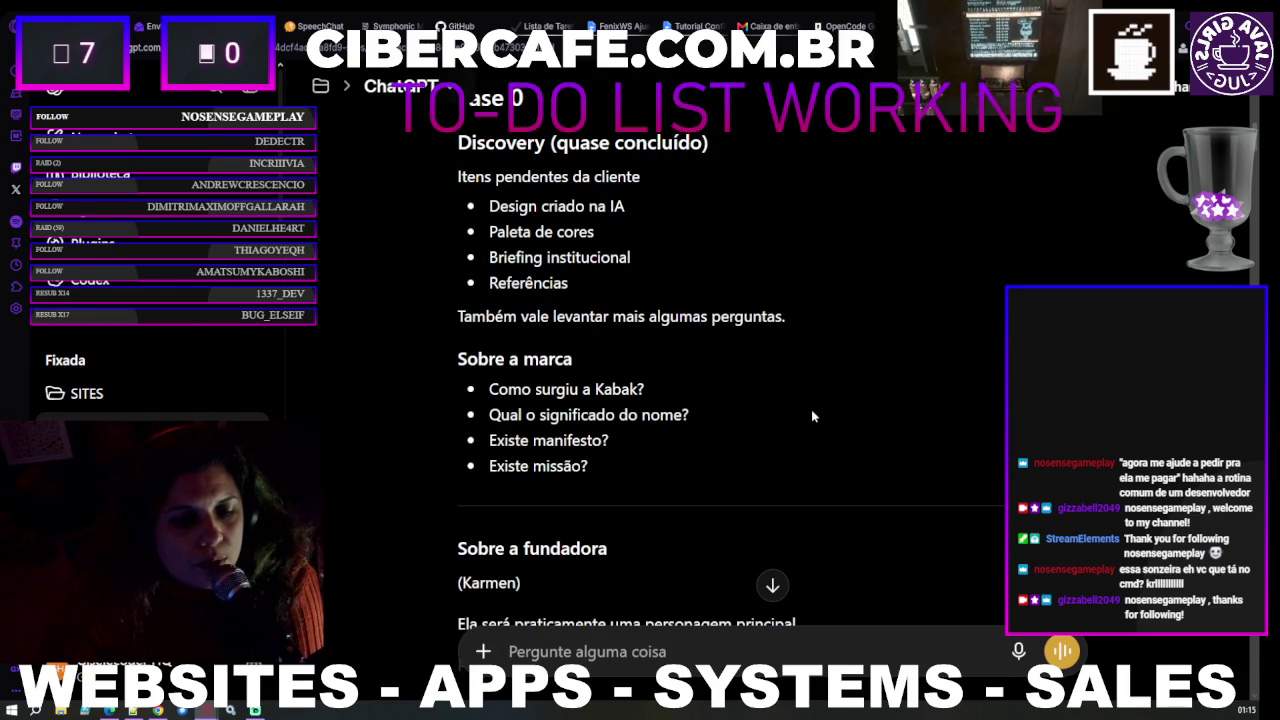
scroll(812, 414, down, 3)
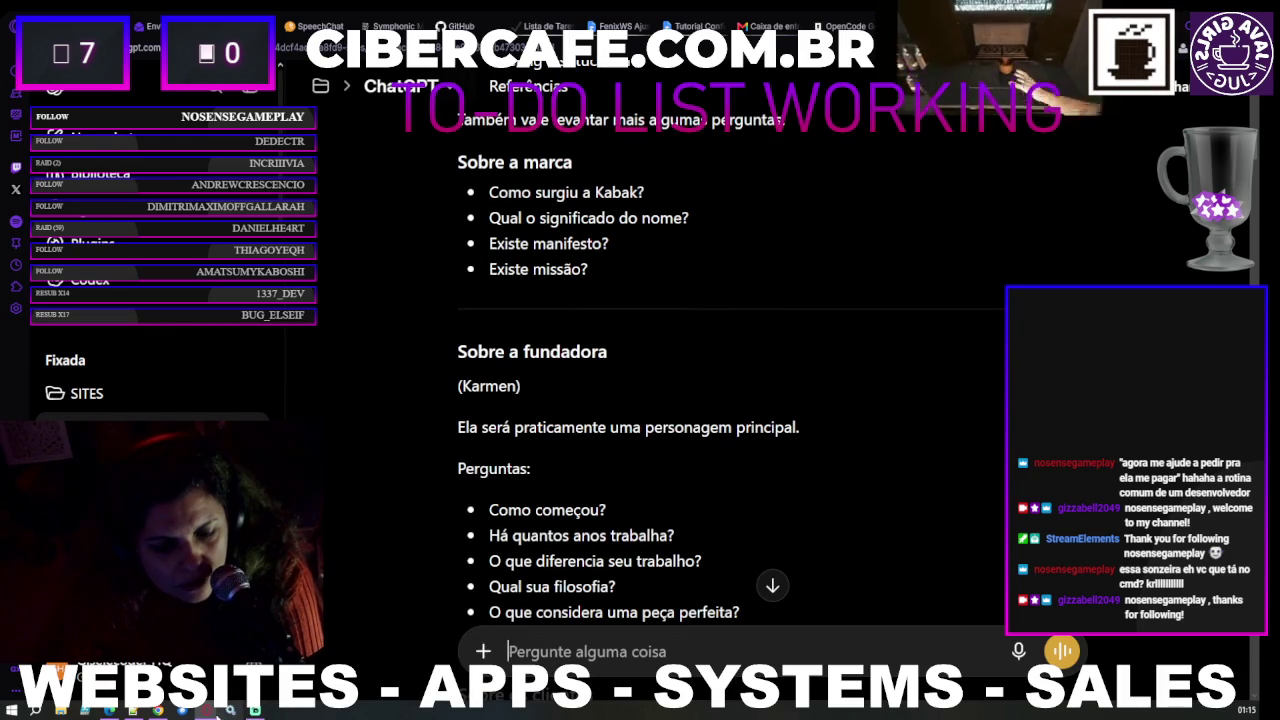
Step: Open the chatgpt.com design share link on line 4 of the meeting notes
key(alt+Tab)
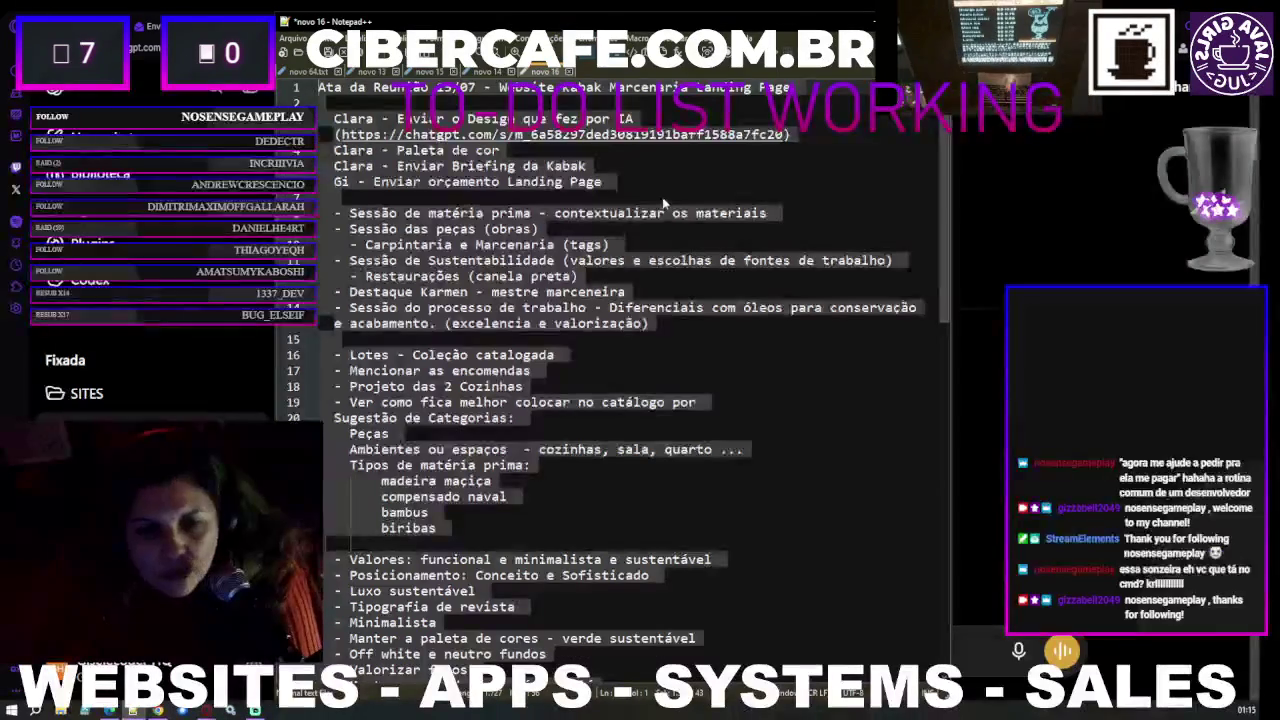
click(789, 134)
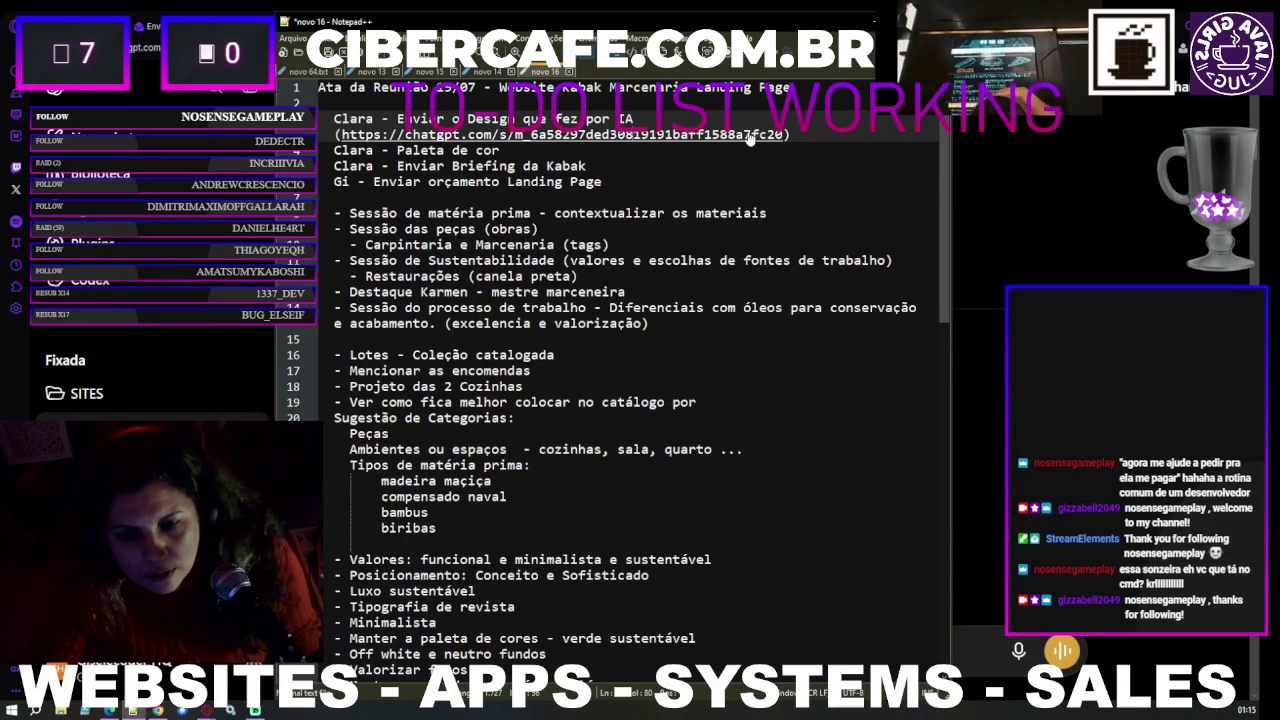
click(662, 134)
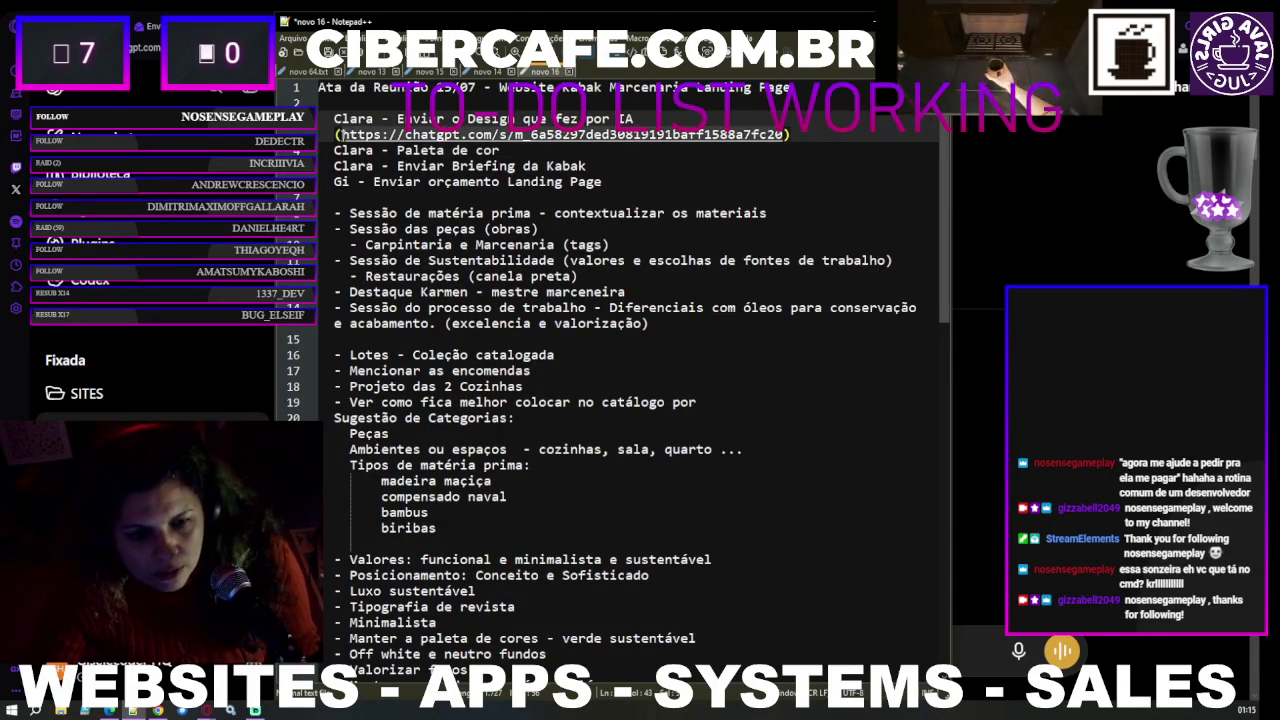
double_click(662, 134)
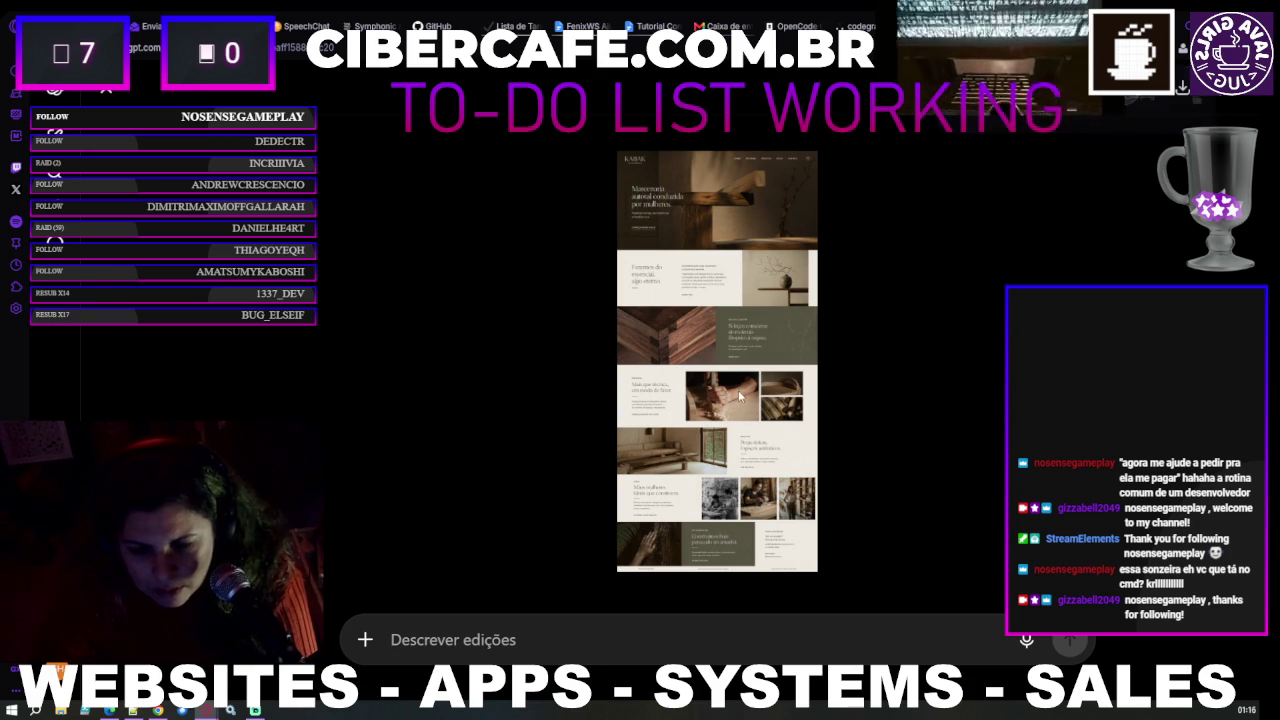
Step: Attach the Kabak landing-page mockup image from recent files and send it for analysis
key(Escape)
click(483, 651)
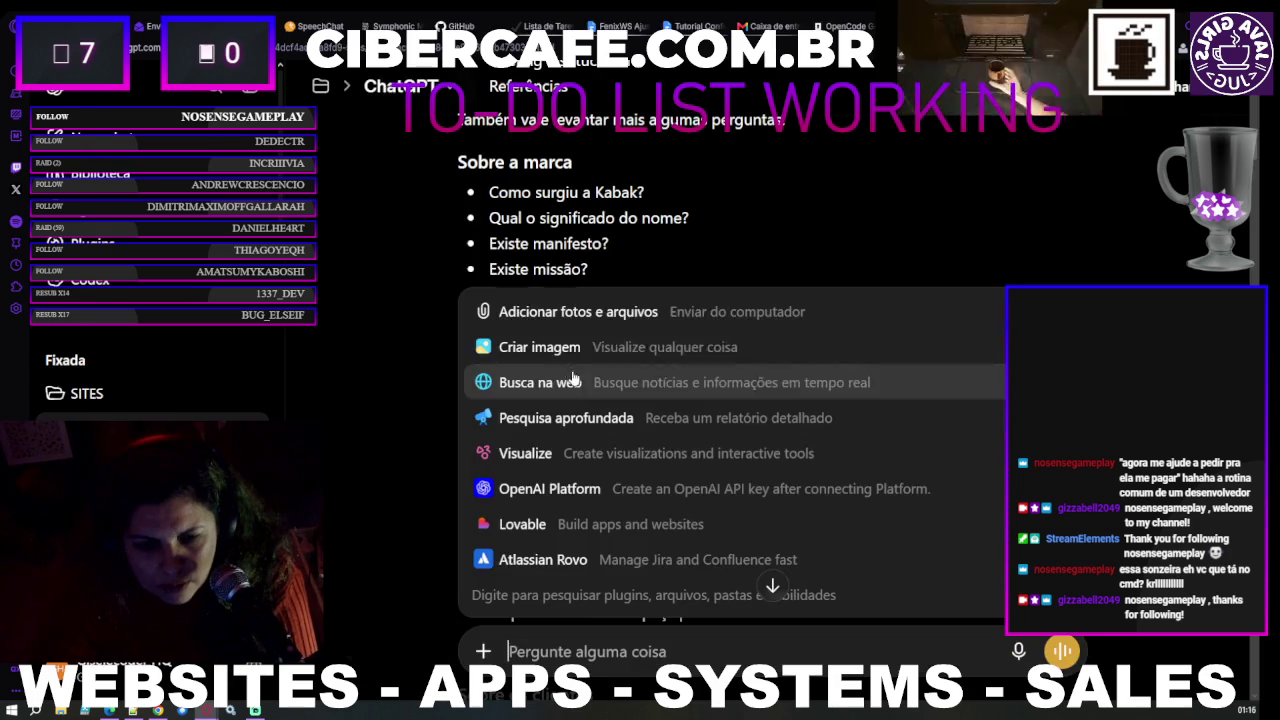
click(586, 310)
click(540, 430)
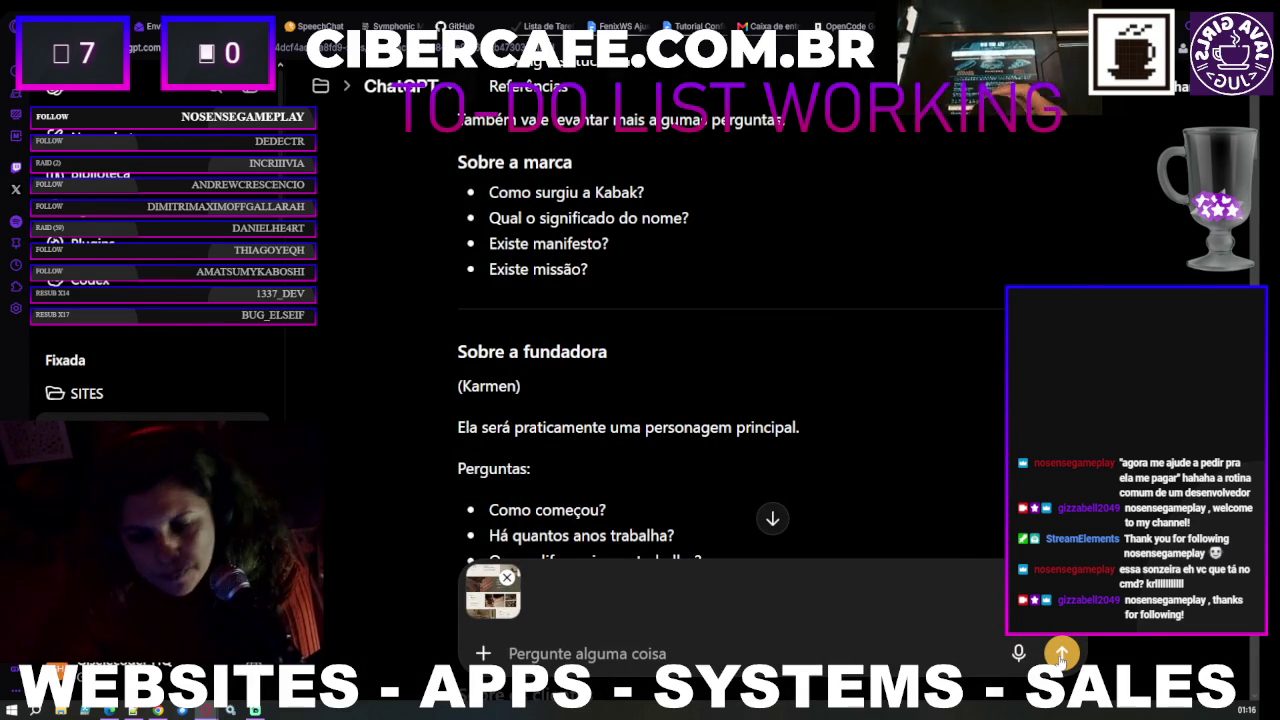
click(1061, 654)
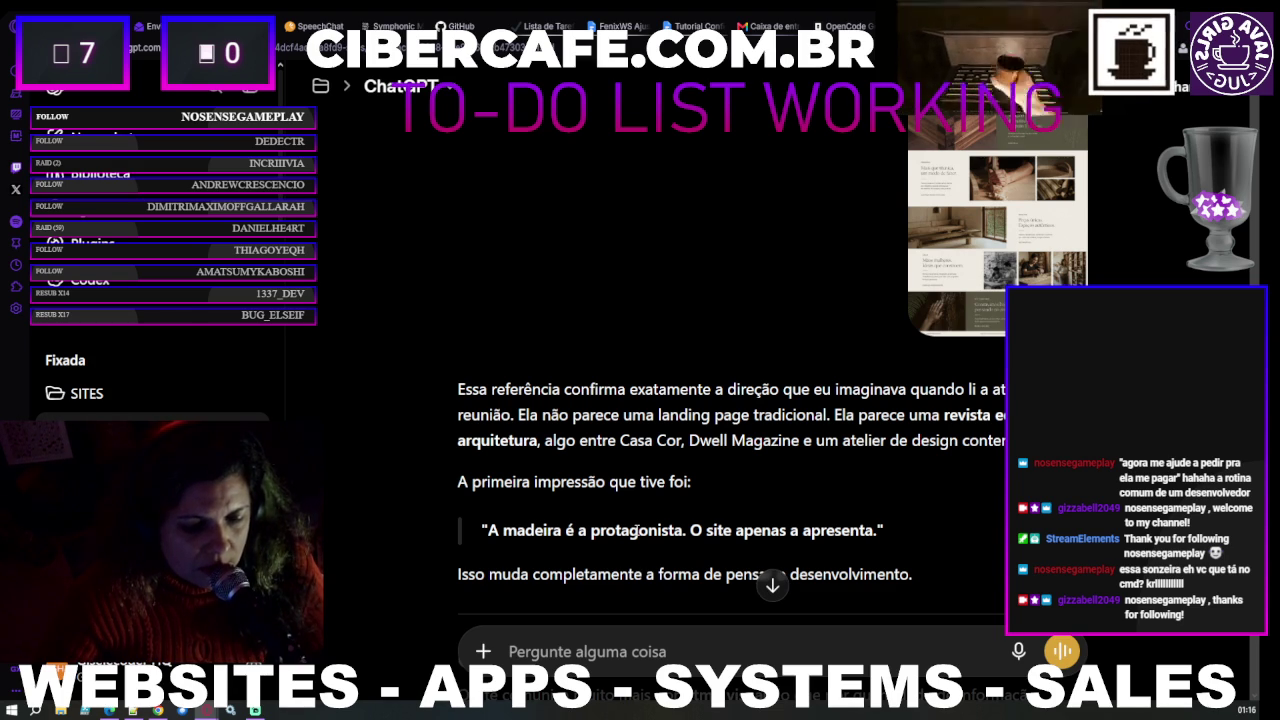
scroll(636, 530, down, 1)
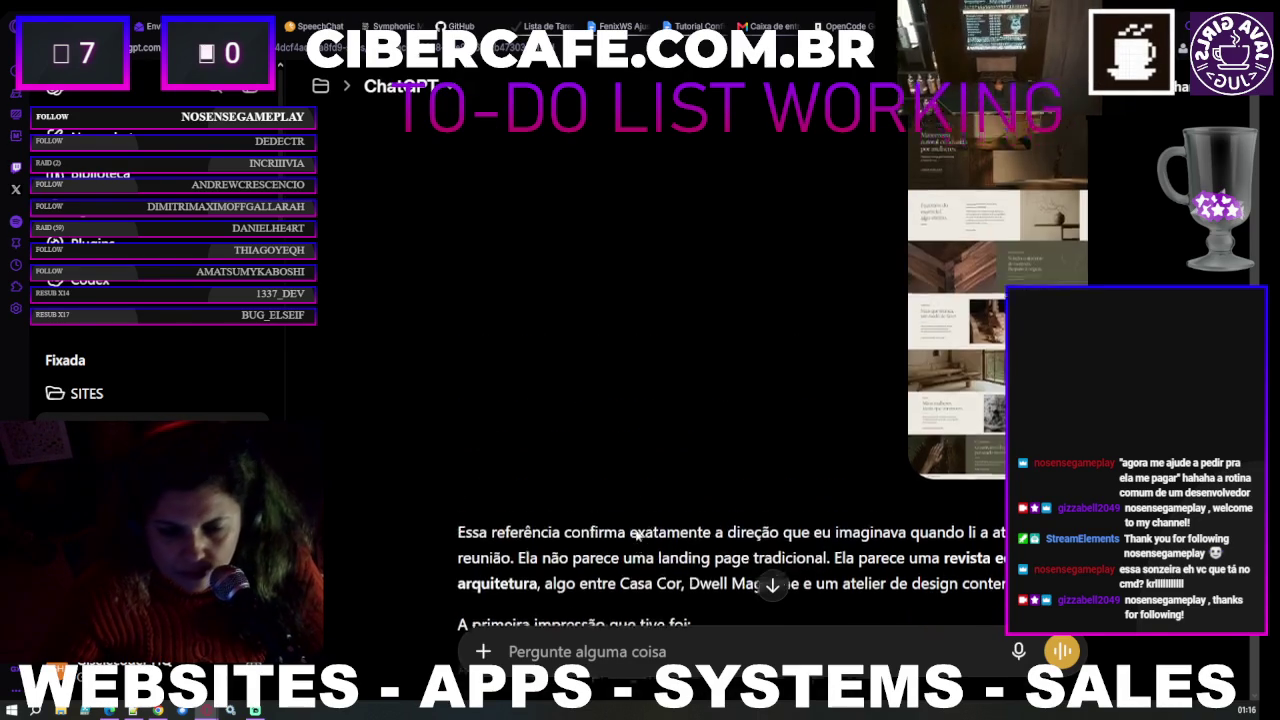
scroll(636, 536, down, 10)
scroll(636, 536, up, 2)
scroll(636, 536, up, 15)
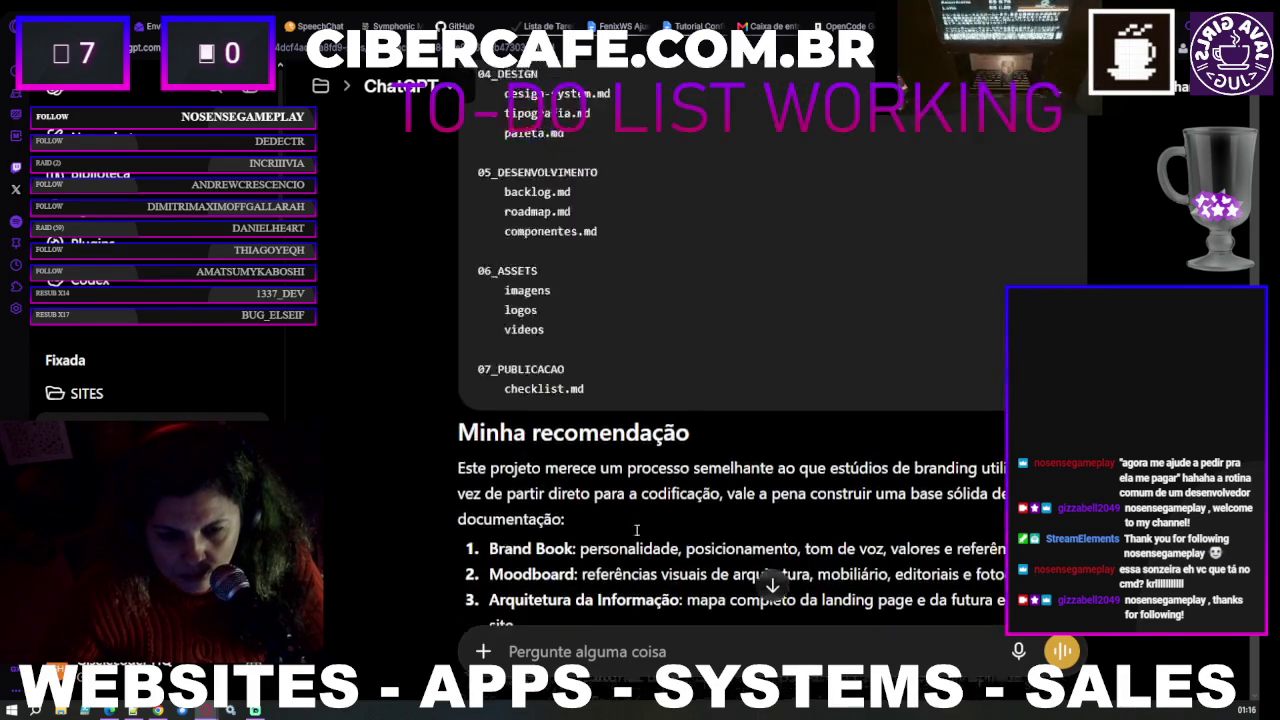
scroll(636, 530, up, 2)
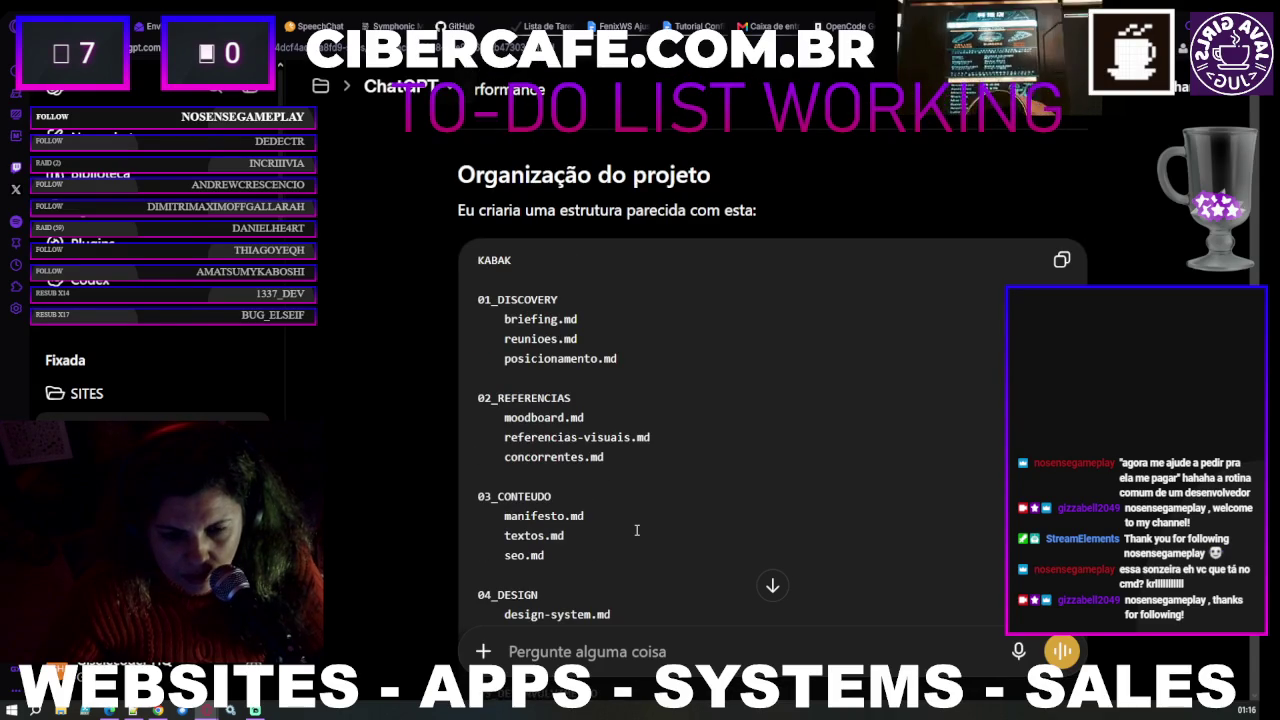
scroll(636, 530, up, 2)
scroll(636, 530, up, 1)
scroll(636, 530, up, 5)
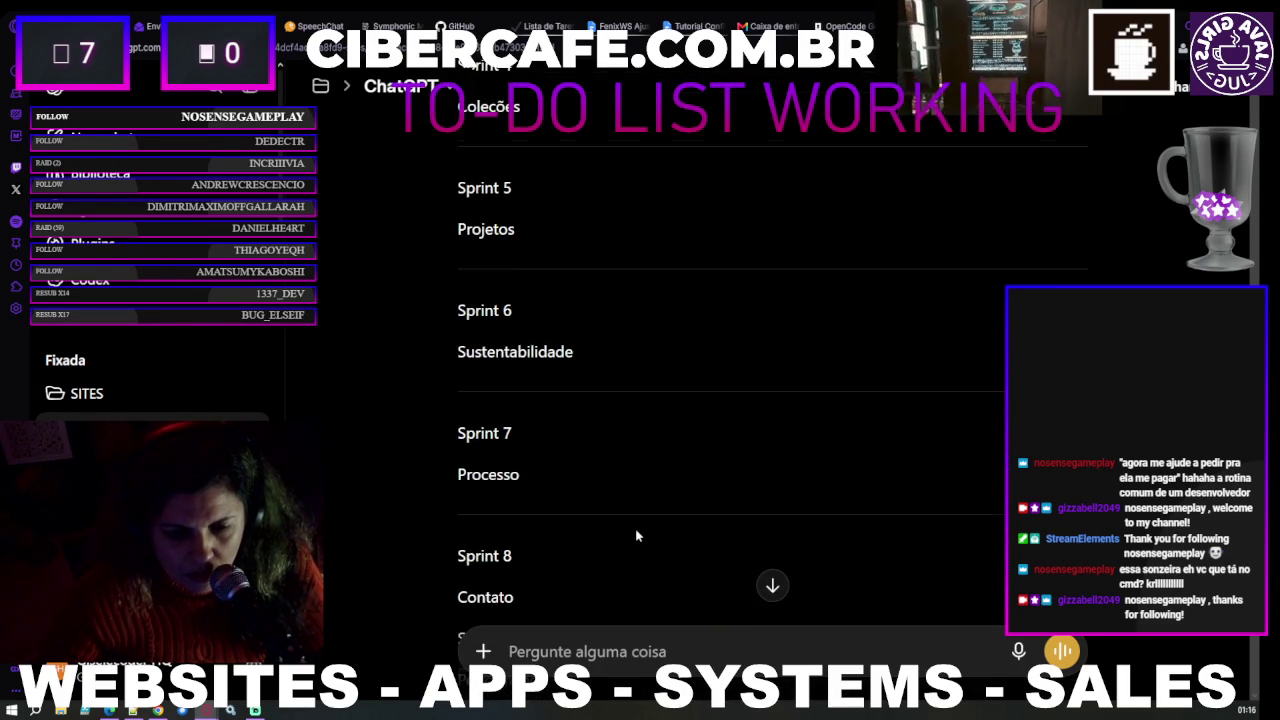
scroll(636, 536, up, 8)
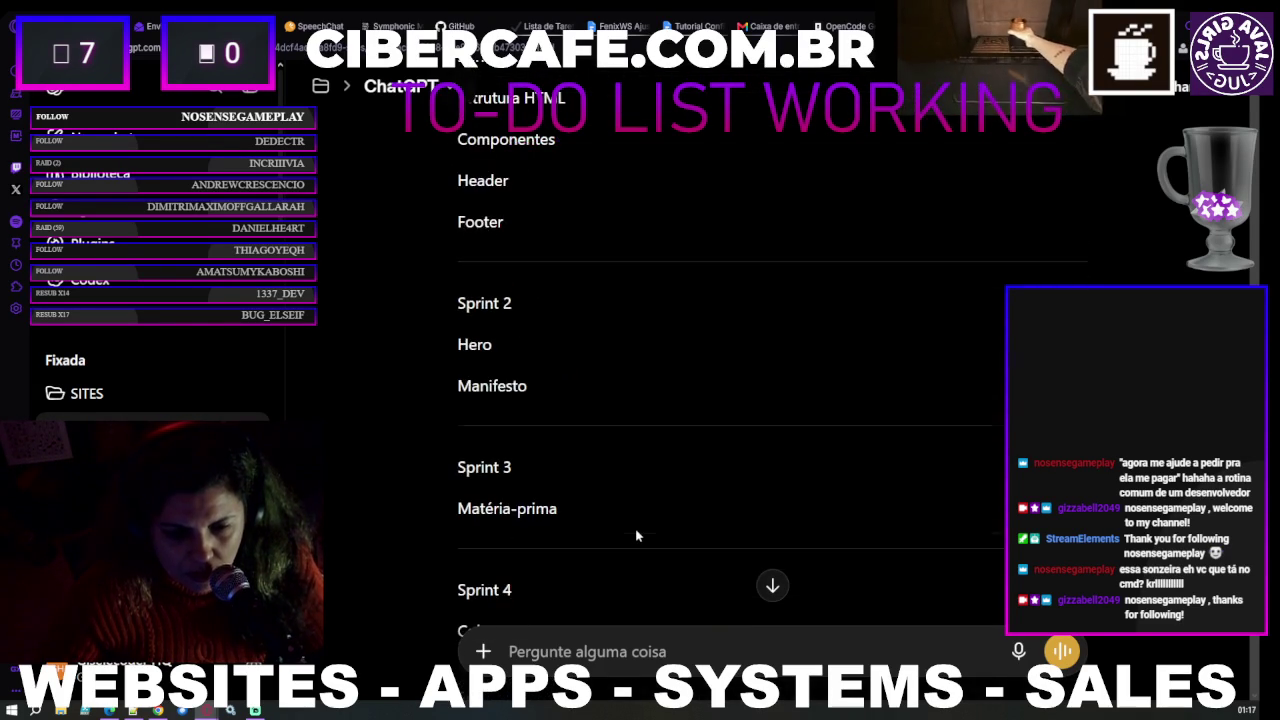
scroll(636, 536, up, 1)
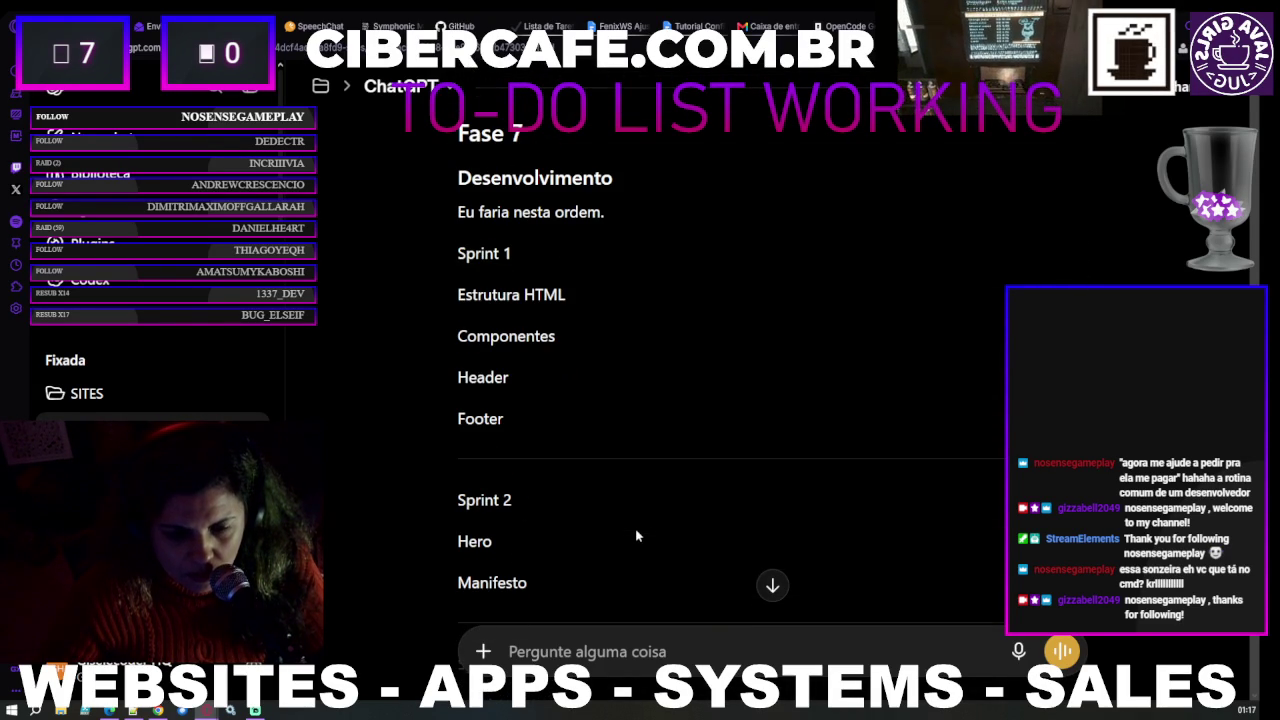
scroll(636, 536, up, 10)
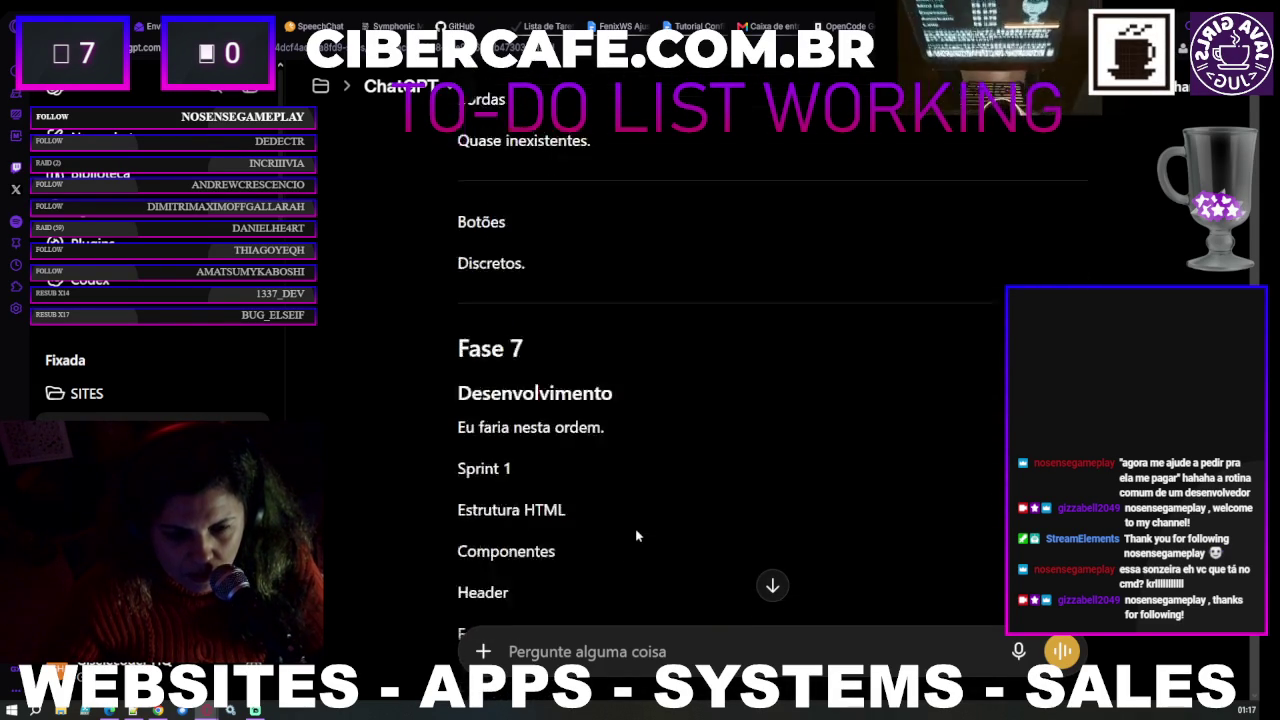
scroll(636, 536, up, 10)
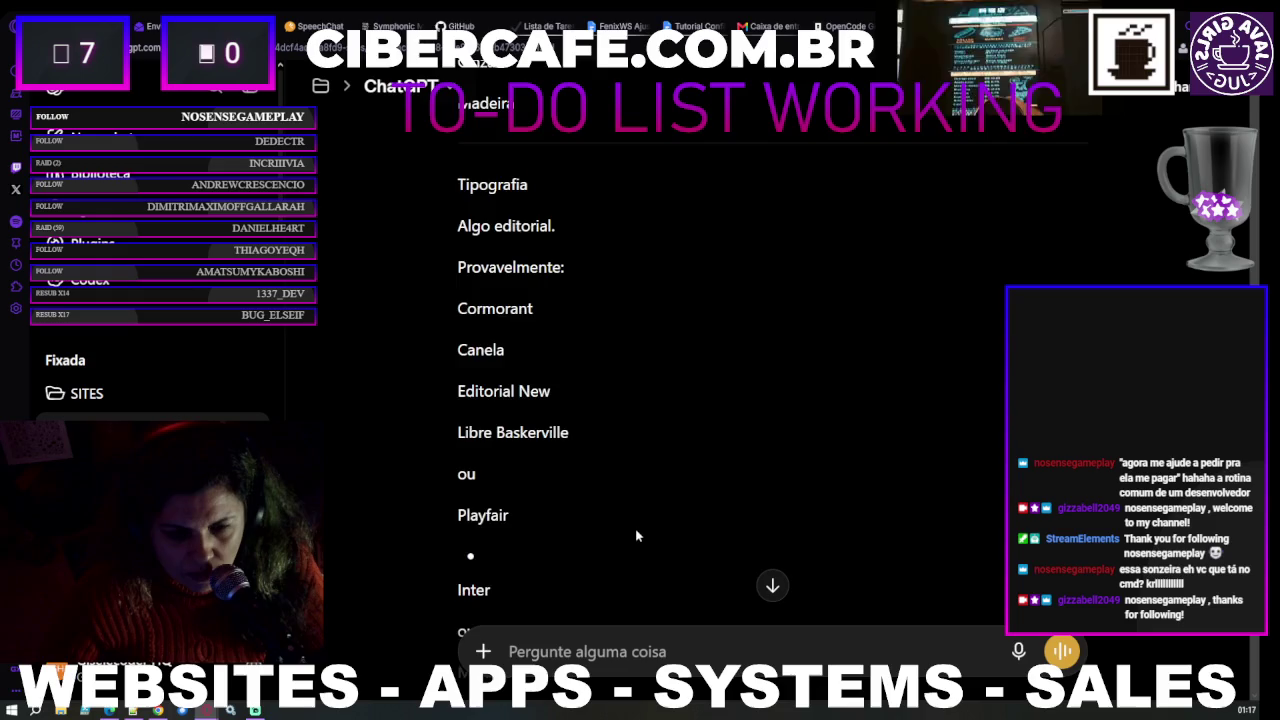
scroll(636, 536, up, 7)
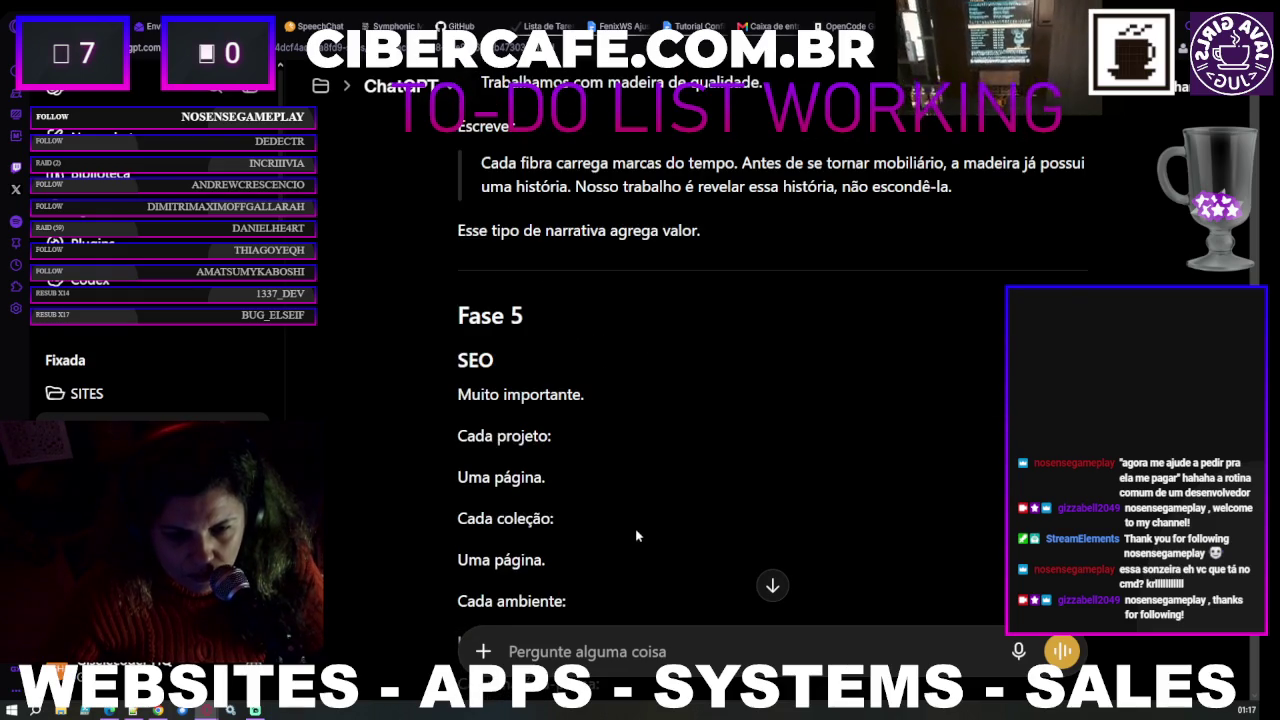
scroll(636, 536, up, 3)
scroll(636, 536, up, 15)
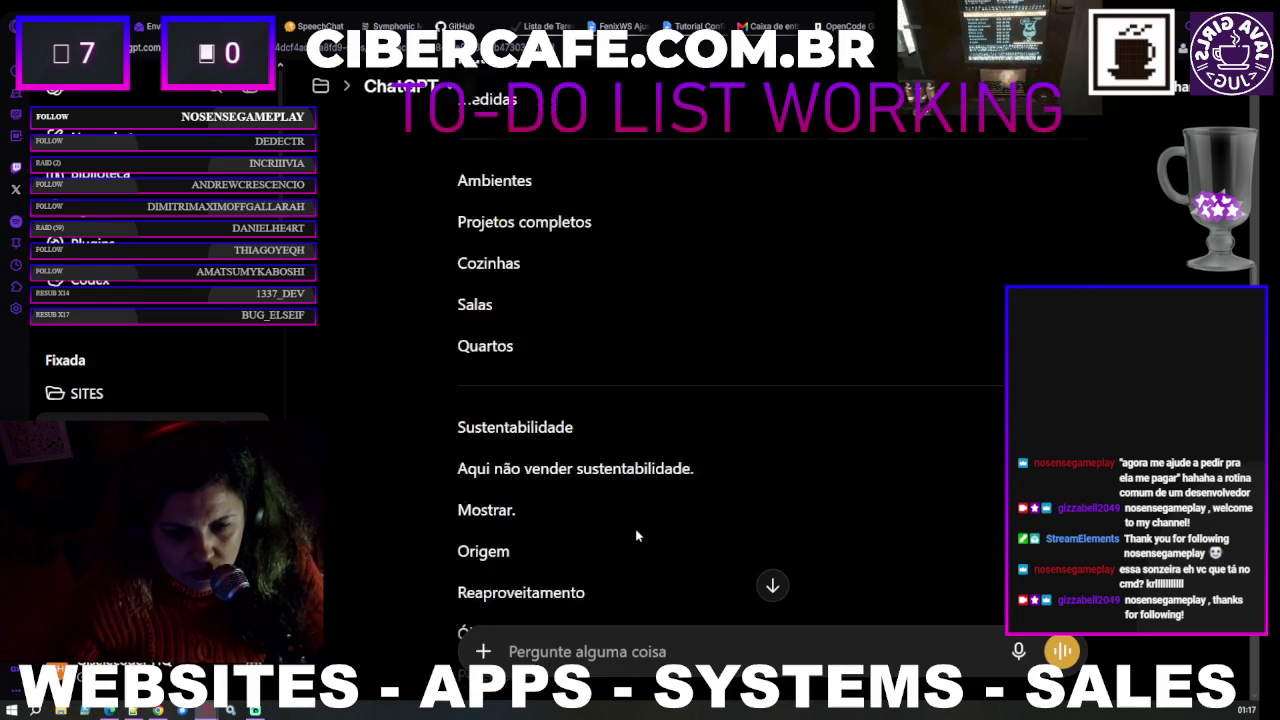
scroll(636, 536, up, 5)
scroll(636, 536, up, 15)
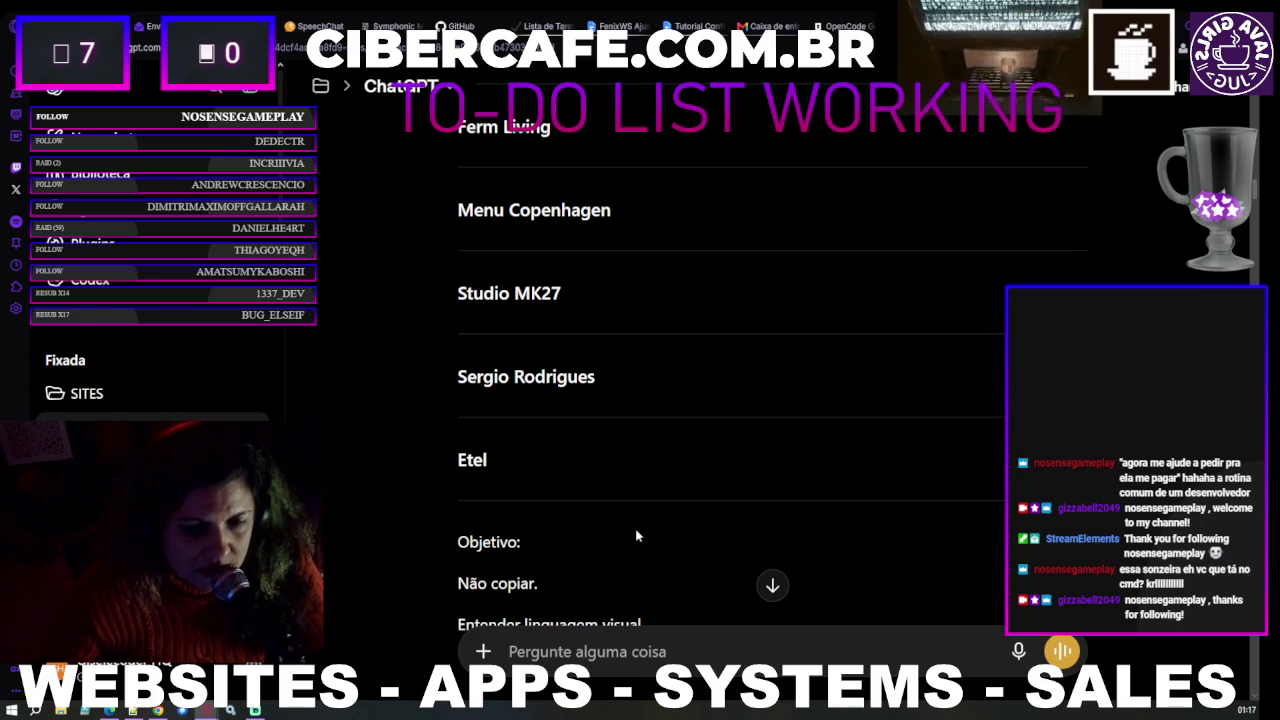
scroll(636, 536, up, 3)
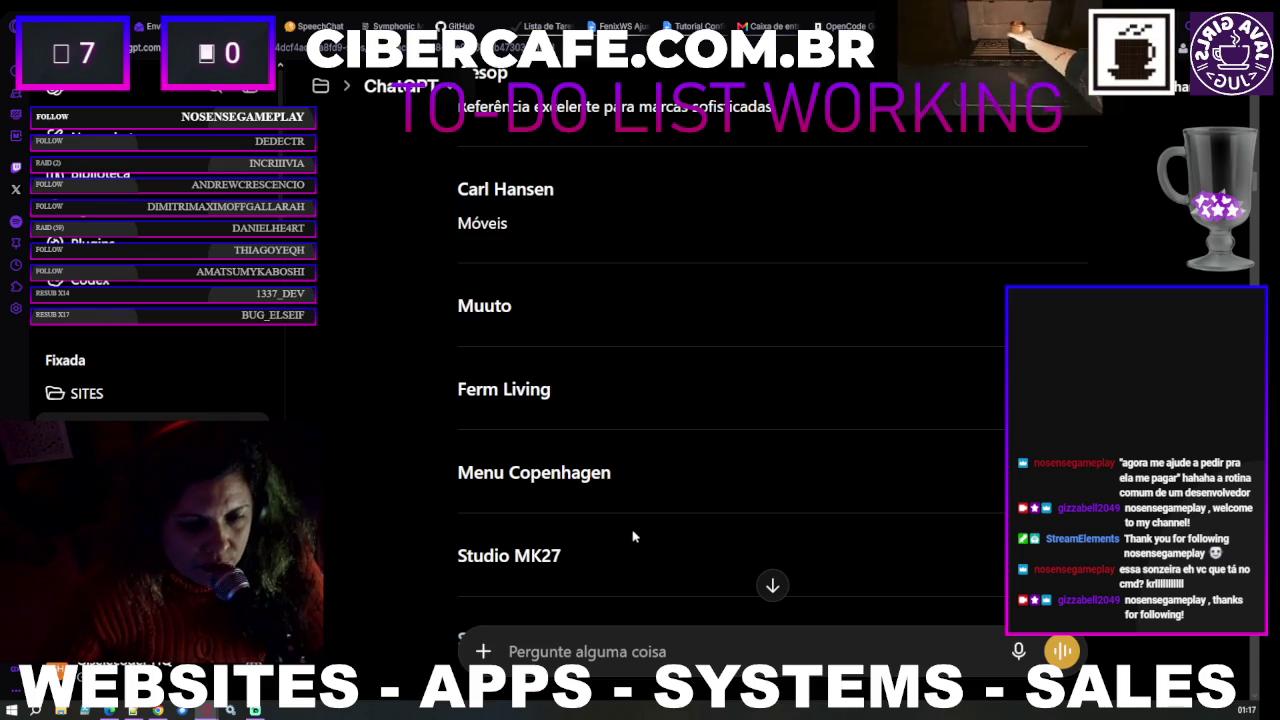
scroll(634, 536, up, 1)
scroll(632, 537, up, 1)
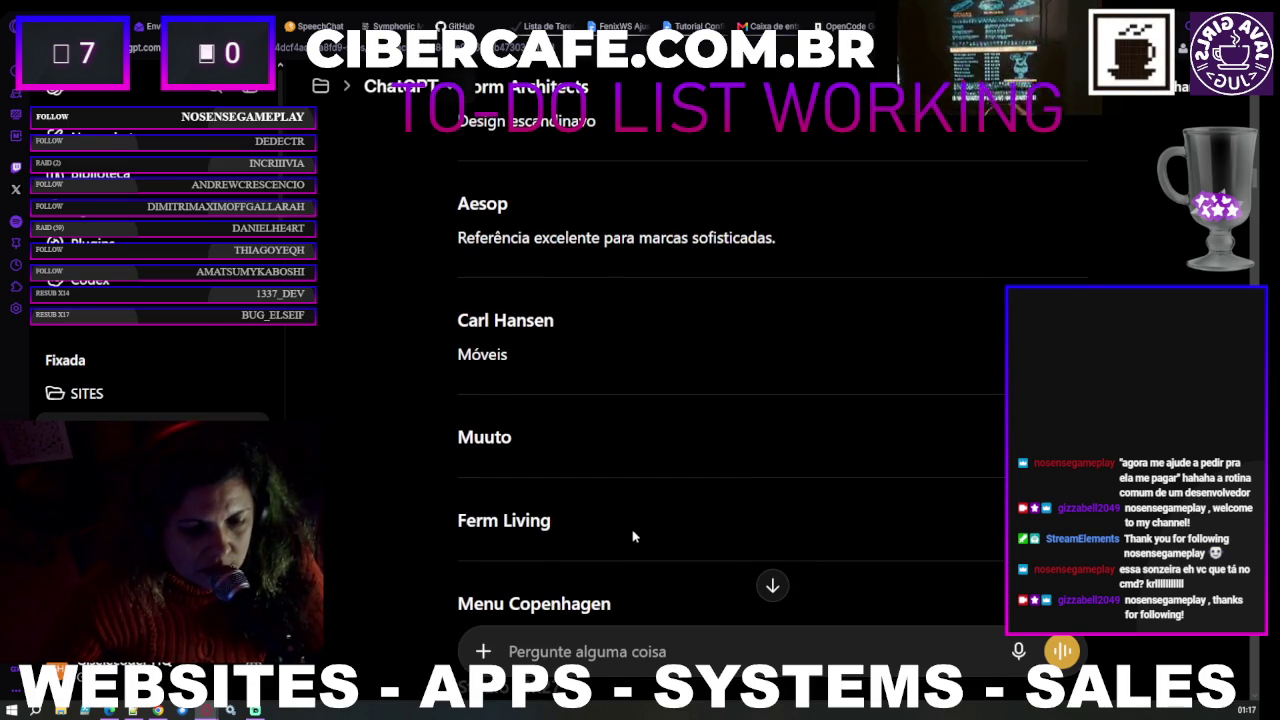
scroll(632, 537, up, 3)
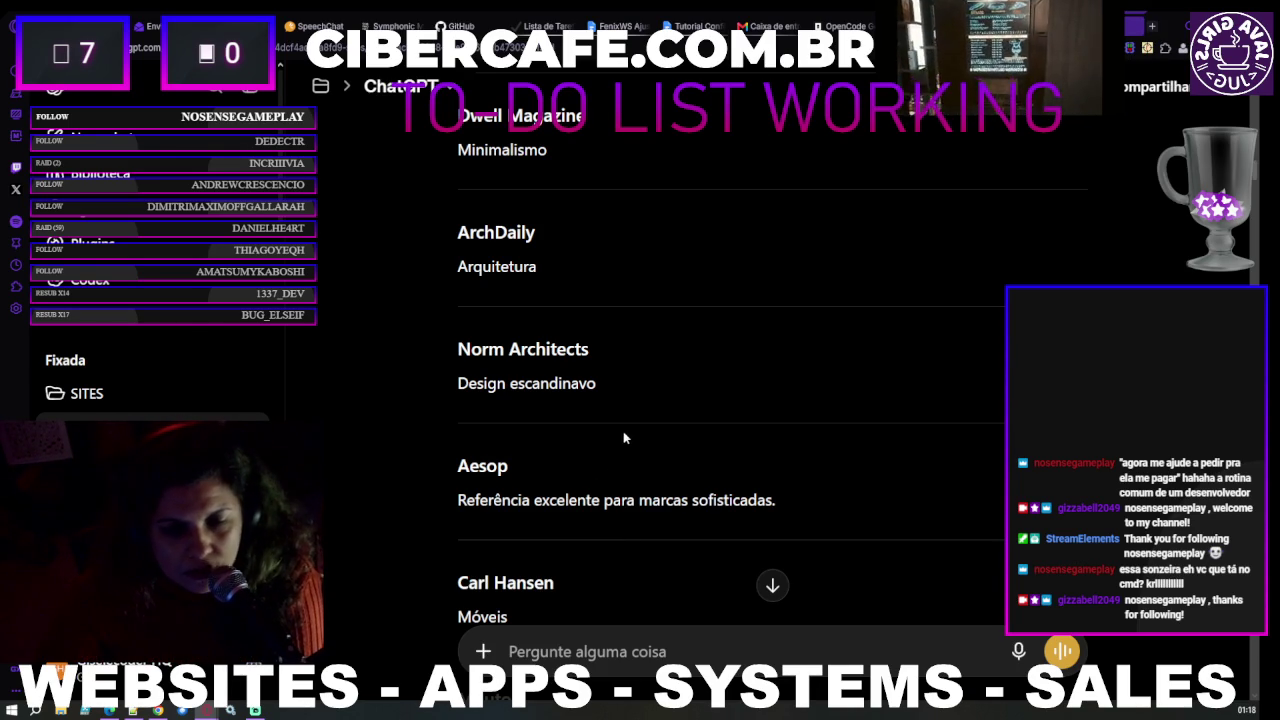
Step: Scroll down to the Conteúdo phase and select its editorial-writing advice
scroll(618, 467, up, 3)
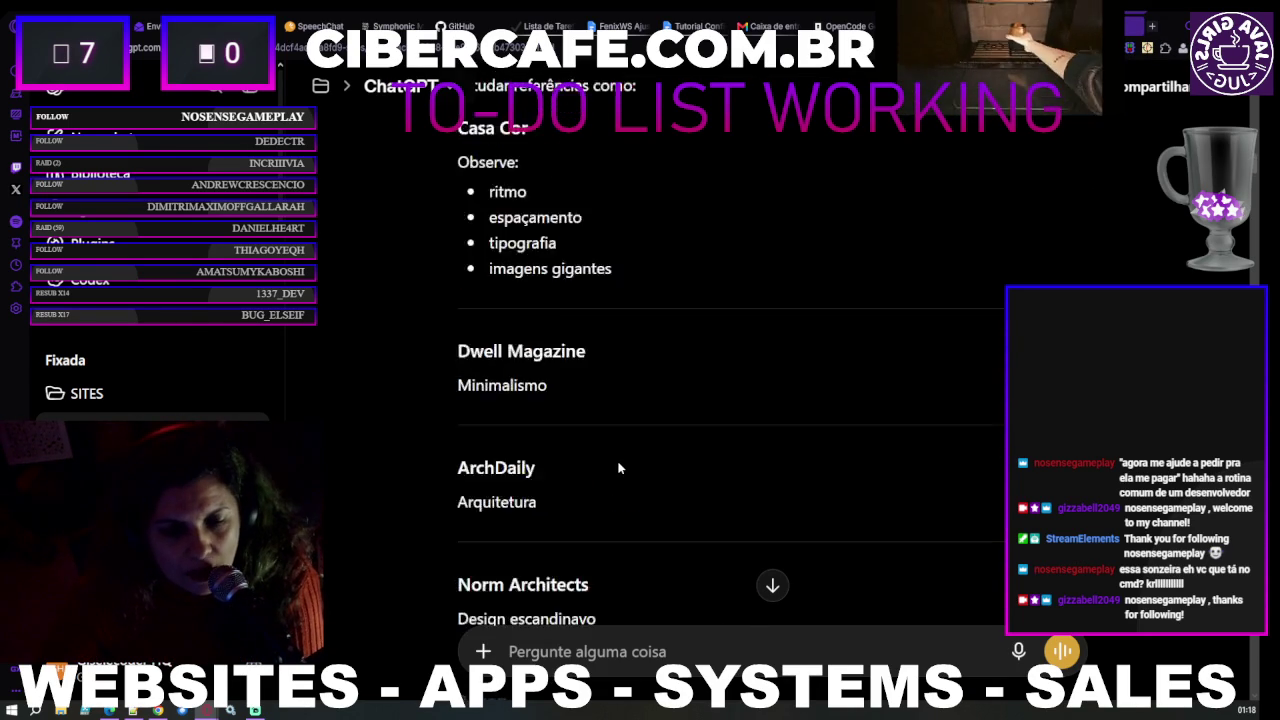
scroll(618, 467, up, 1)
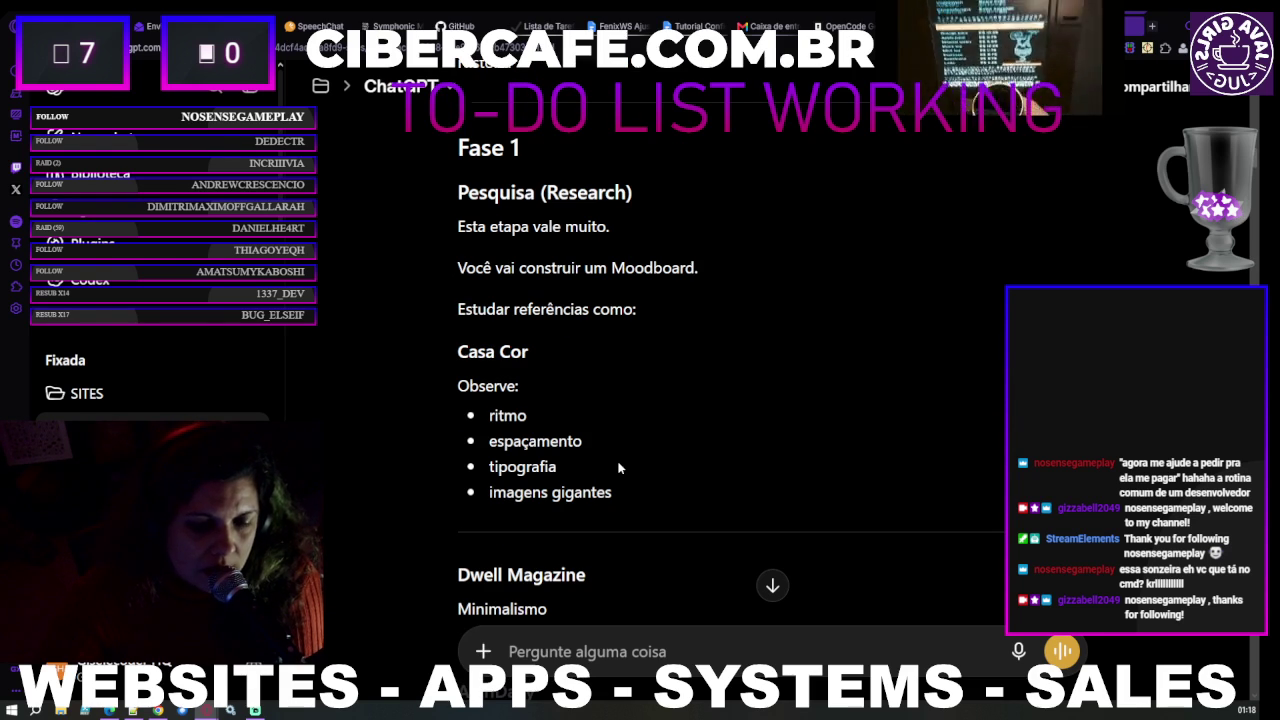
scroll(618, 467, down, 1)
scroll(618, 467, down, 2)
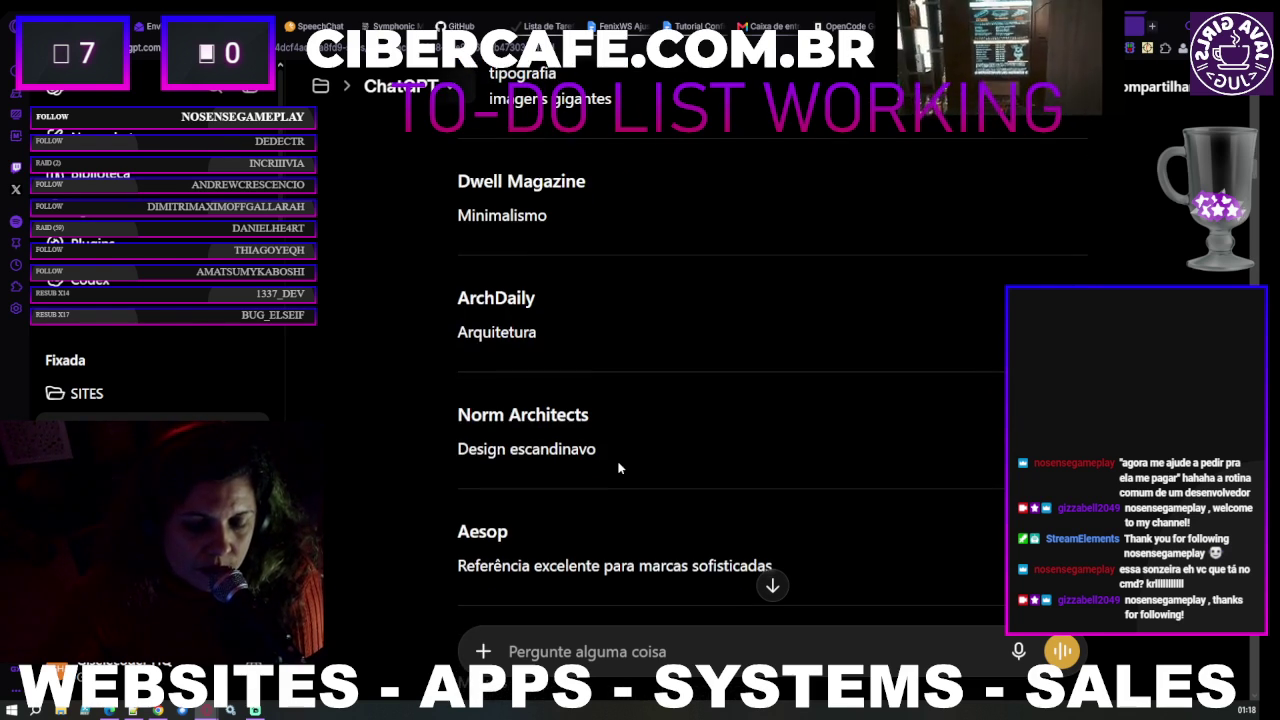
scroll(618, 467, down, 2)
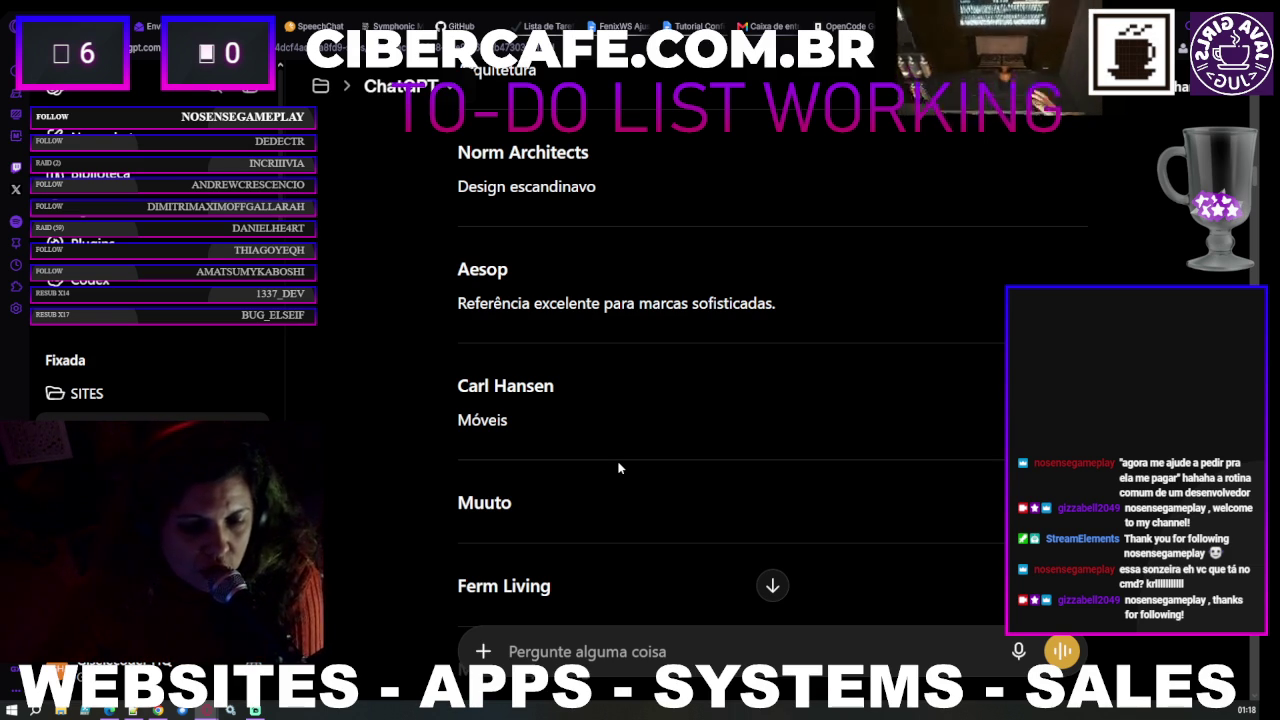
scroll(618, 467, down, 2)
scroll(618, 467, down, 3)
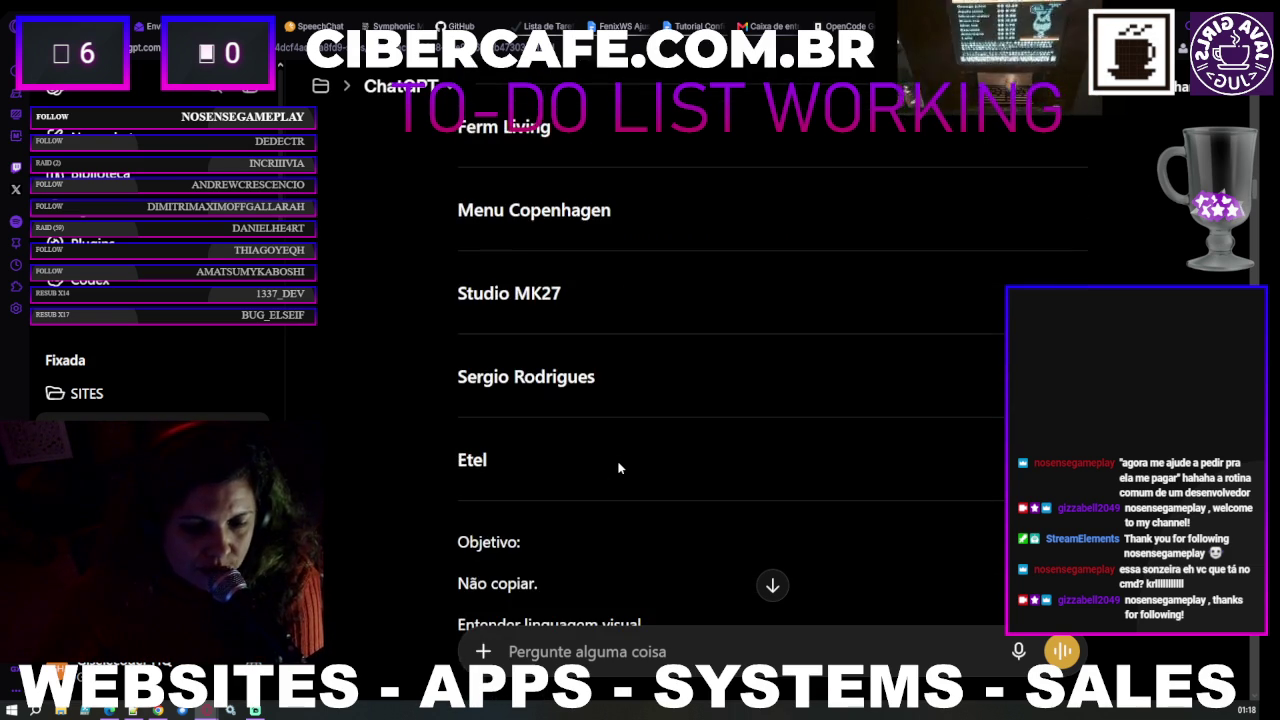
scroll(618, 467, down, 1)
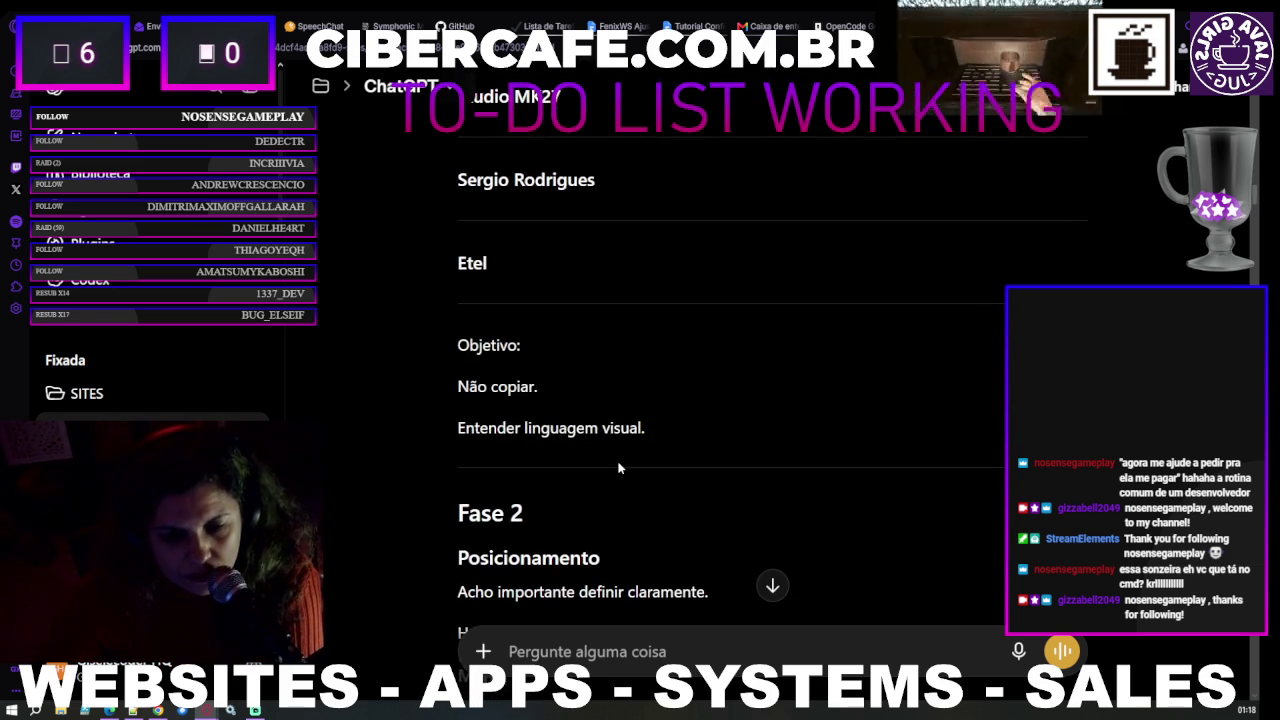
scroll(618, 467, down, 2)
scroll(618, 467, down, 2)
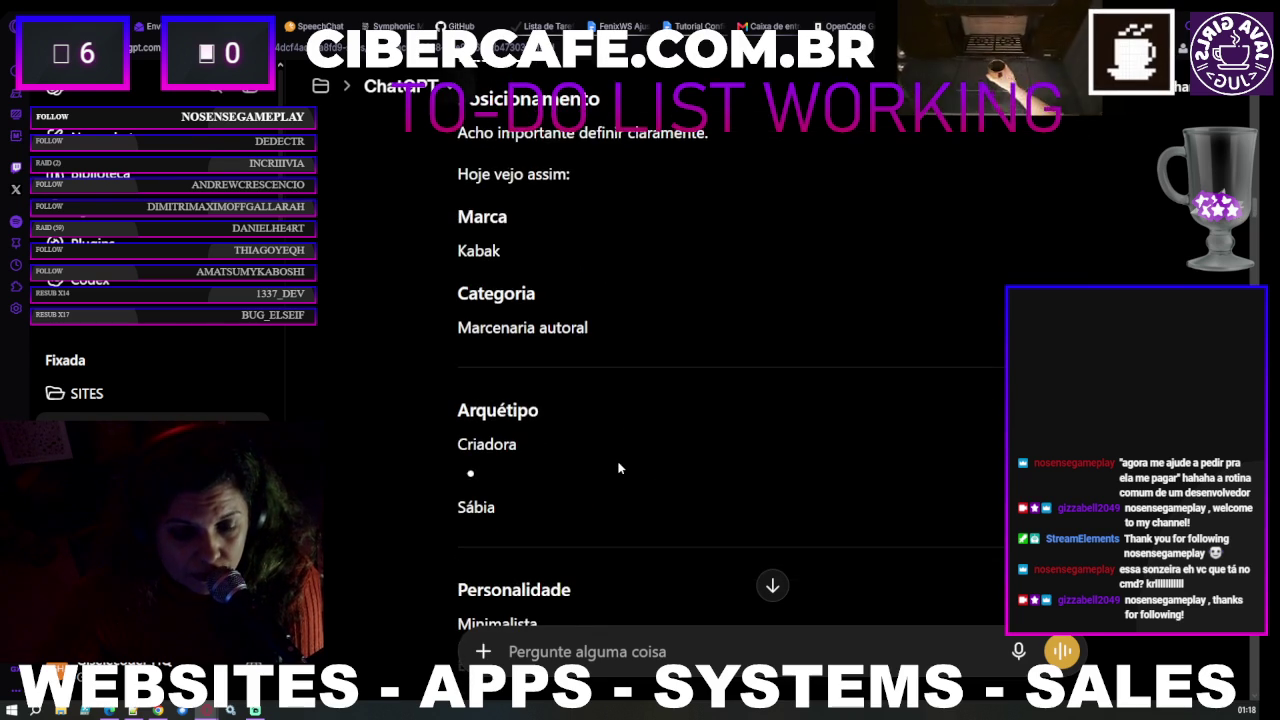
scroll(618, 467, down, 2)
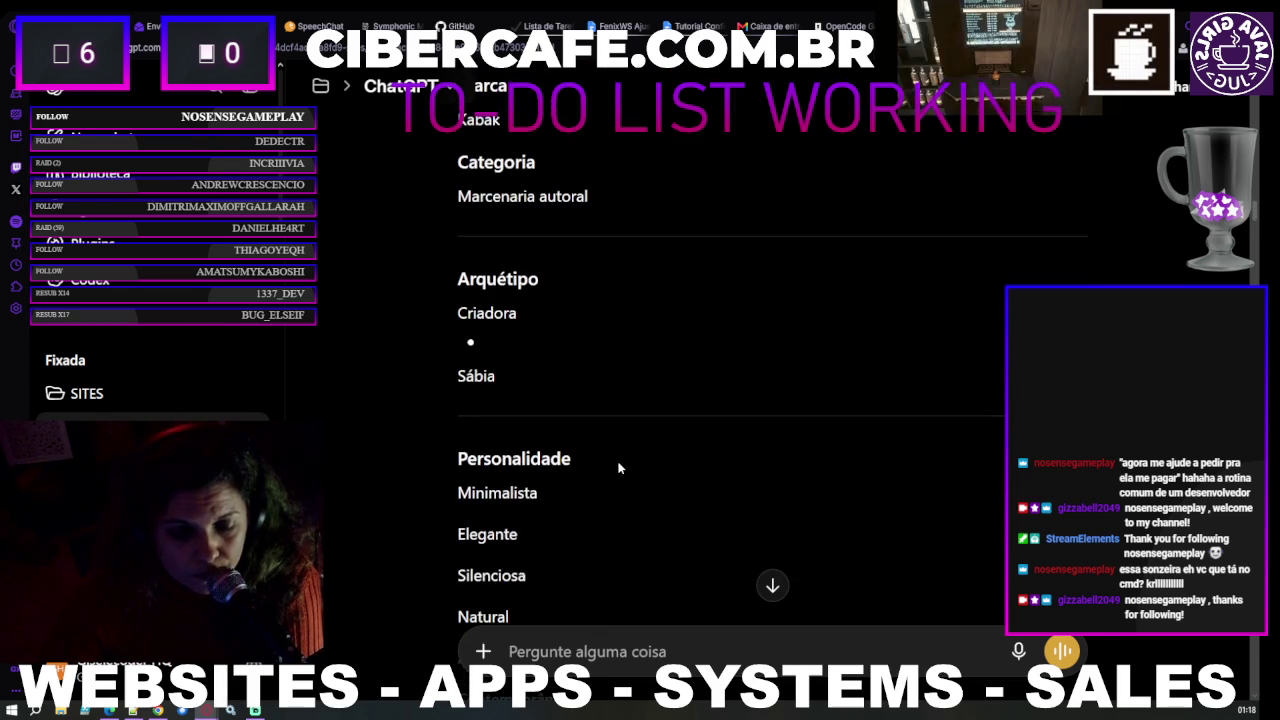
scroll(618, 467, down, 2)
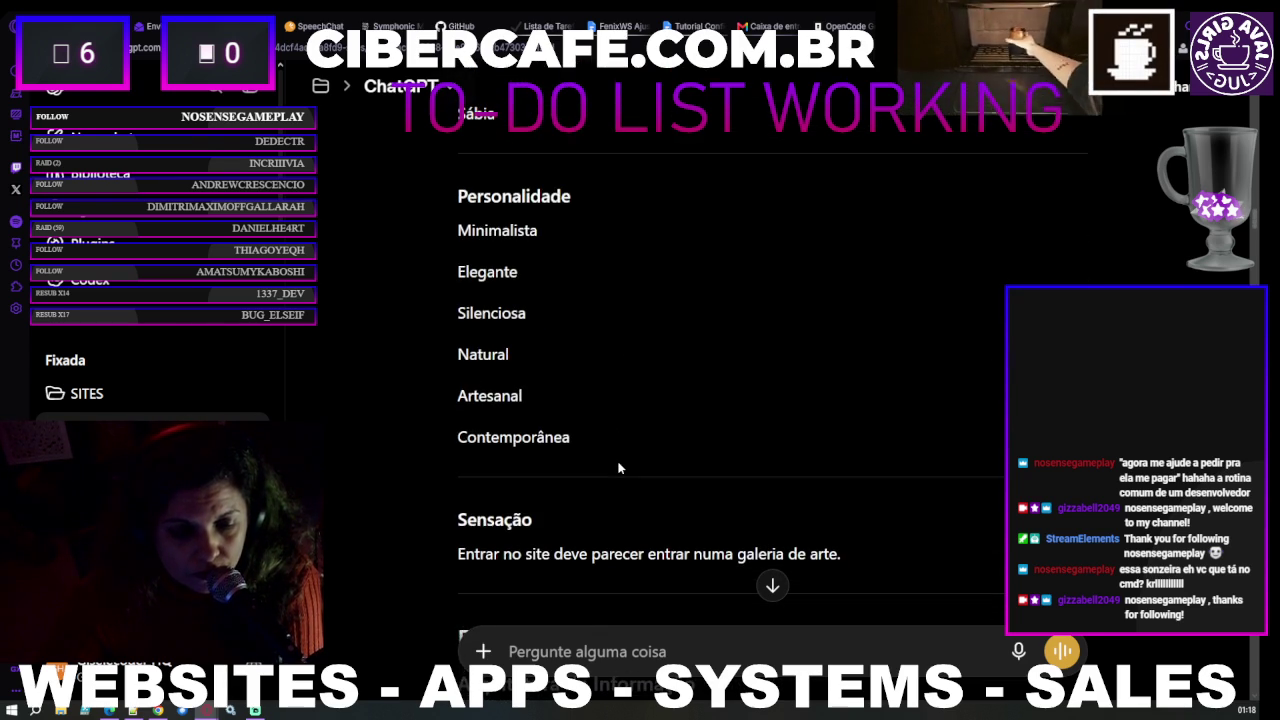
scroll(618, 467, down, 1)
scroll(618, 467, down, 2)
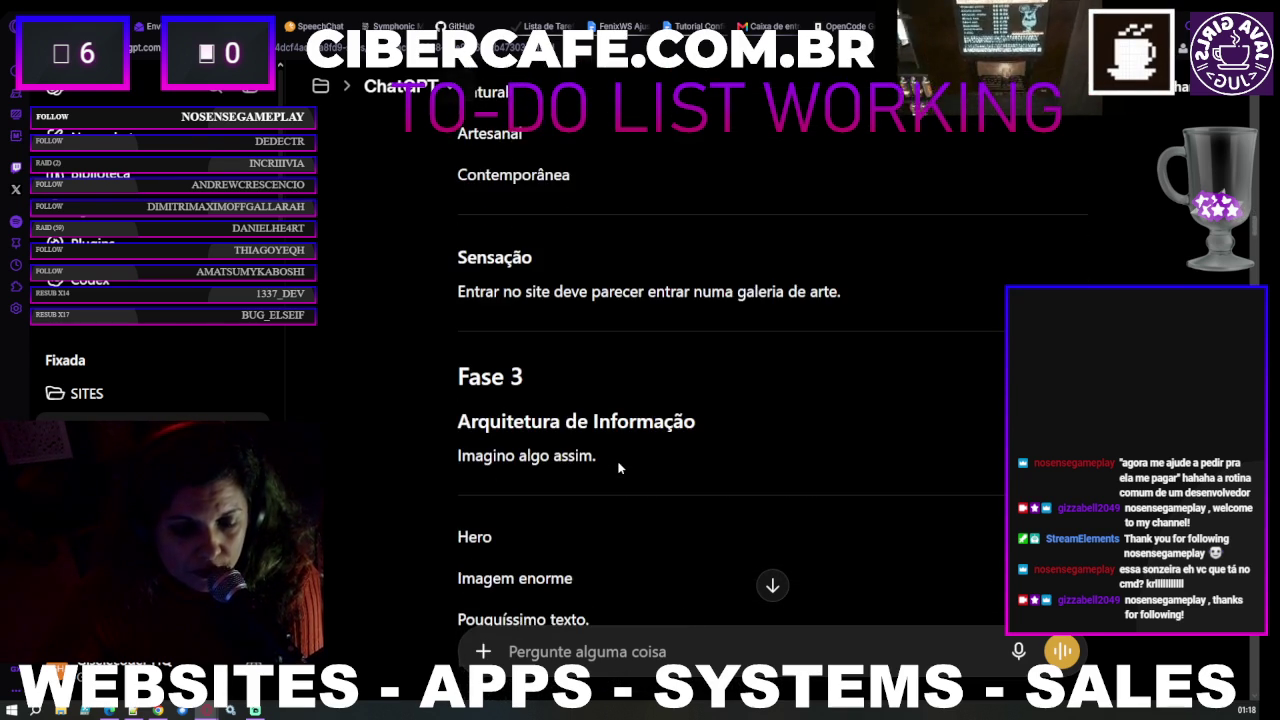
scroll(618, 467, down, 1)
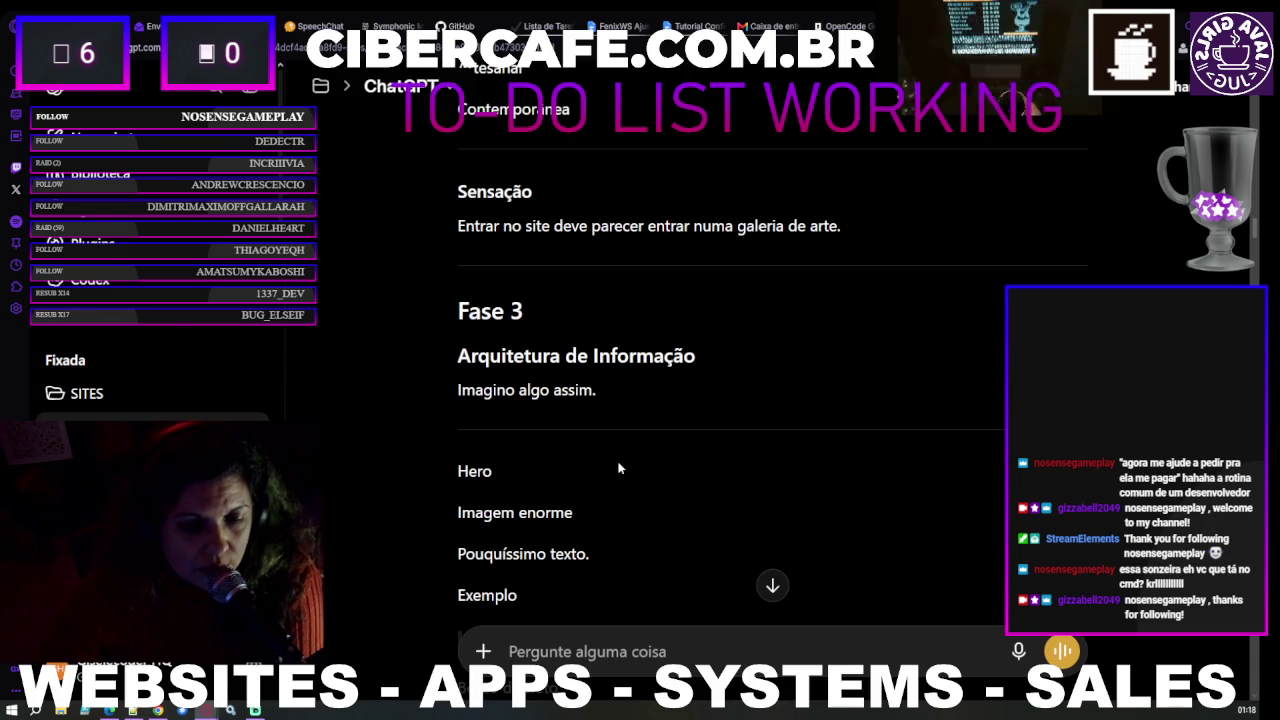
scroll(618, 467, down, 3)
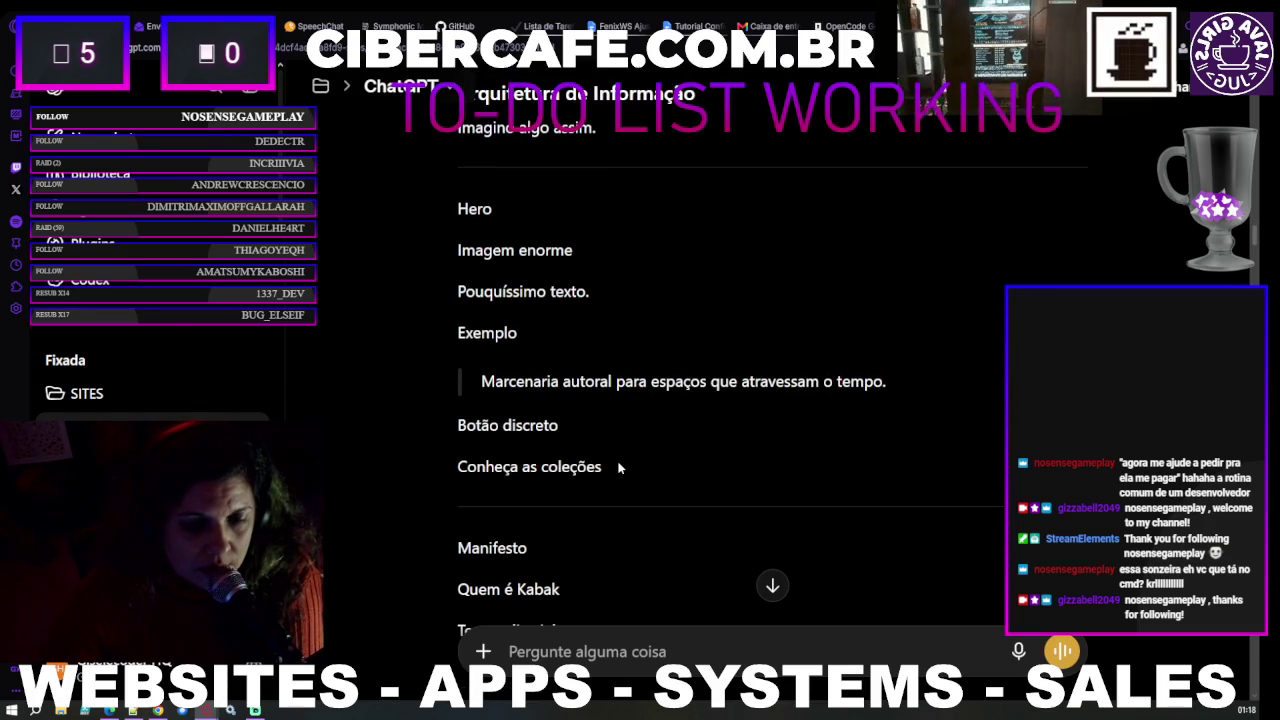
scroll(618, 467, down, 1)
scroll(618, 467, down, 1)
scroll(618, 467, down, 6)
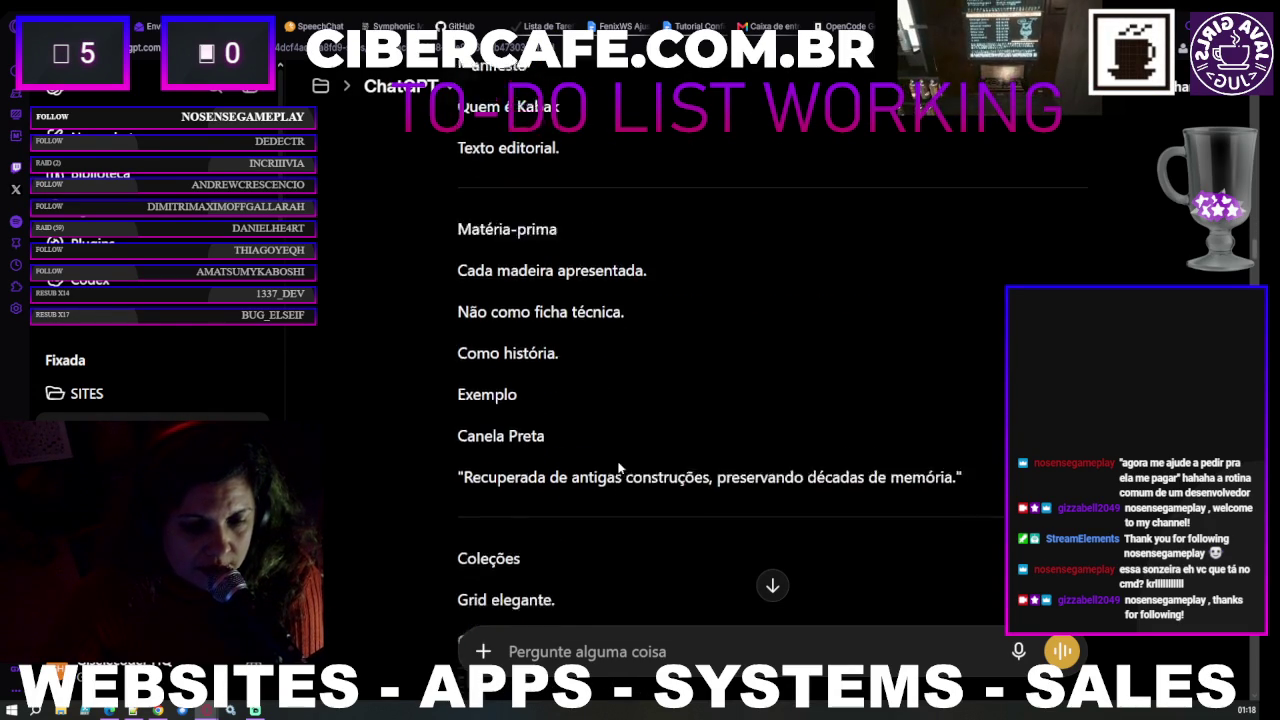
scroll(618, 467, down, 2)
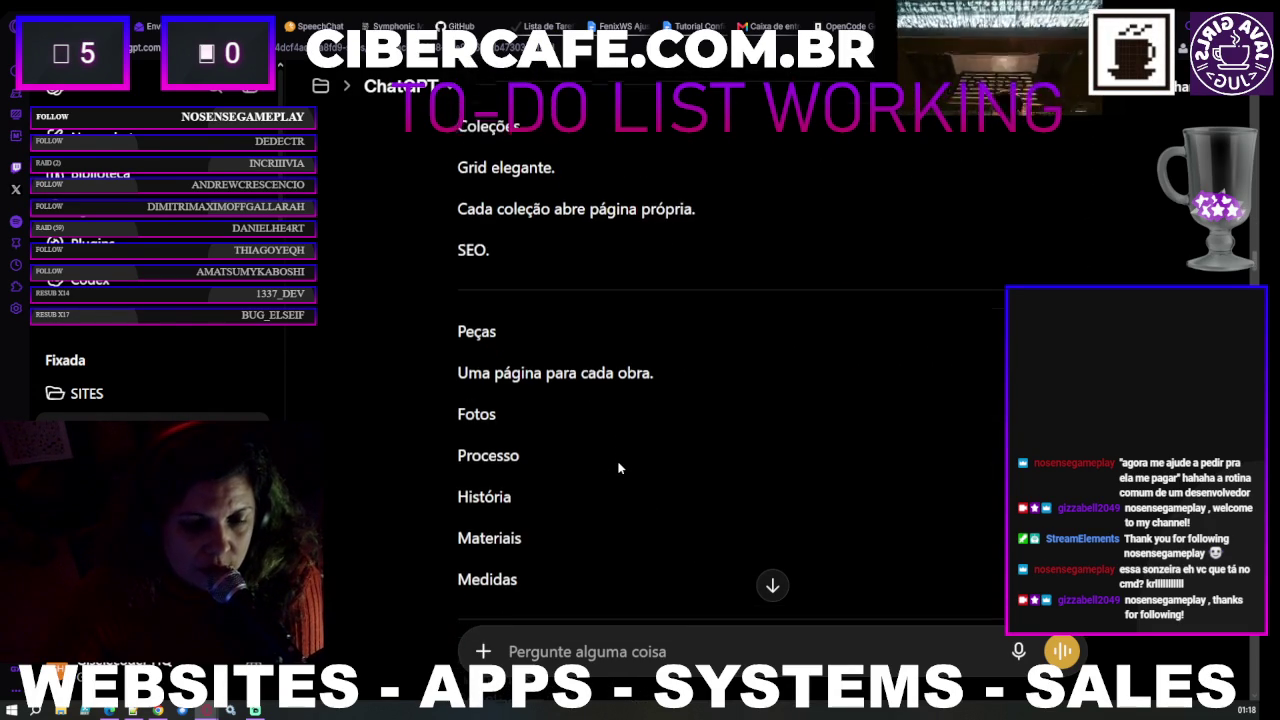
scroll(618, 467, down, 1)
scroll(618, 467, down, 1)
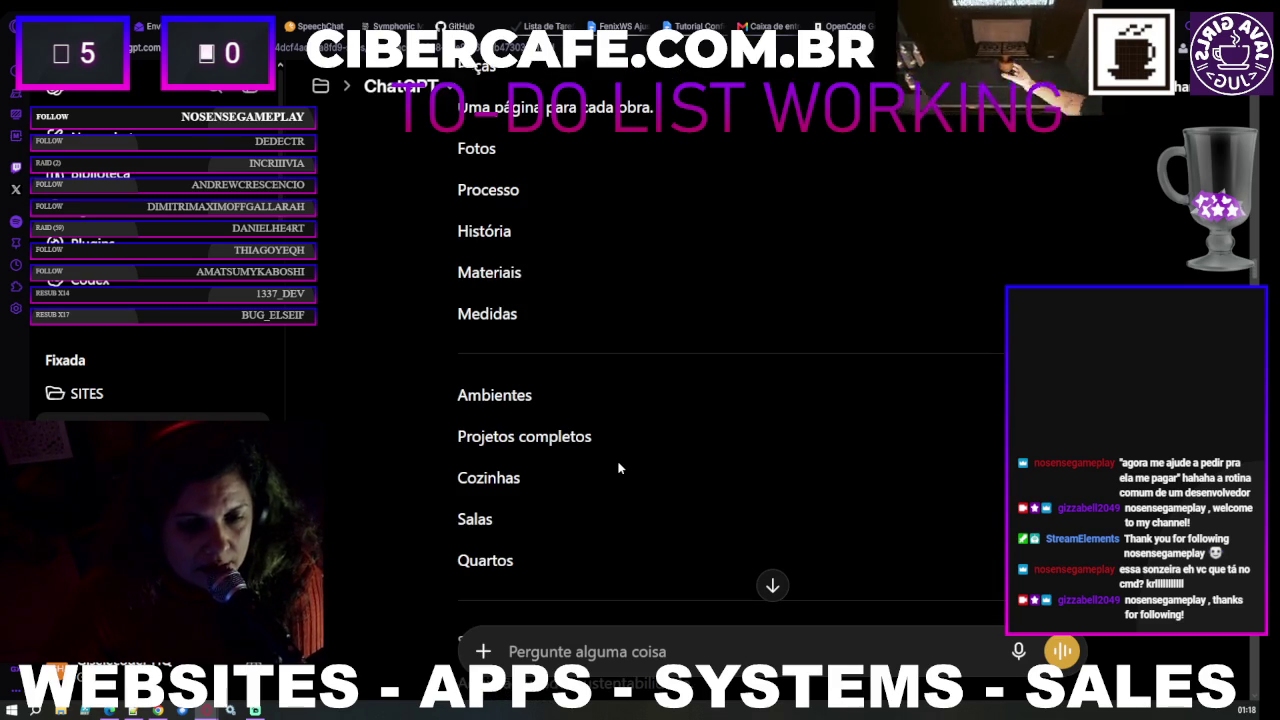
scroll(618, 467, down, 1)
scroll(618, 467, down, 5)
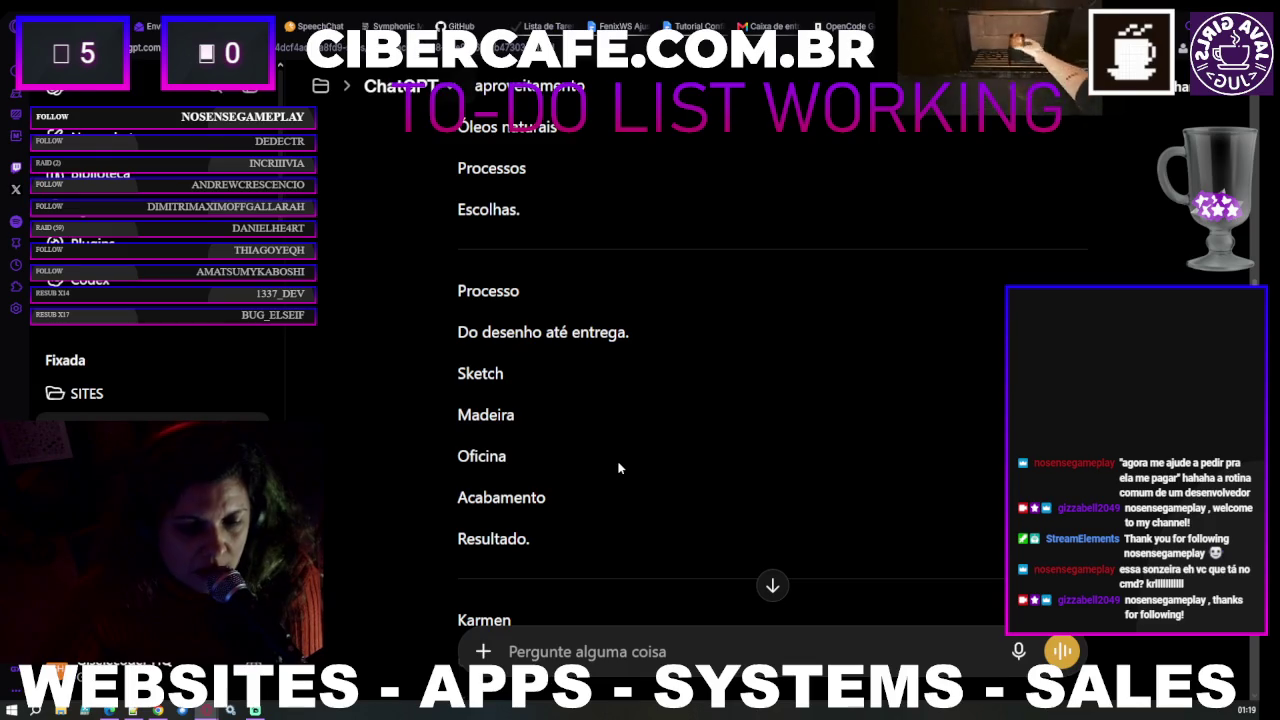
scroll(618, 467, down, 2)
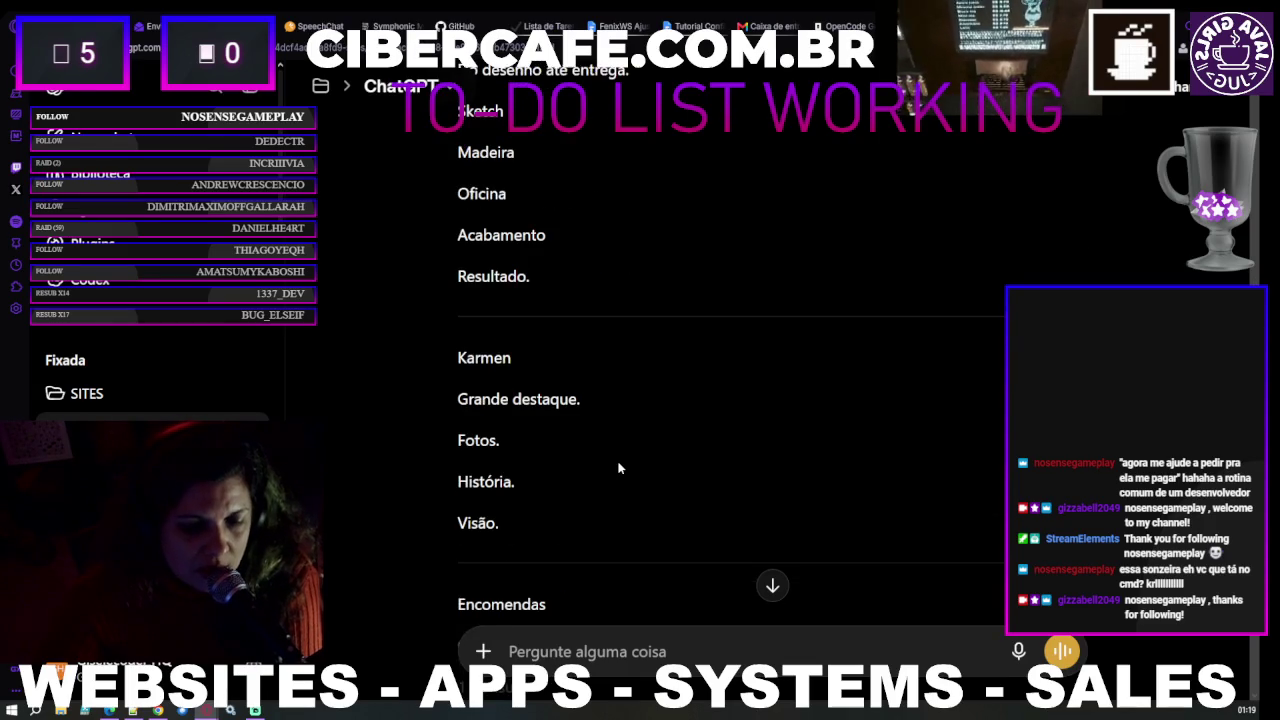
scroll(618, 467, down, 5)
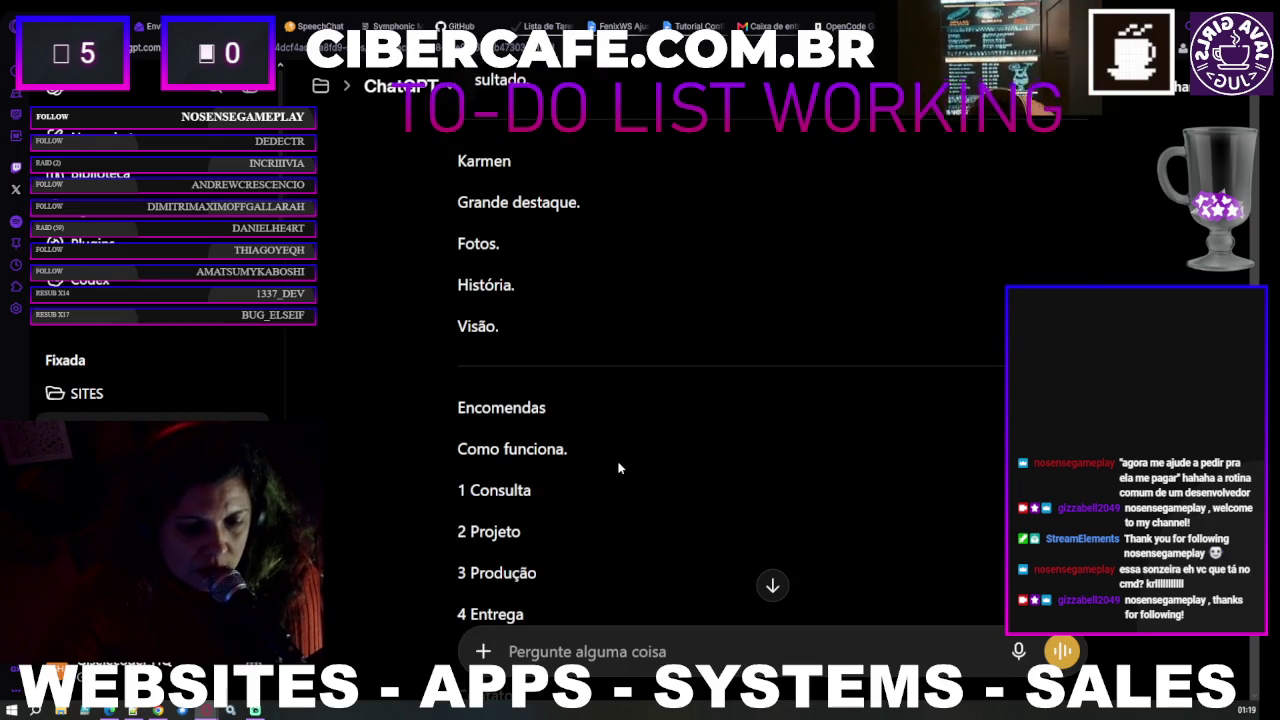
scroll(618, 467, down, 2)
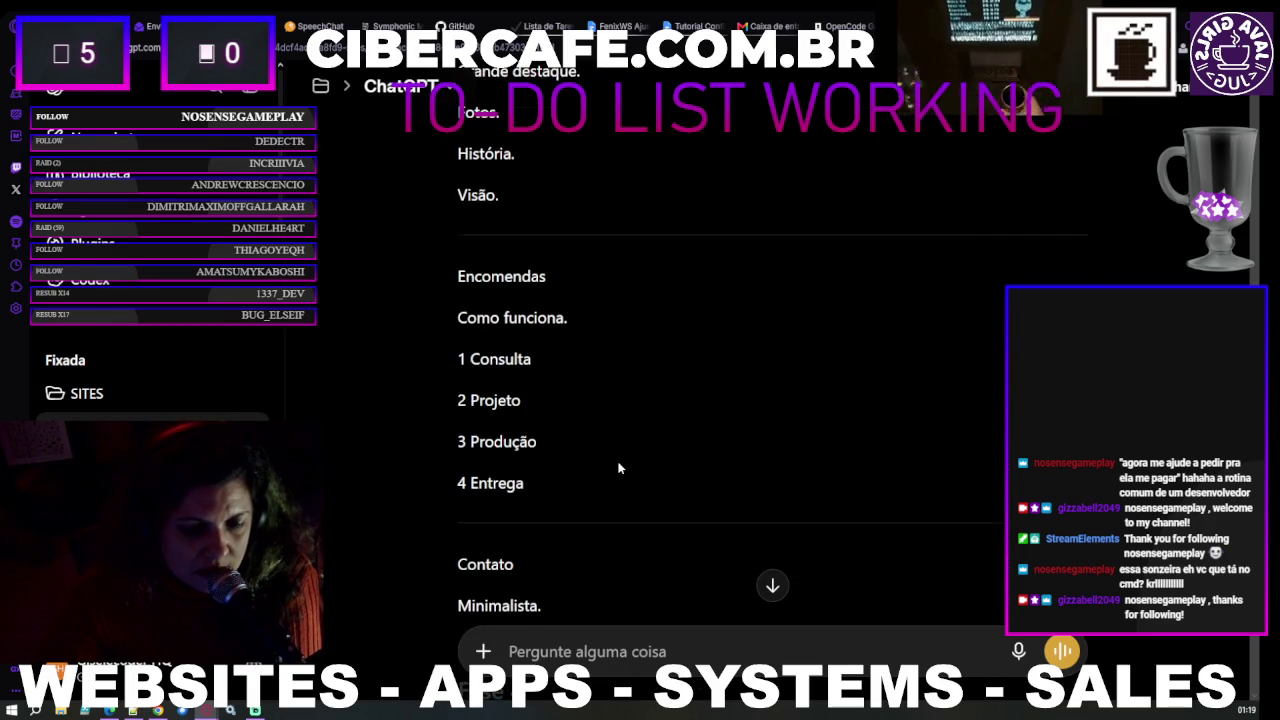
scroll(618, 467, down, 5)
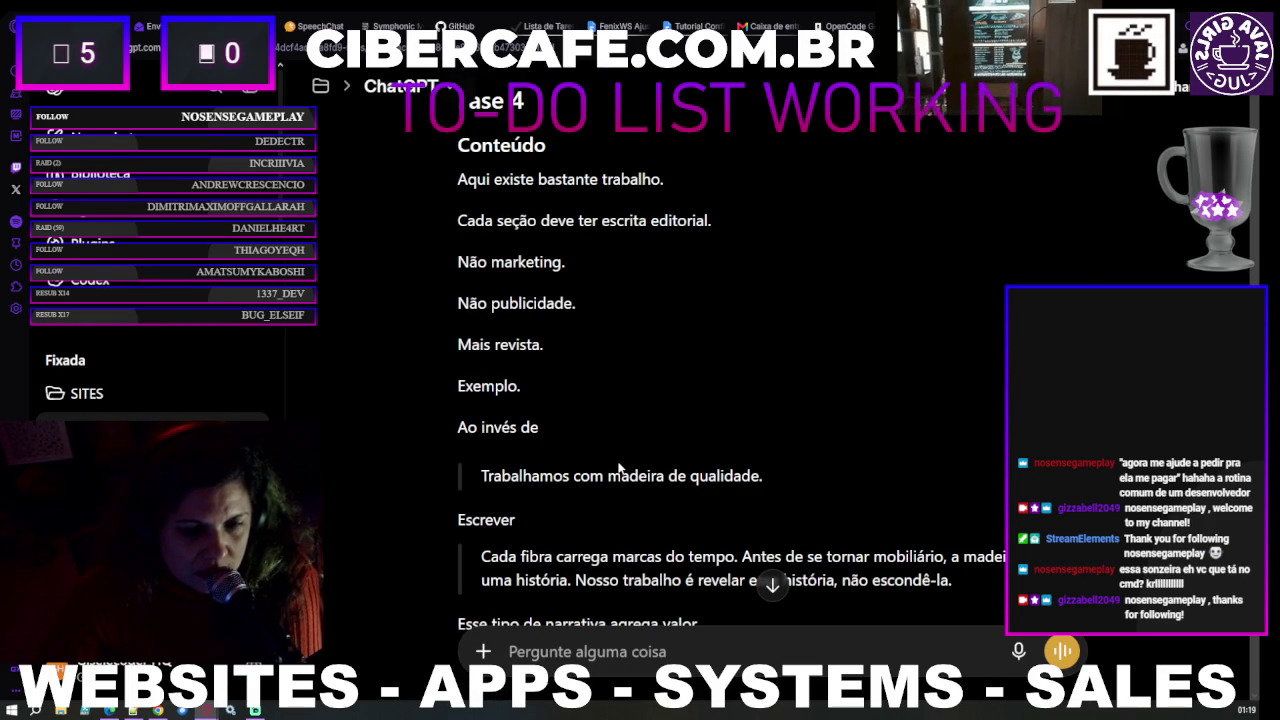
mouse_move(459, 172)
mouse_down()
mouse_move(583, 345)
mouse_move(591, 389)
mouse_up()
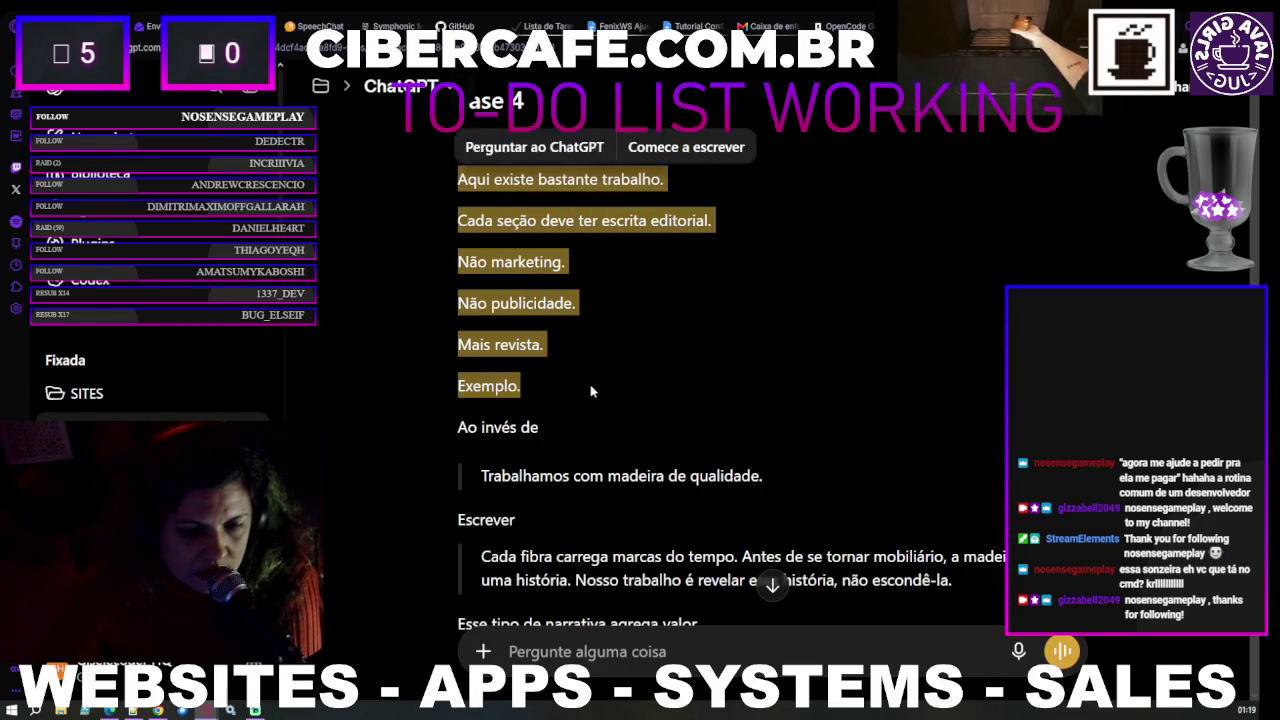
Step: Continue past Fase 5 SEO until Fase 6 Design System comes into view
scroll(591, 390, down, 3)
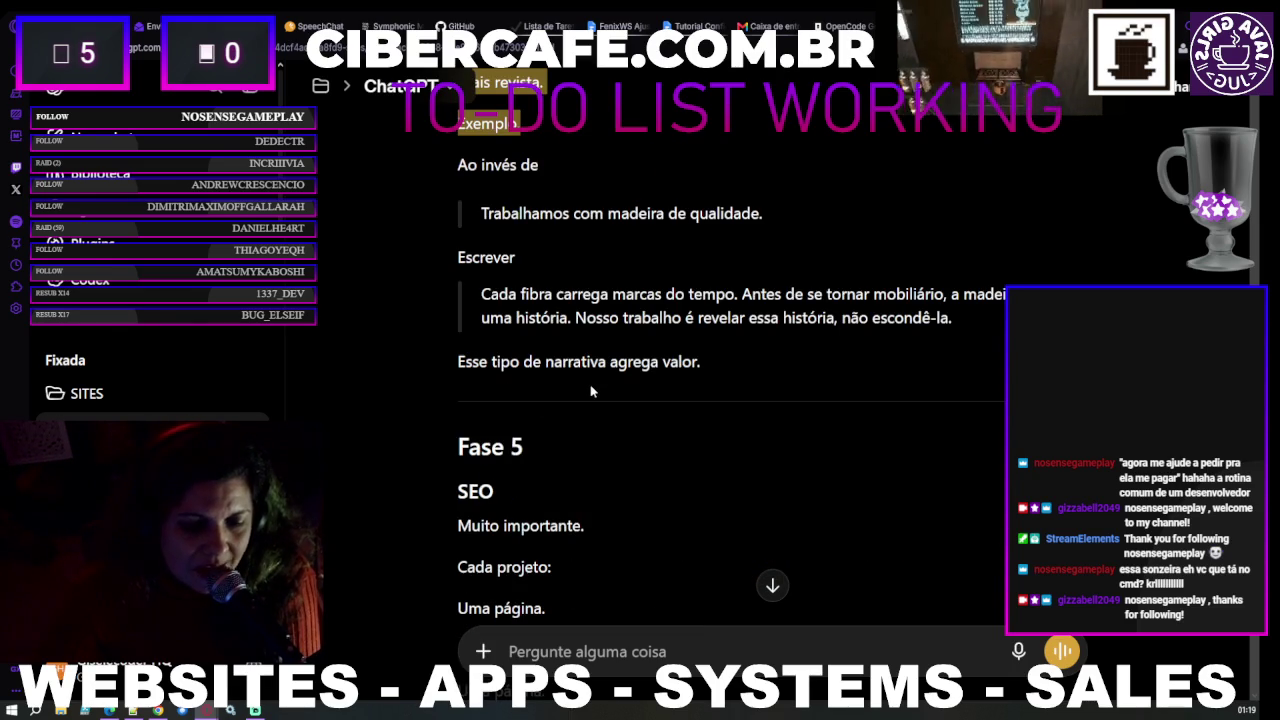
scroll(591, 391, down, 5)
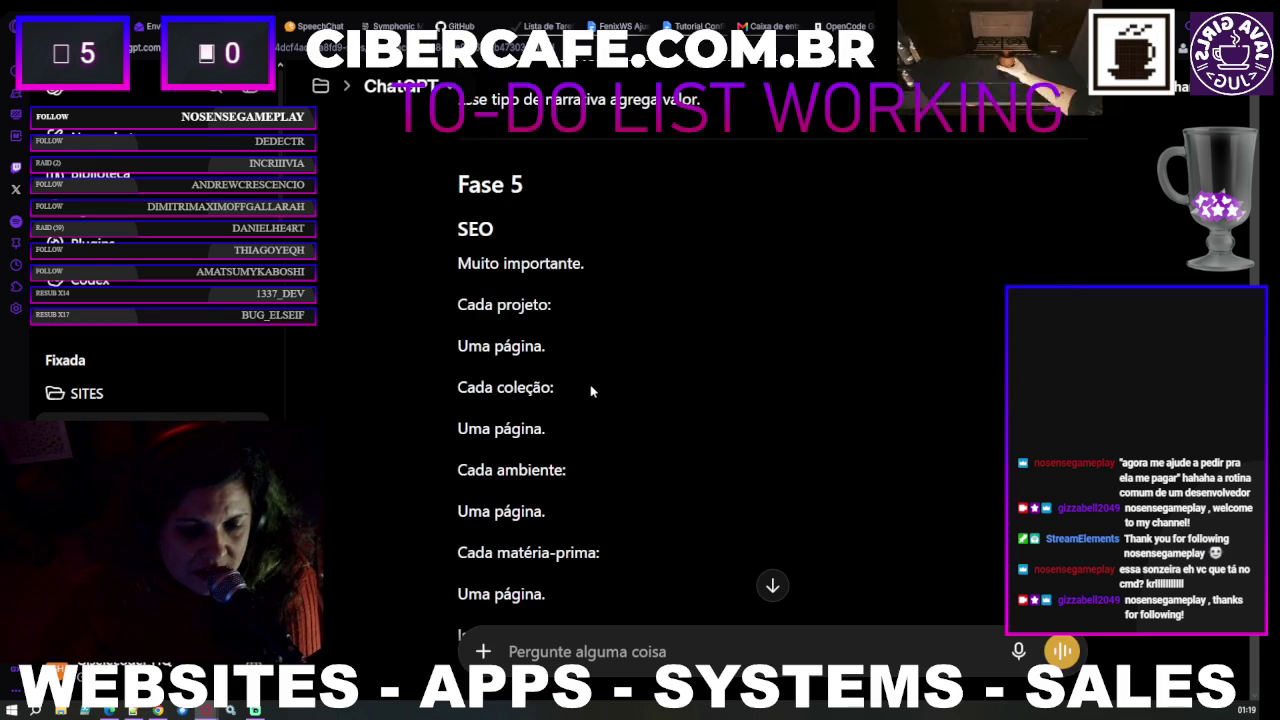
scroll(591, 391, down, 3)
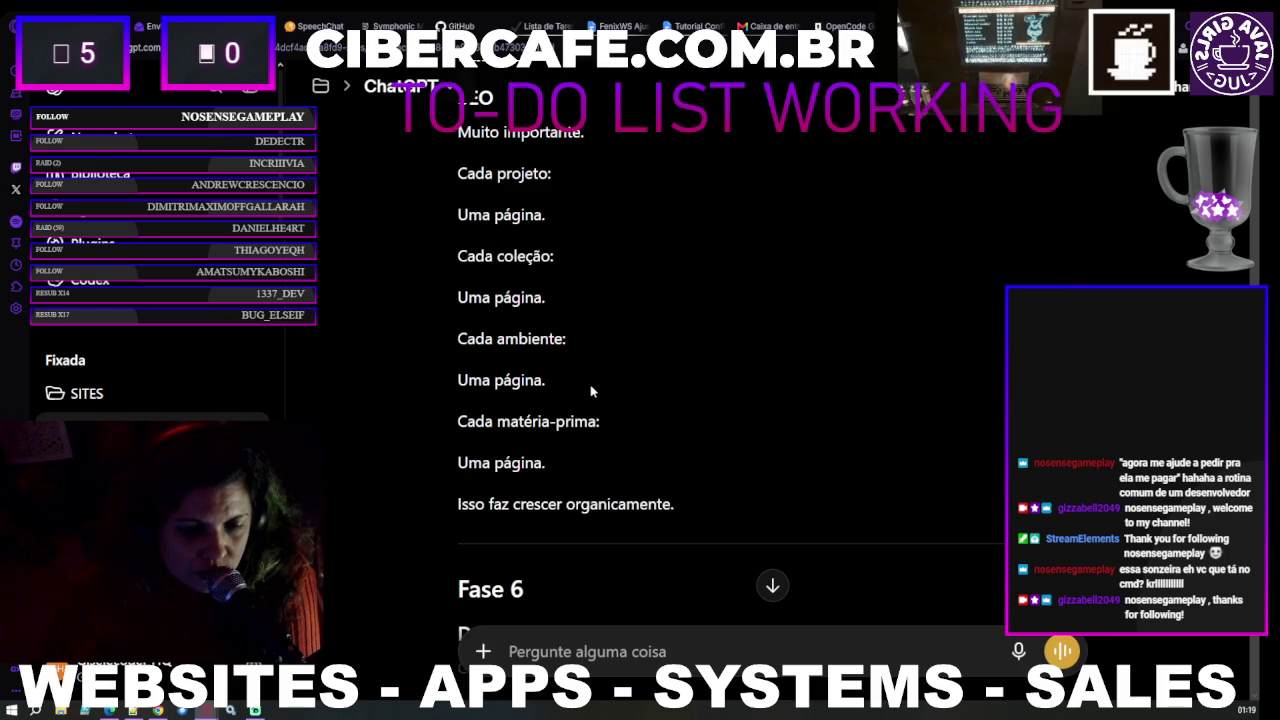
scroll(591, 391, down, 1)
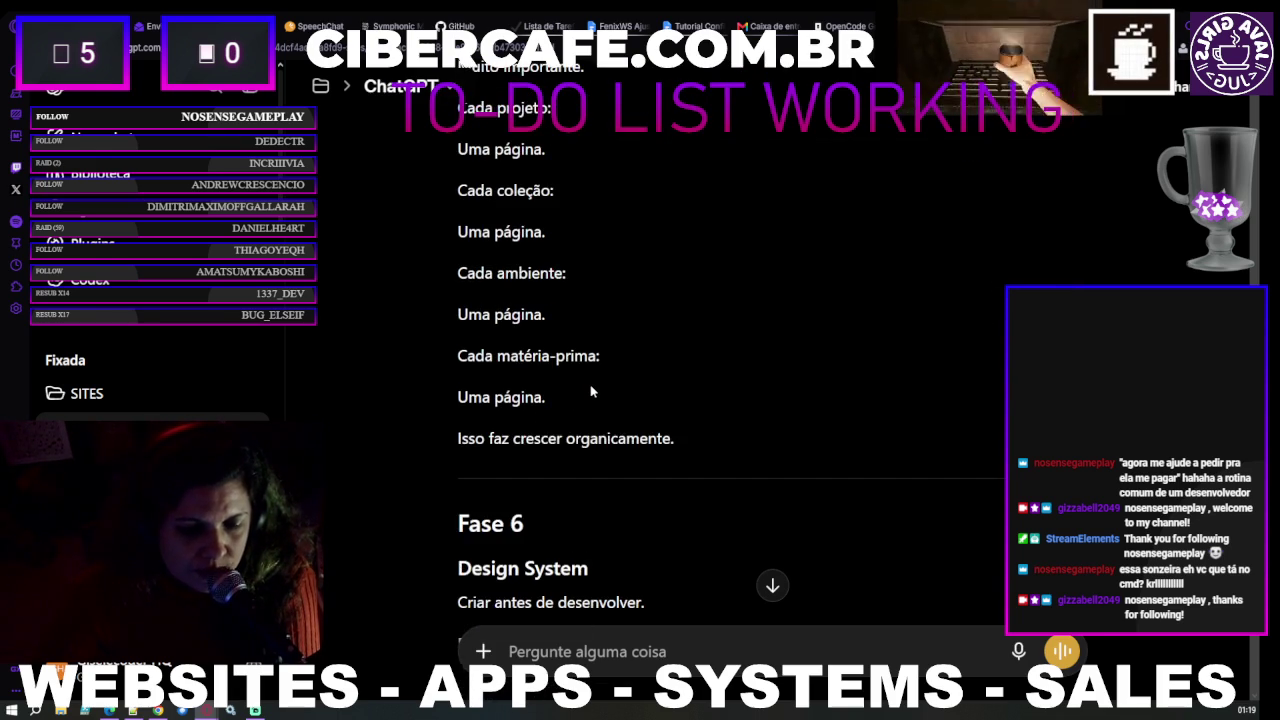
scroll(591, 391, down, 3)
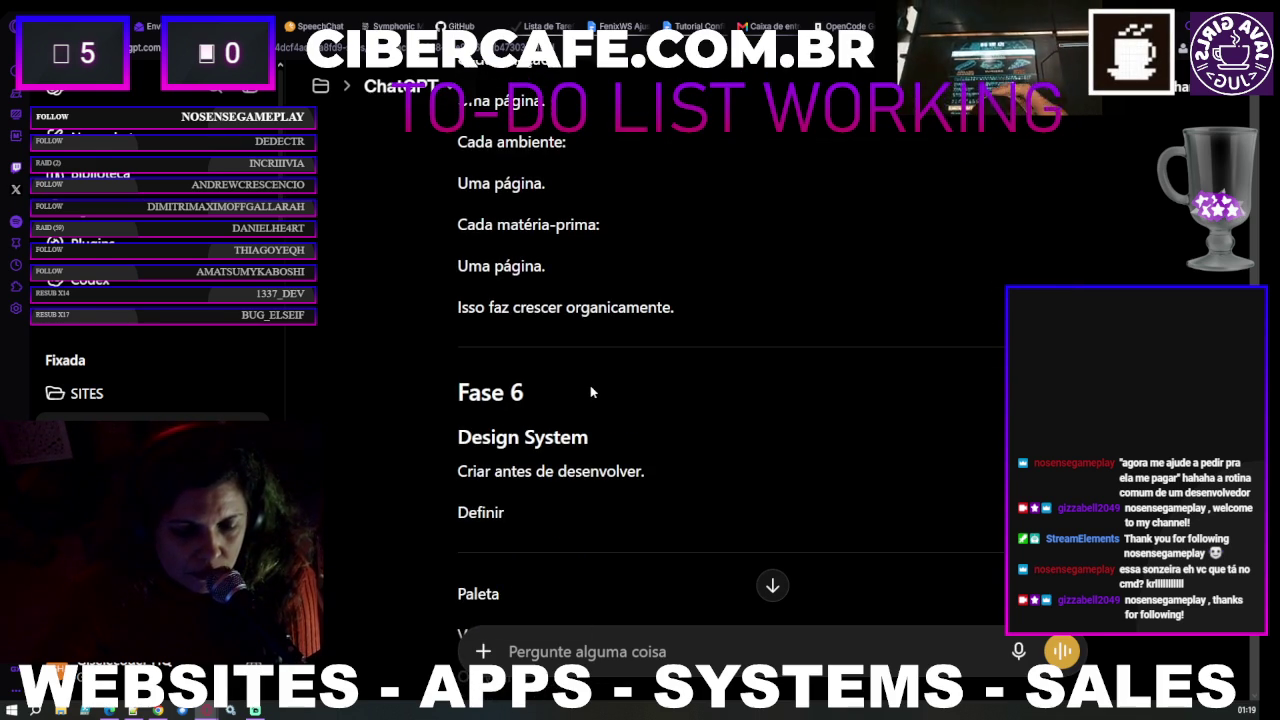
Step: Scroll through the palette, typography, spacing, 12-column grid, borders and buttons to Fase 7
scroll(590, 391, down, 3)
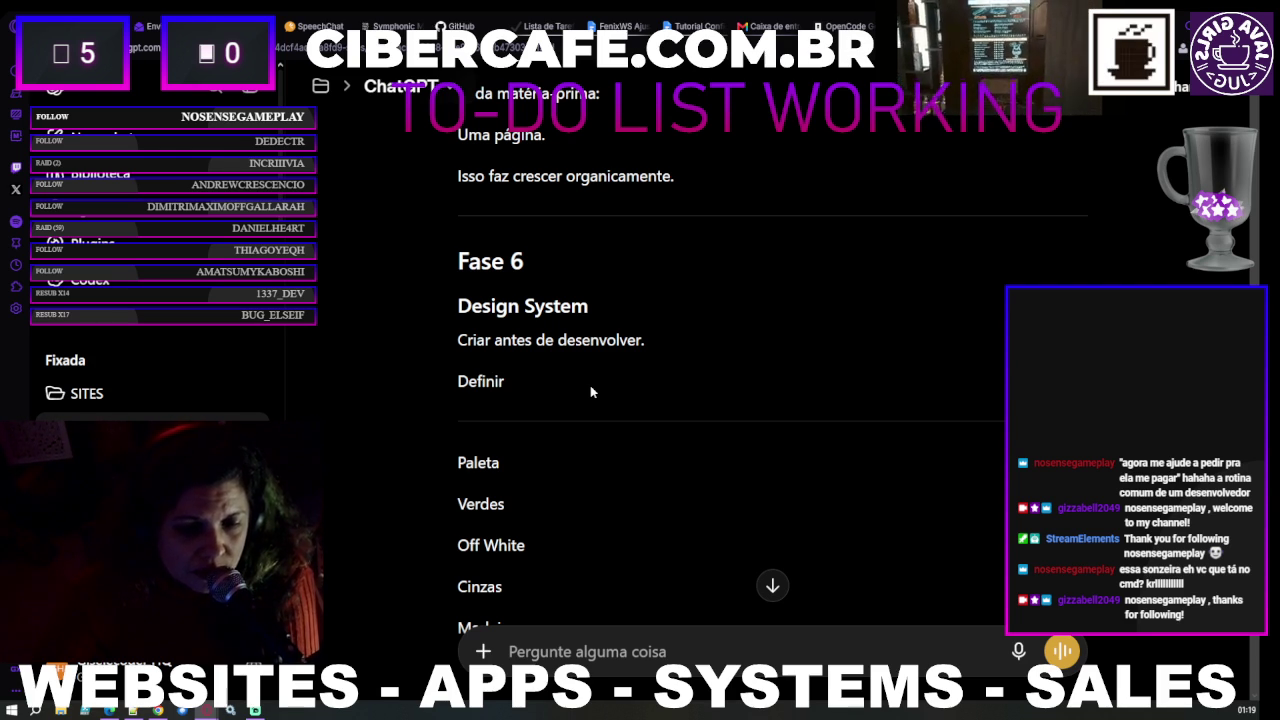
scroll(590, 390, down, 2)
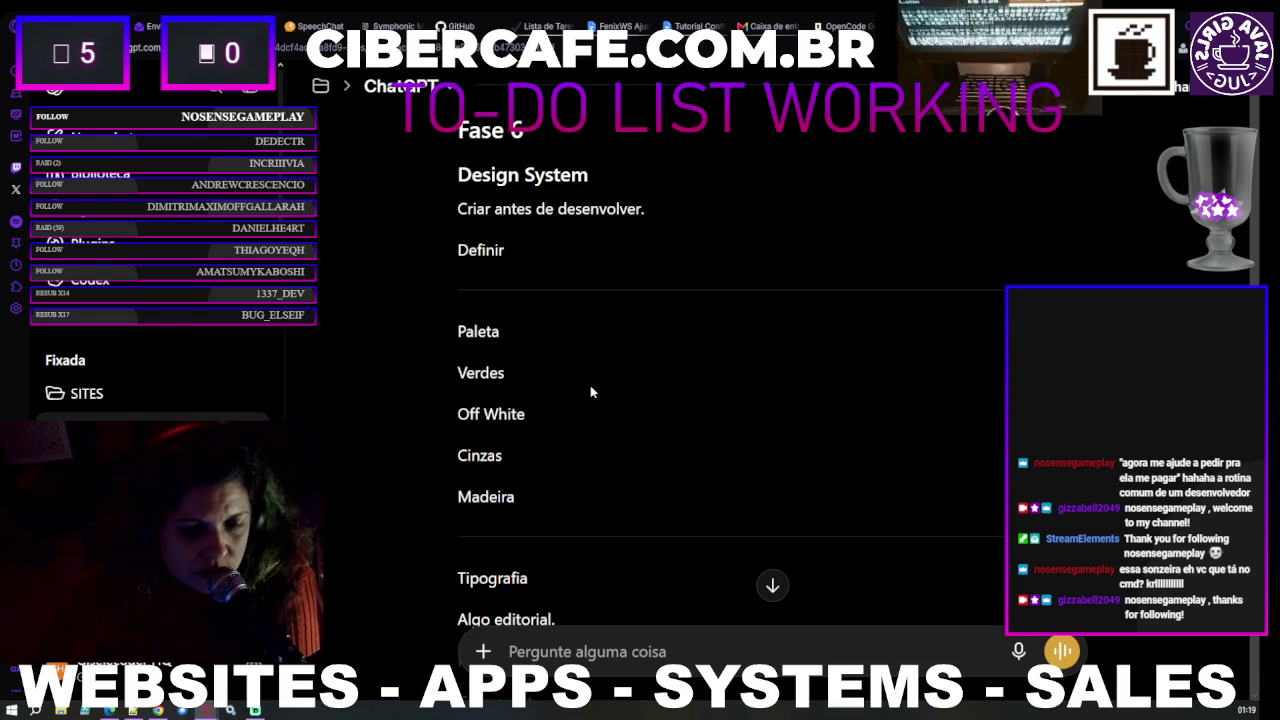
scroll(590, 392, down, 2)
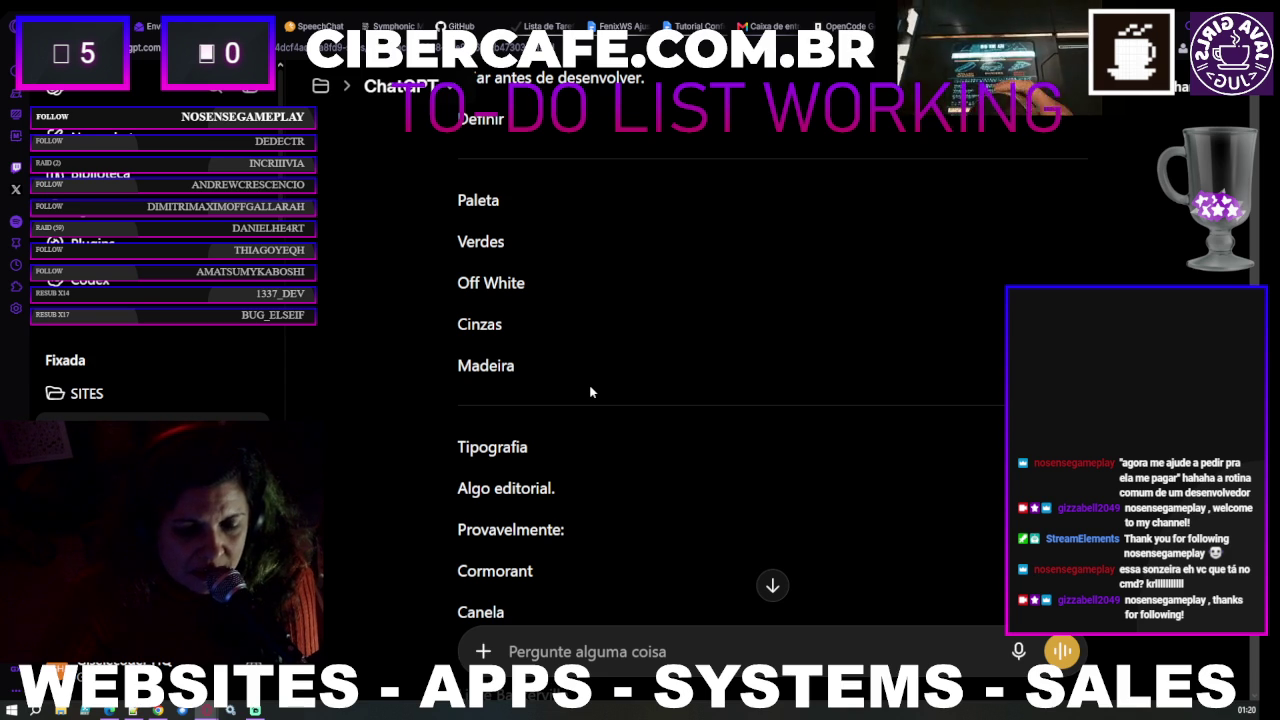
scroll(590, 392, down, 1)
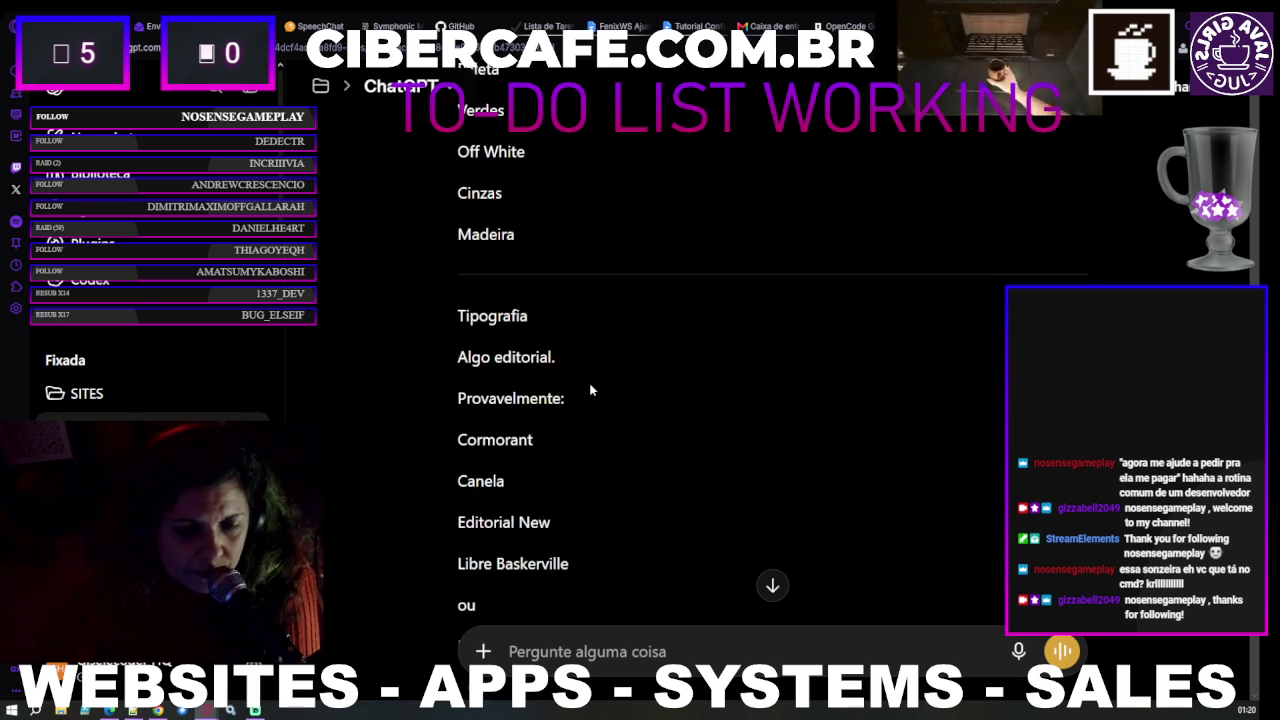
scroll(590, 390, down, 1)
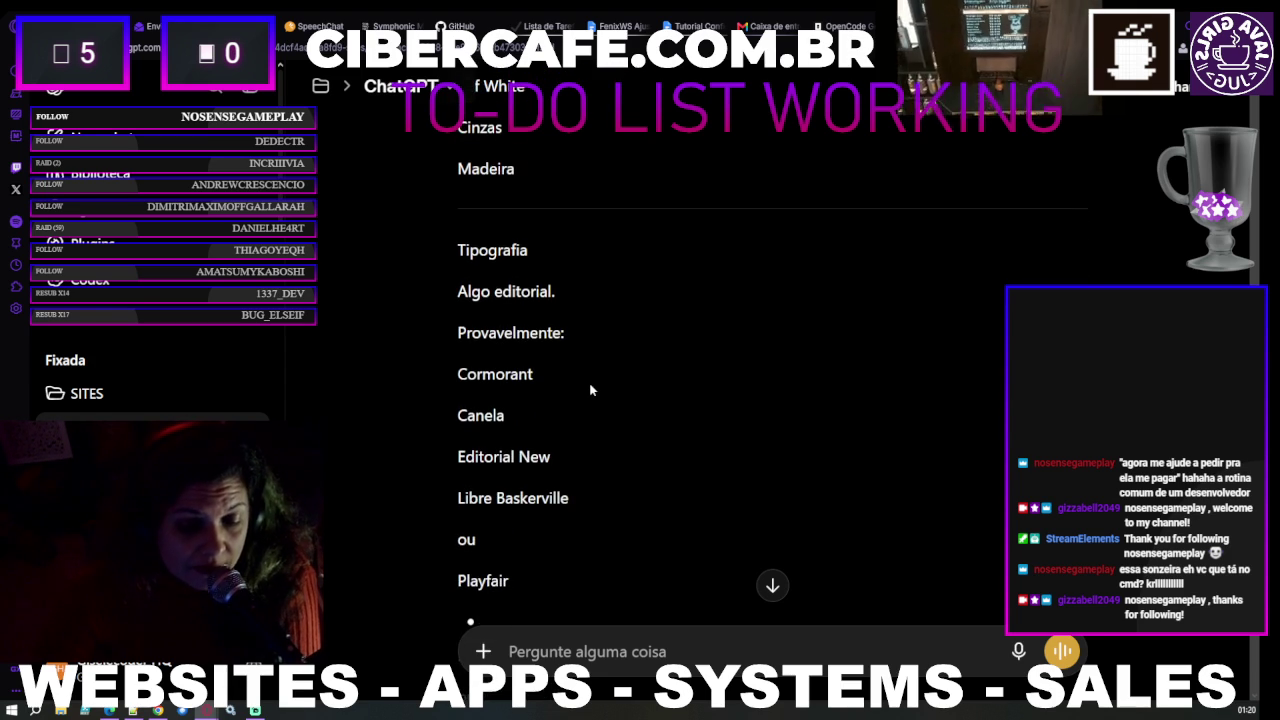
scroll(590, 390, down, 1)
scroll(590, 390, down, 5)
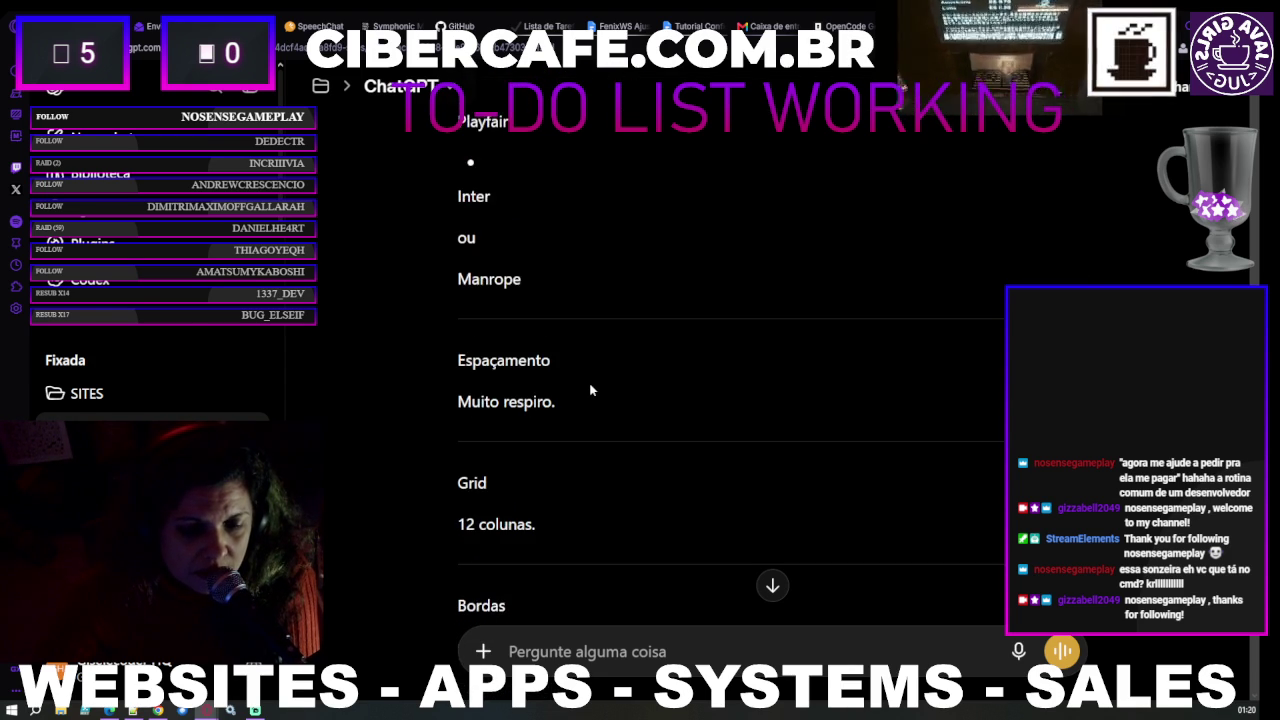
scroll(590, 390, down, 2)
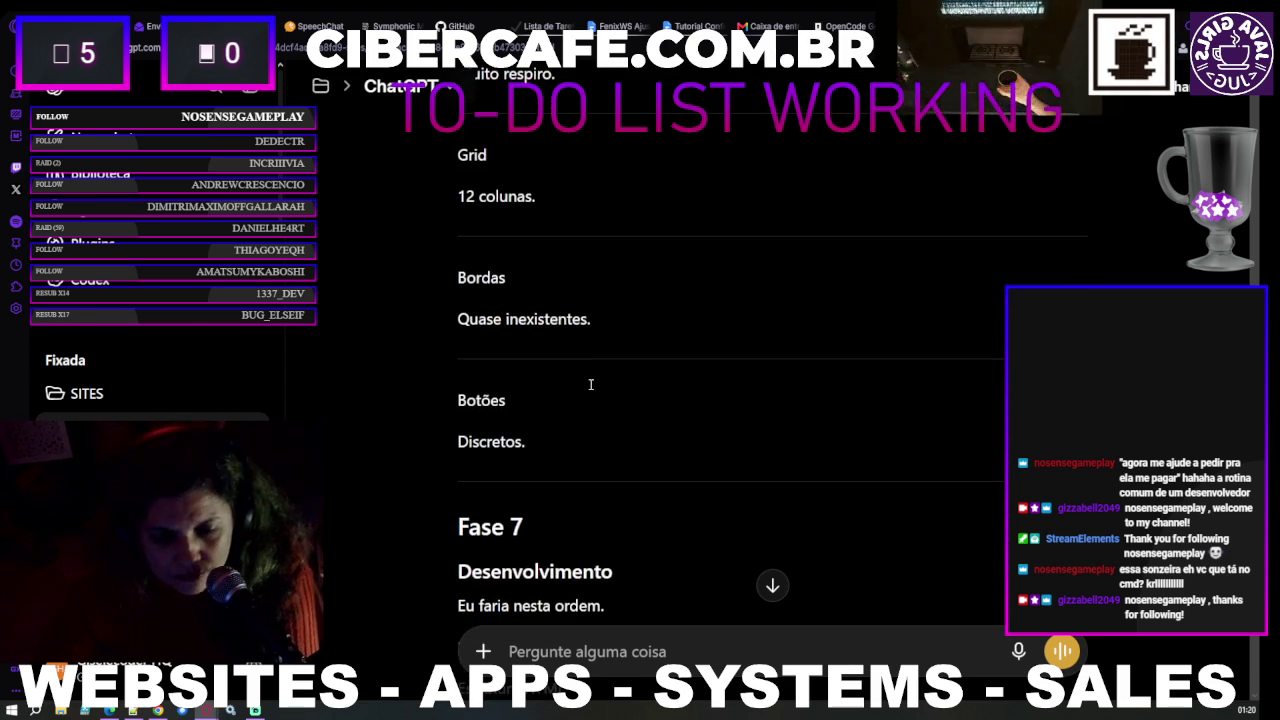
Step: Scroll through Sprints 1–8 to the Organização do projeto folder structure starting 01_DISCOVERY
scroll(590, 390, down, 1)
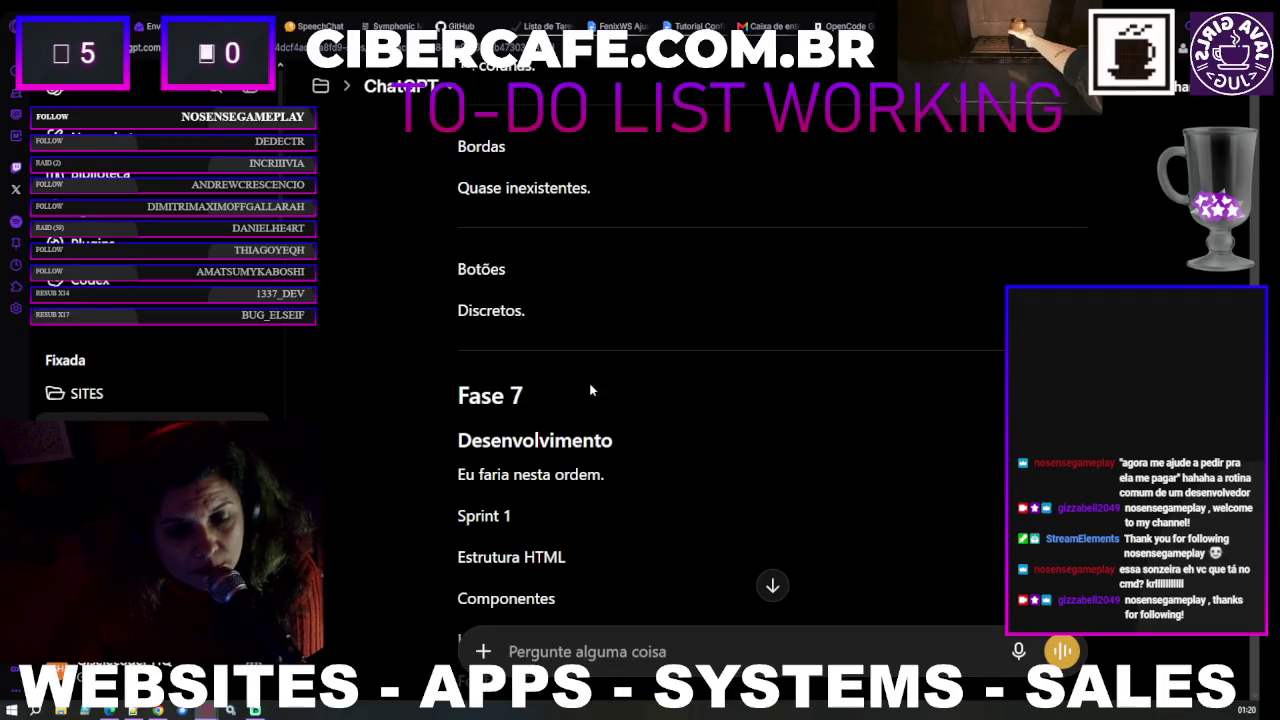
scroll(589, 383, down, 1)
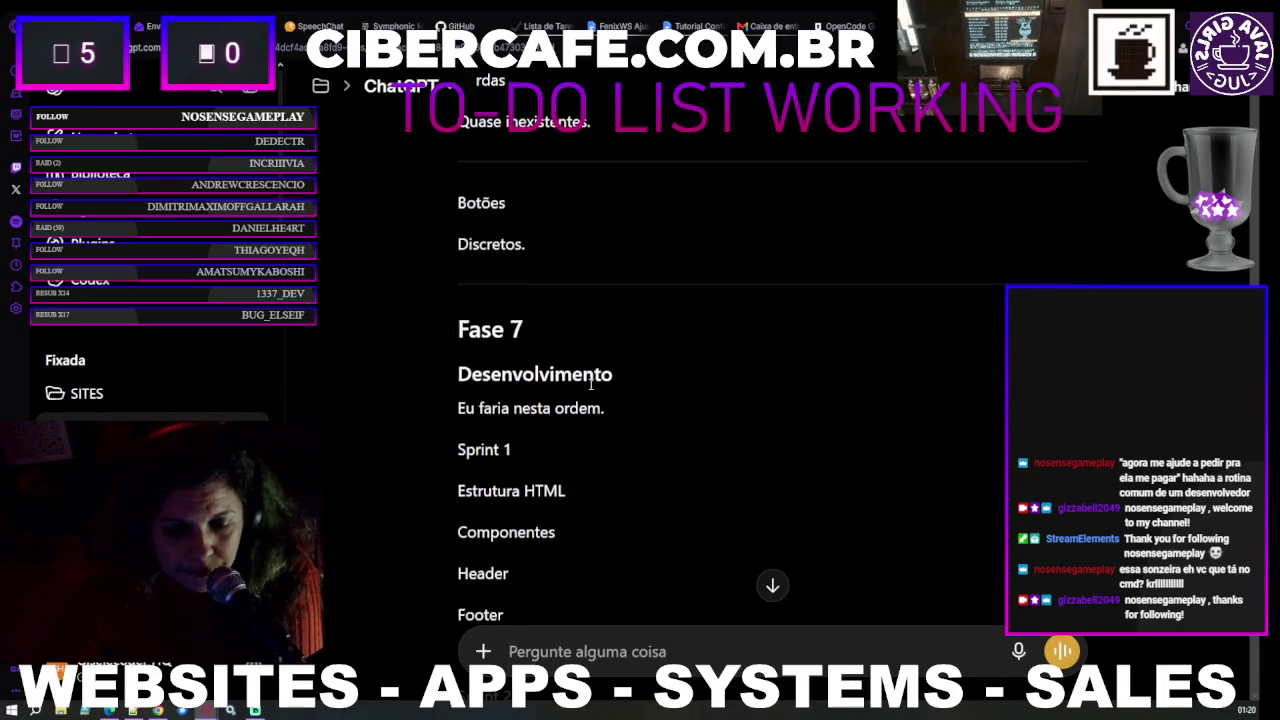
scroll(589, 383, down, 2)
scroll(590, 389, down, 2)
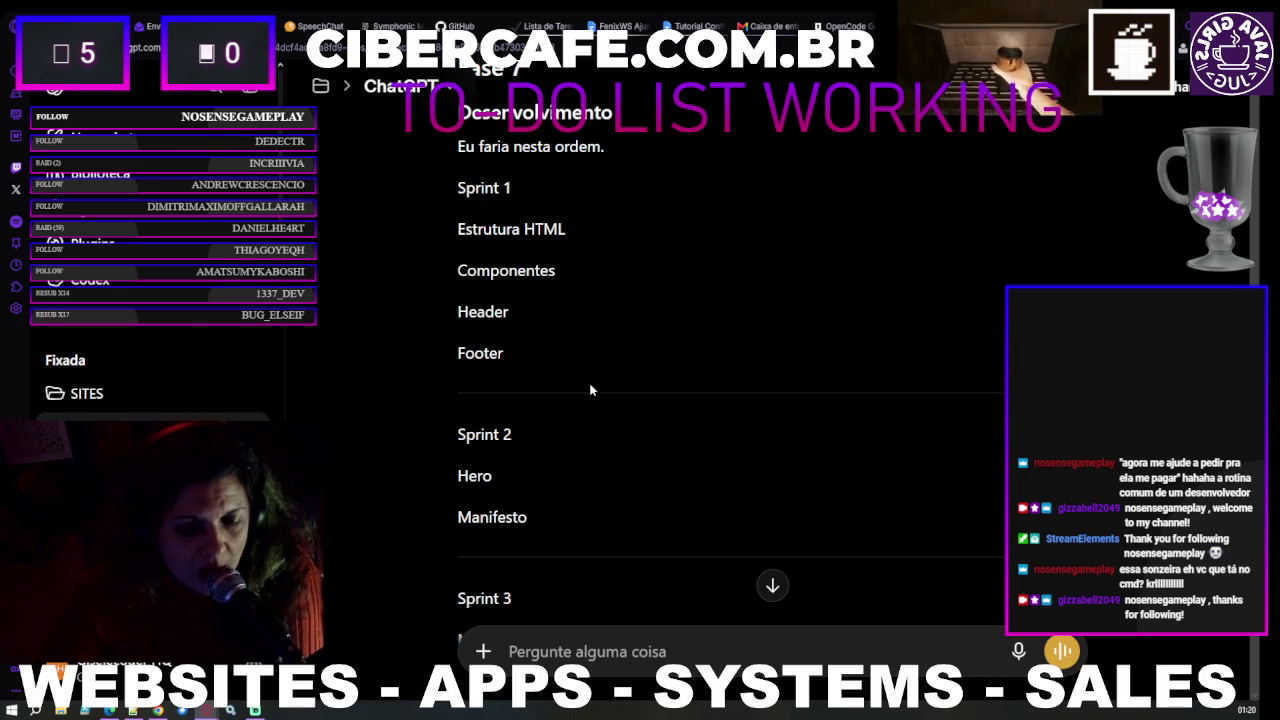
scroll(590, 390, down, 2)
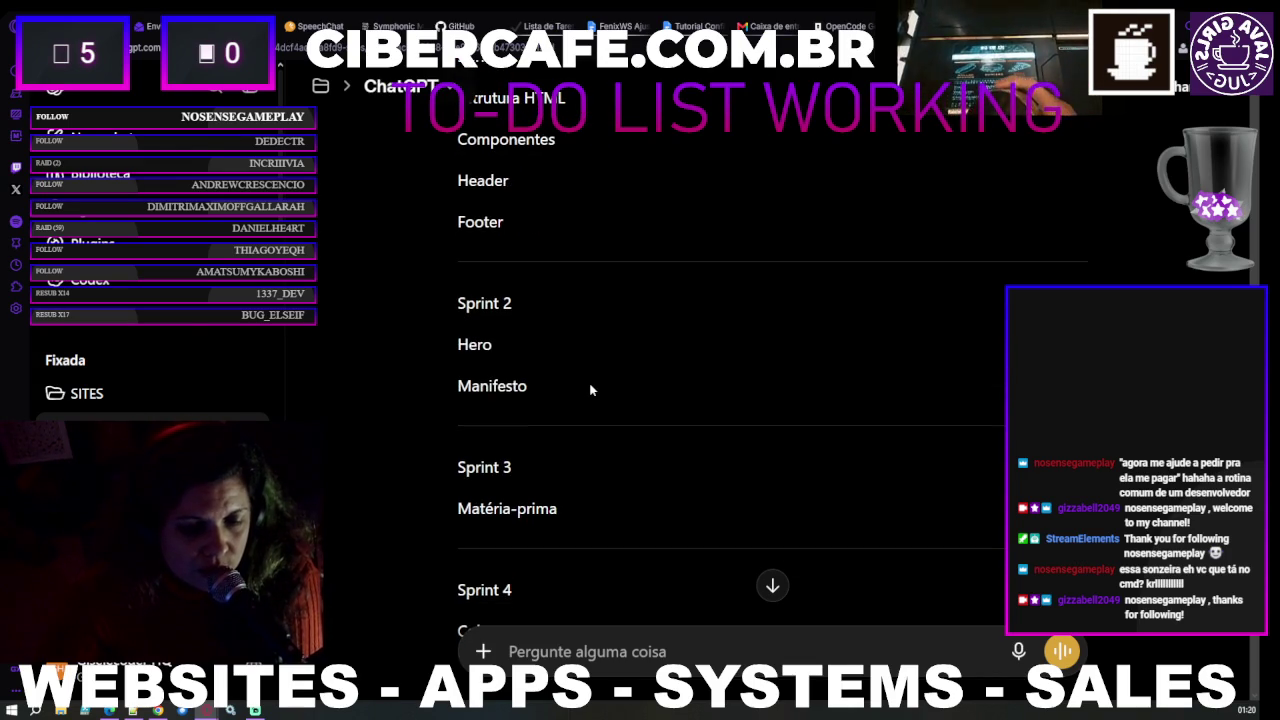
scroll(590, 390, down, 4)
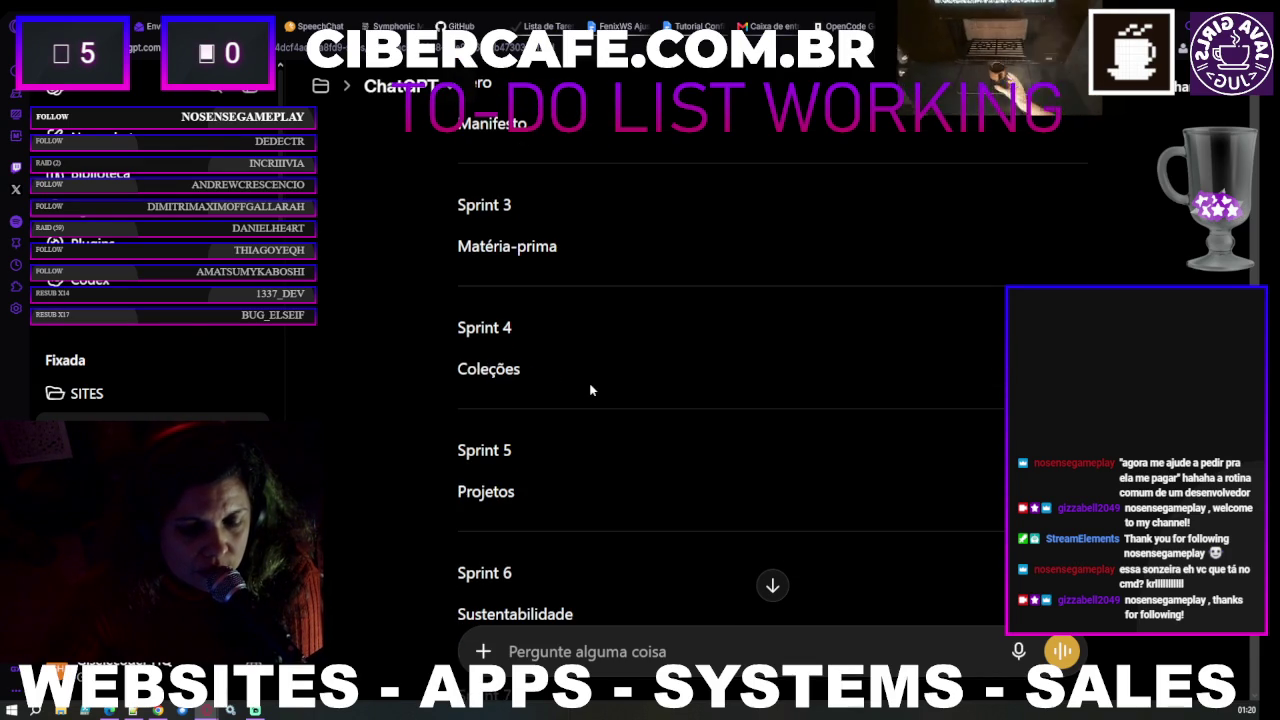
scroll(590, 390, down, 1)
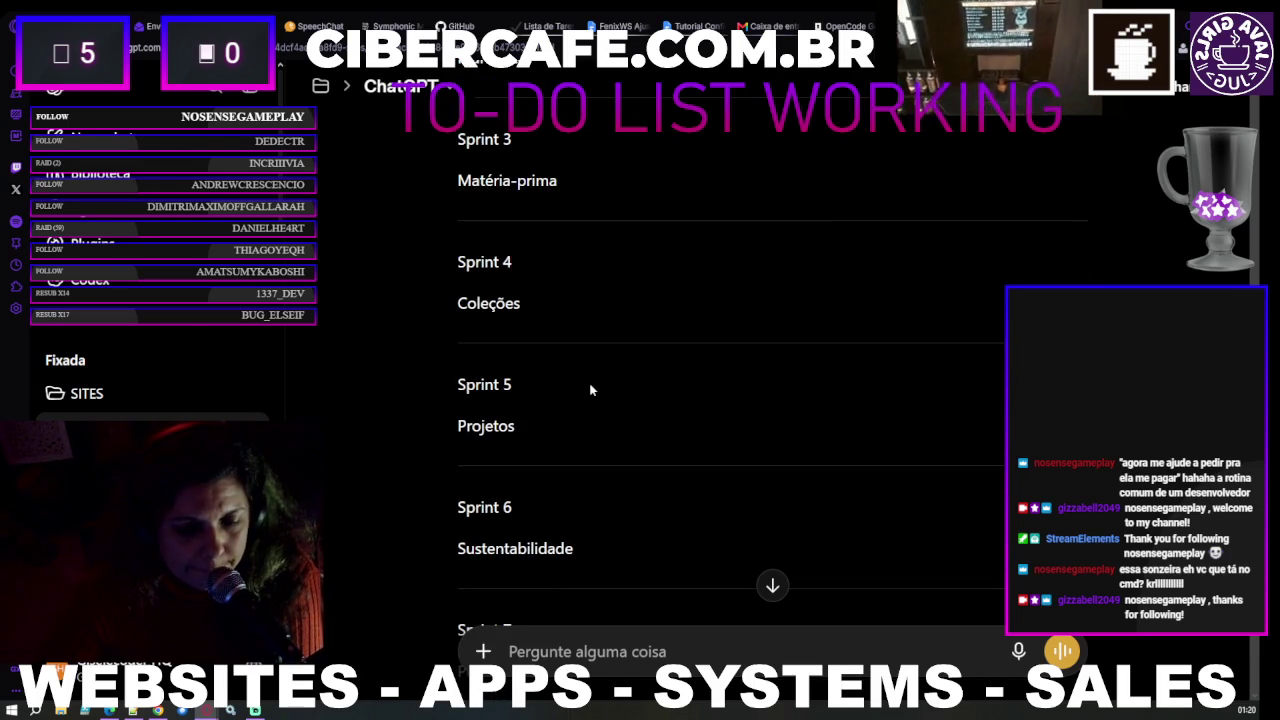
scroll(590, 390, down, 2)
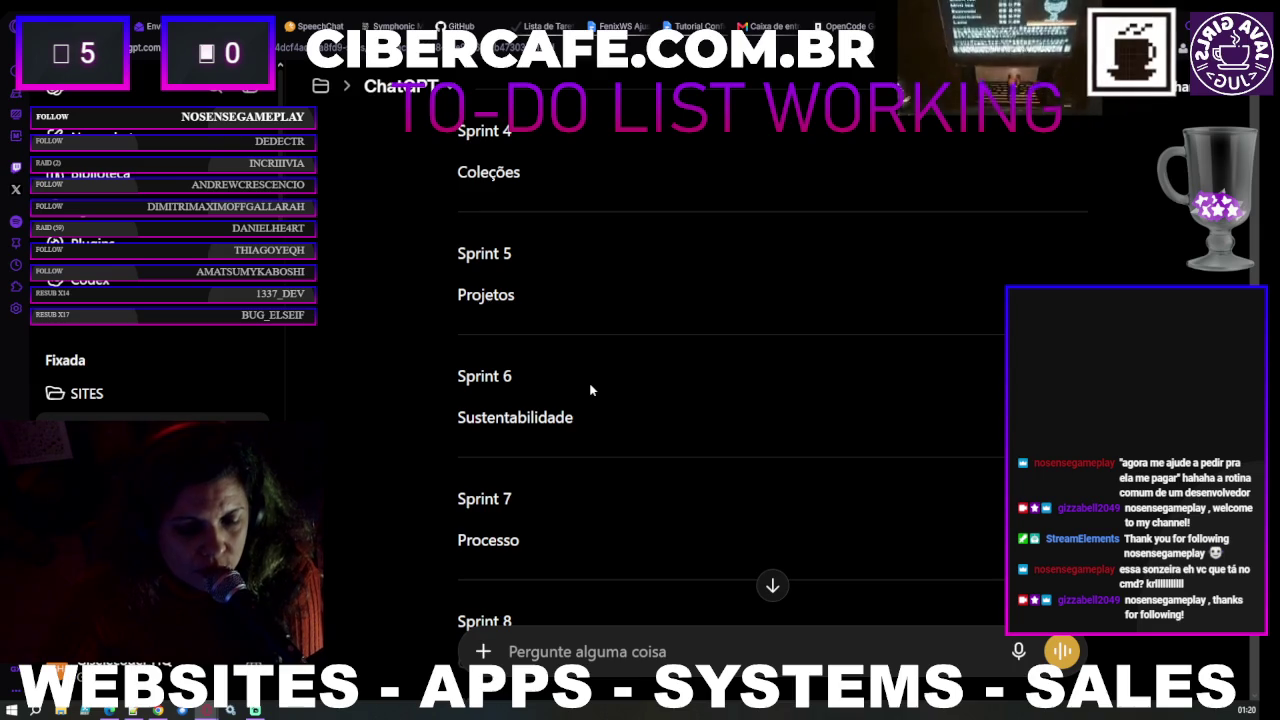
scroll(590, 390, down, 2)
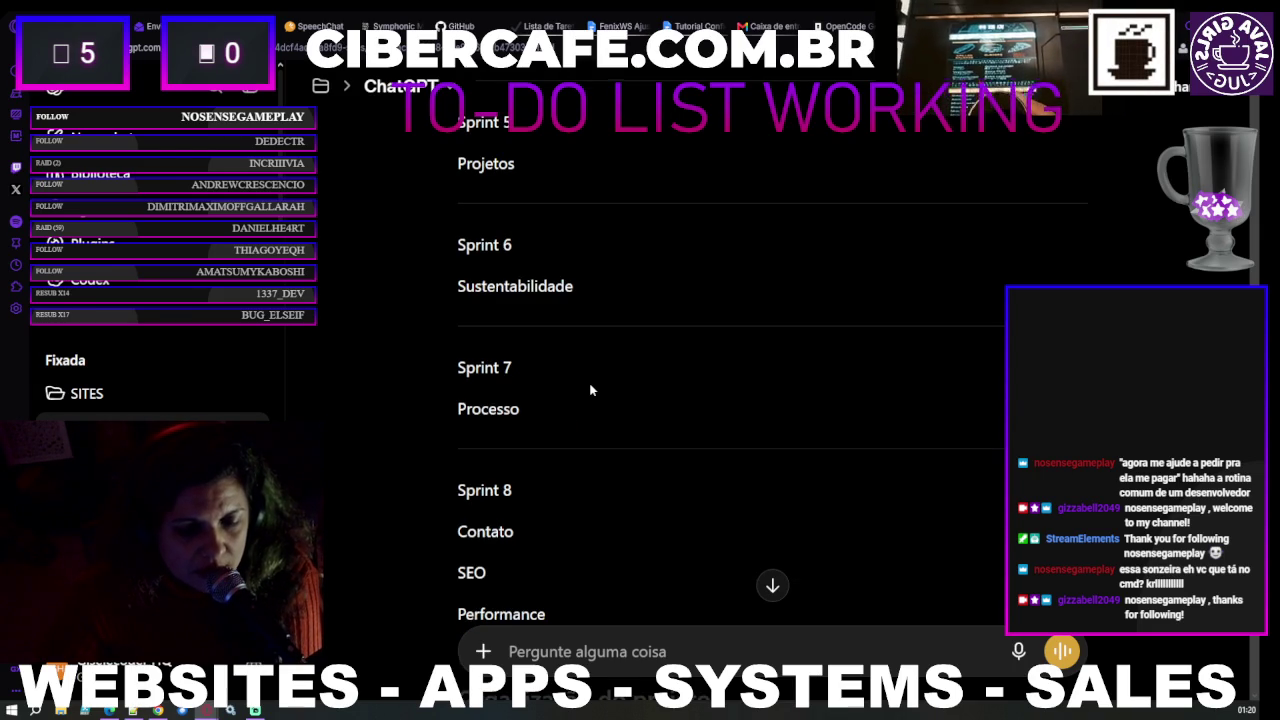
scroll(590, 390, down, 5)
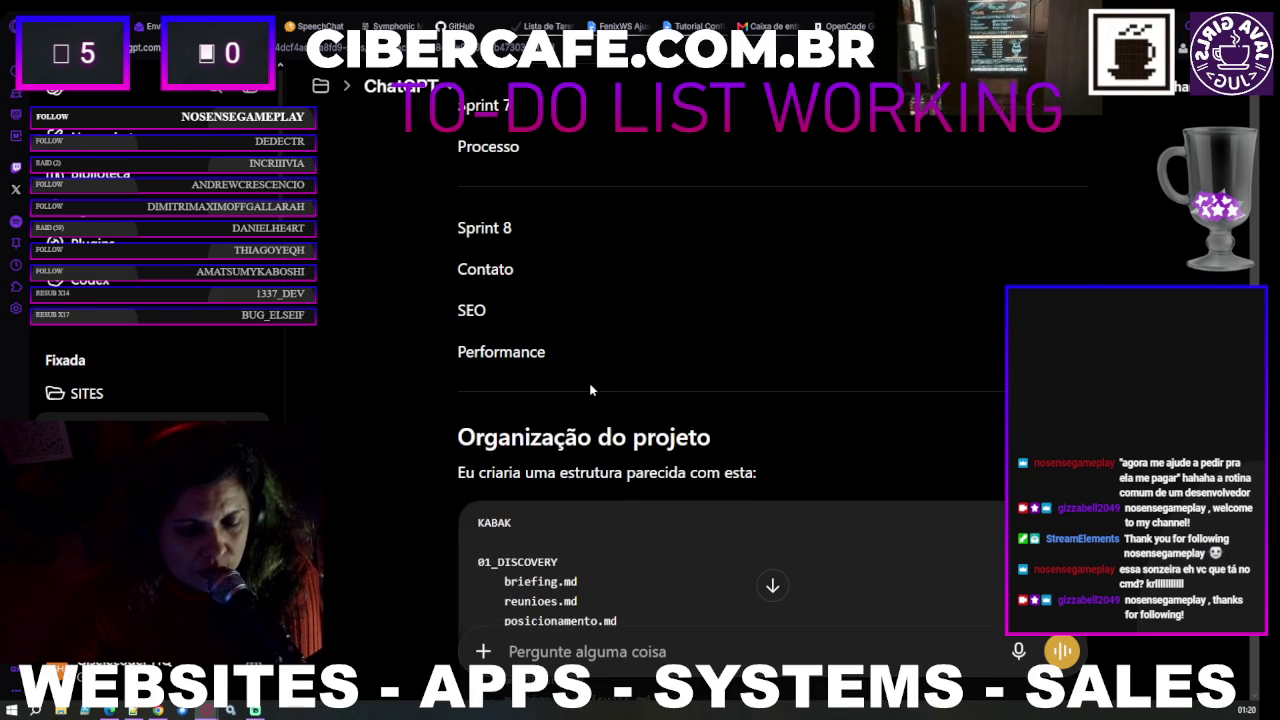
Step: Scroll through the KABAK folder structure down to 07_PUBLICACAO and the six-item Minha recomendação list
scroll(590, 388, down, 2)
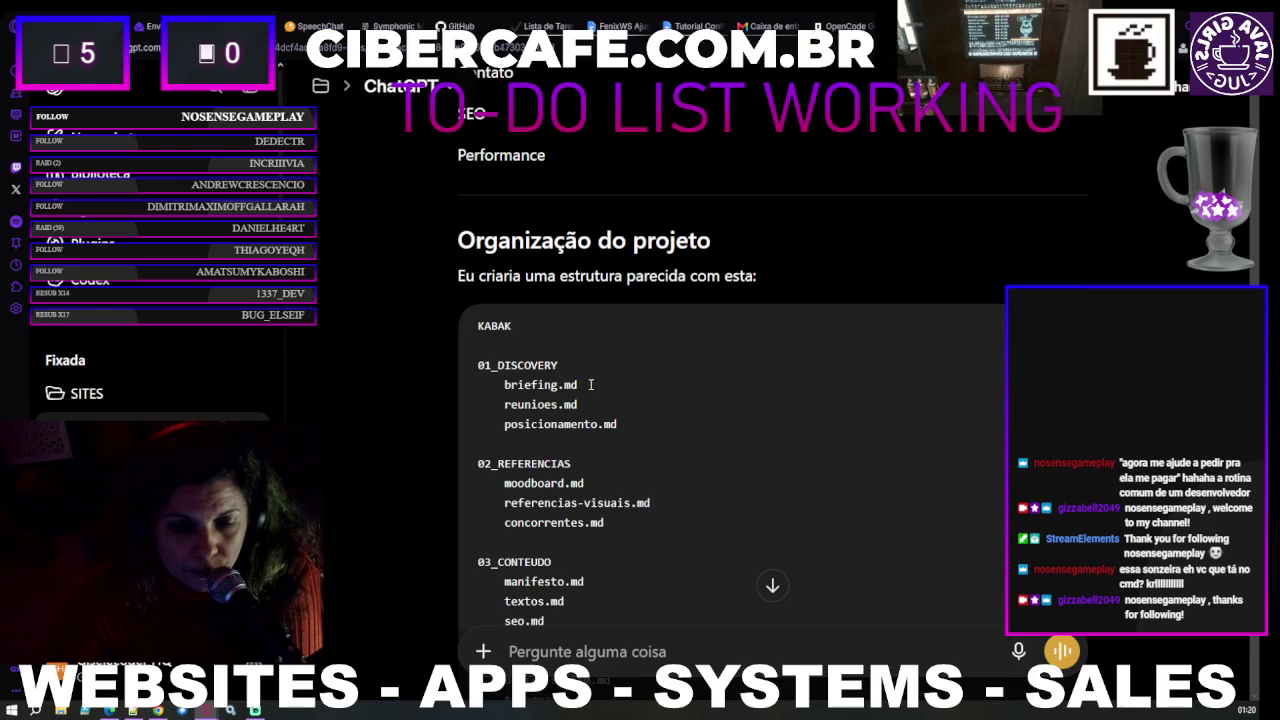
scroll(591, 384, down, 1)
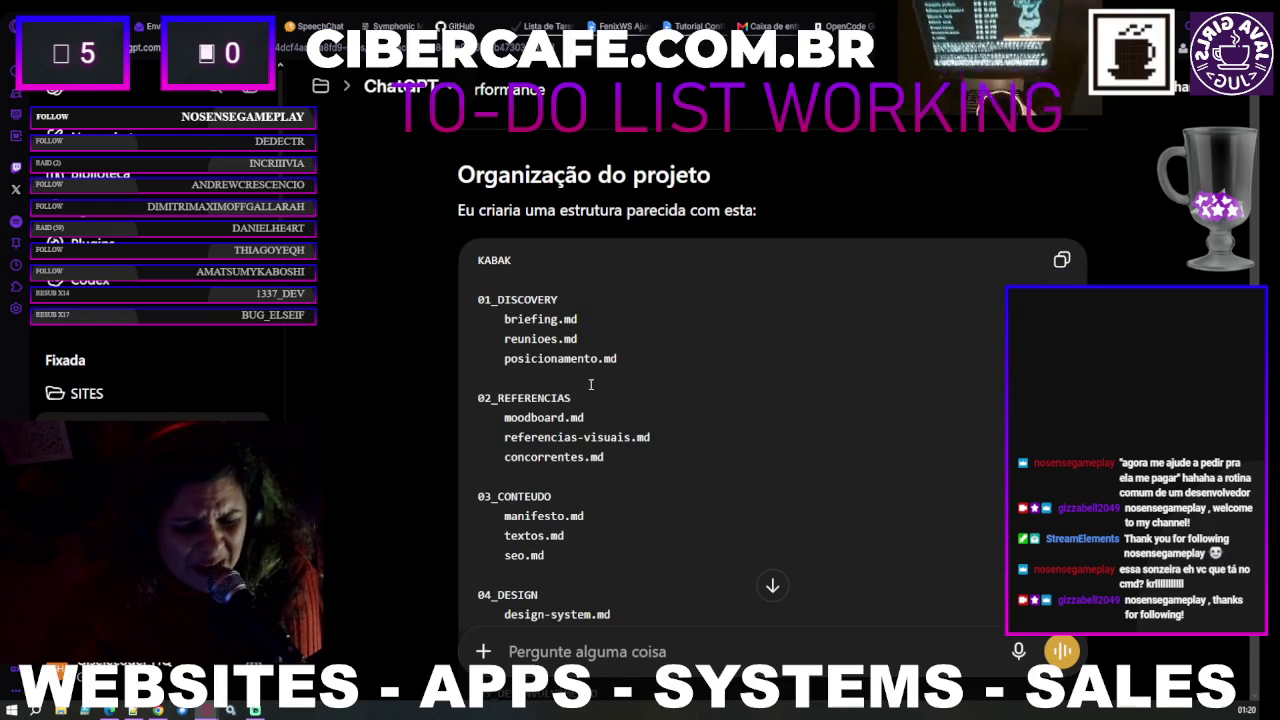
scroll(591, 384, down, 2)
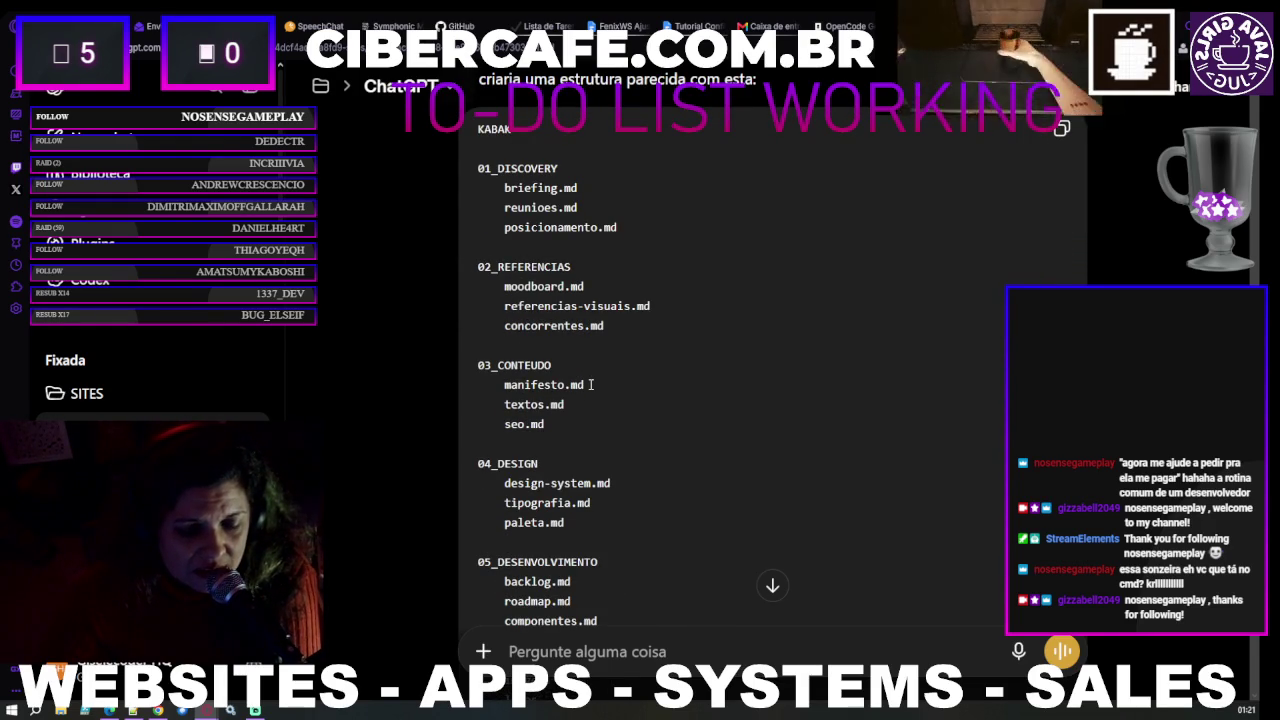
scroll(591, 384, down, 3)
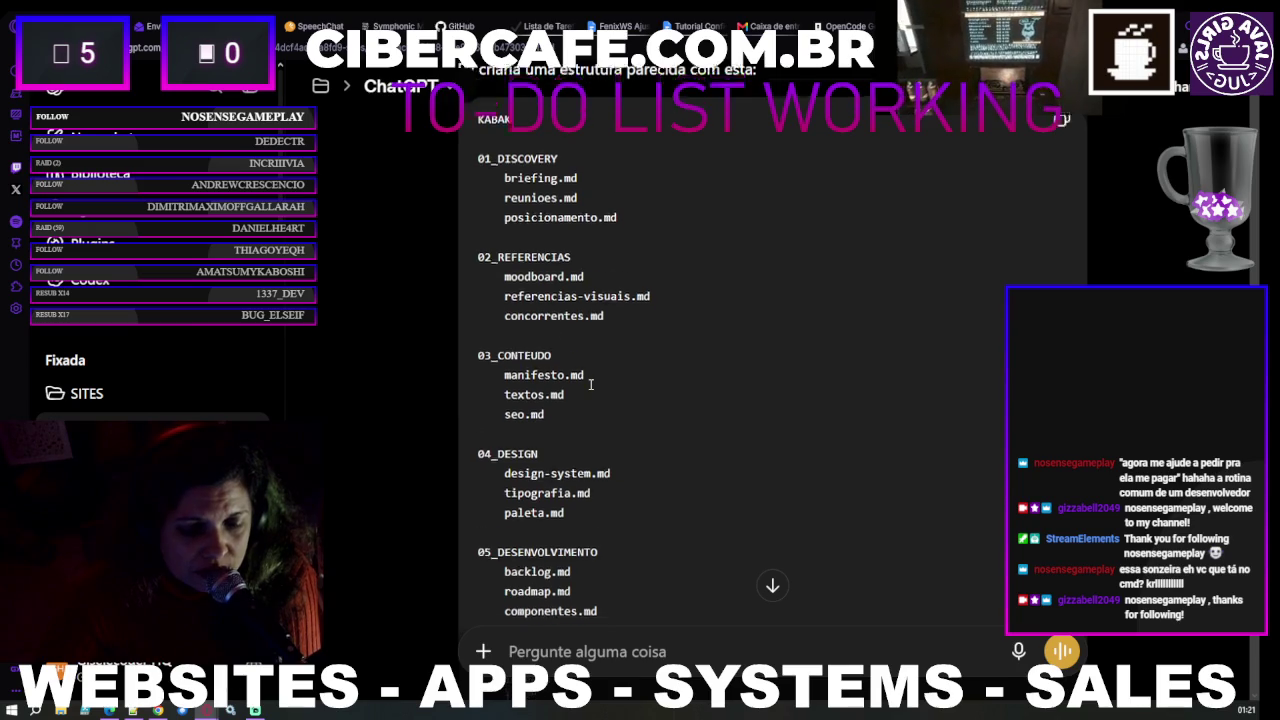
scroll(591, 384, down, 2)
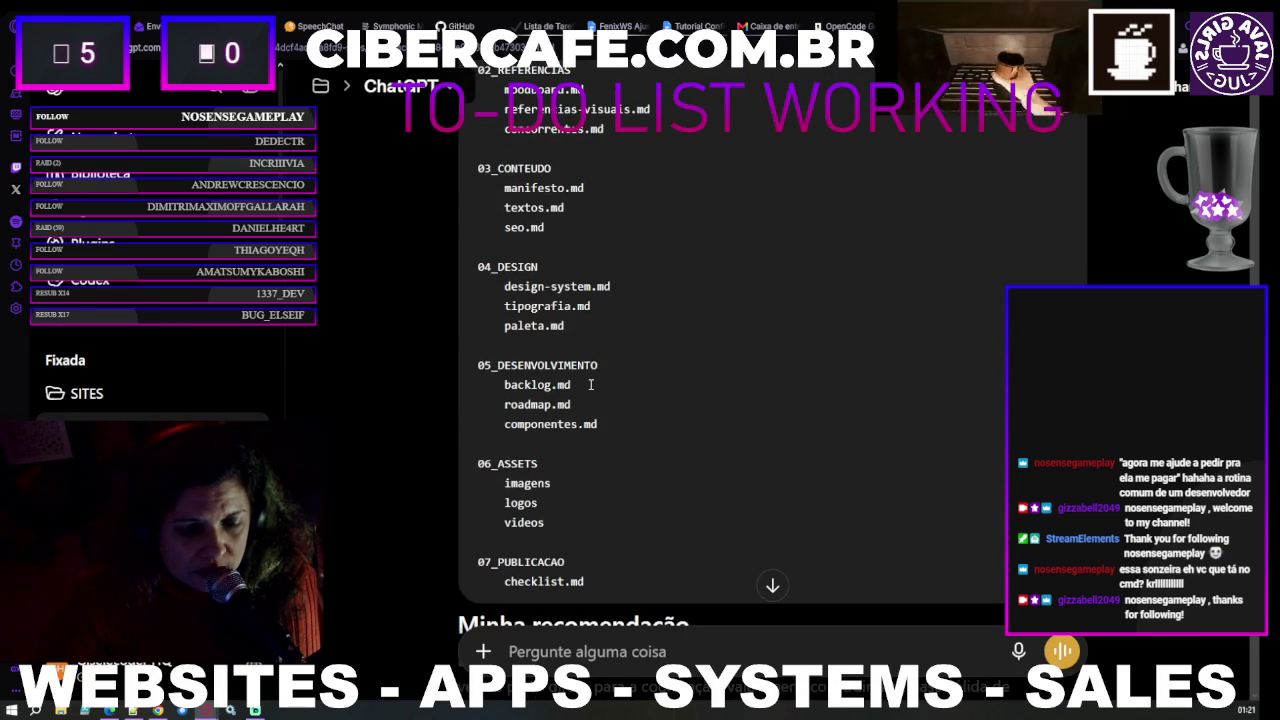
scroll(591, 384, down, 7)
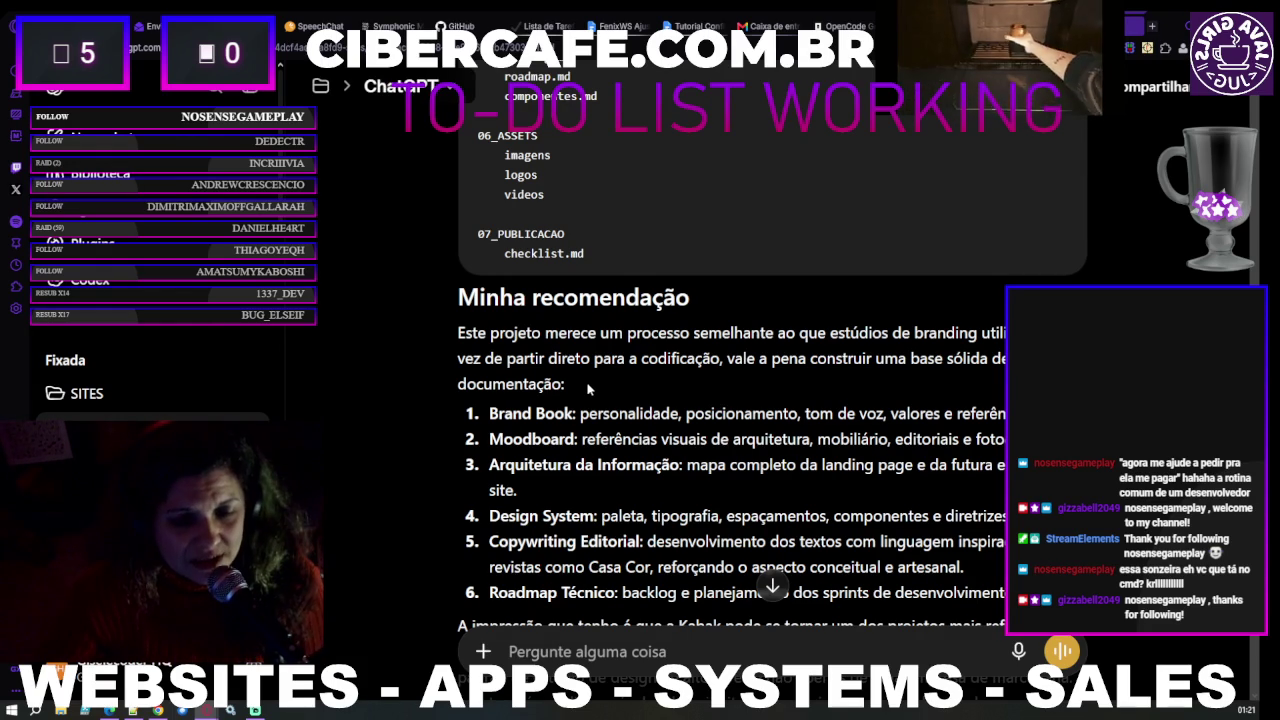
mouse_move(458, 297)
mouse_down()
mouse_move(528, 305)
mouse_move(730, 388)
mouse_move(720, 470)
mouse_move(685, 490)
mouse_up()
scroll(685, 485, down, 2)
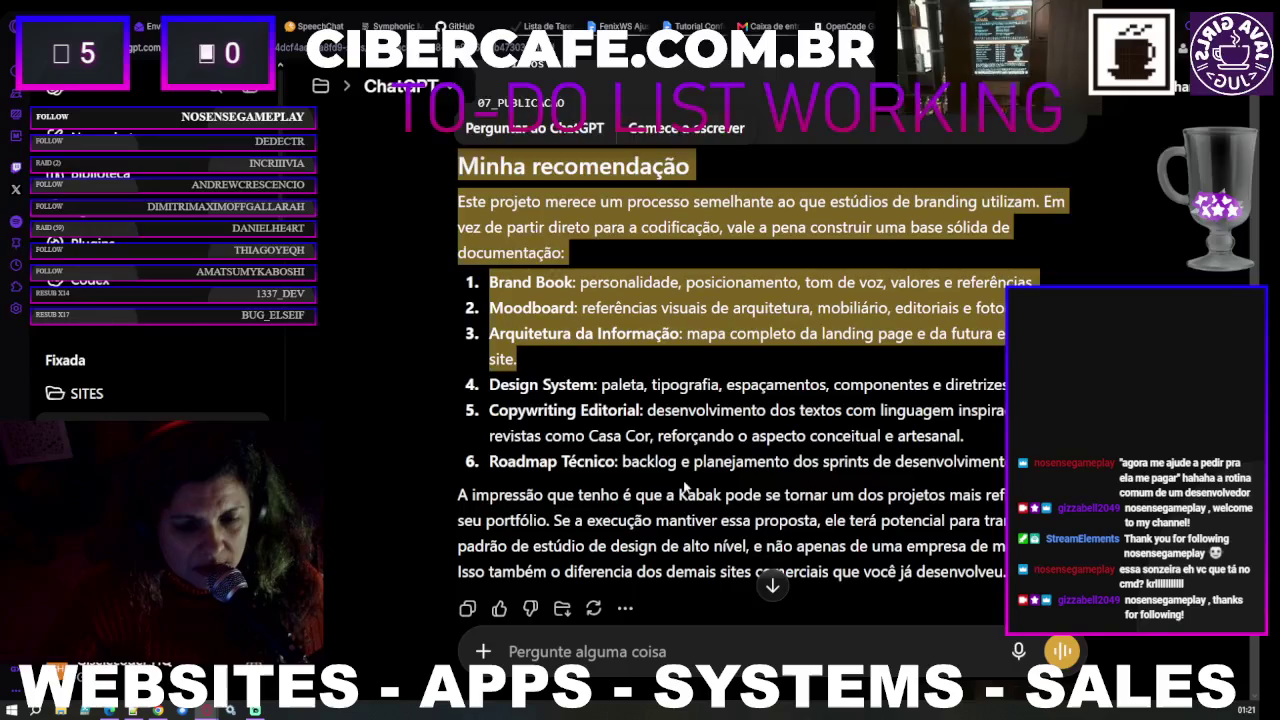
scroll(684, 482, up, 2)
scroll(683, 480, down, 5)
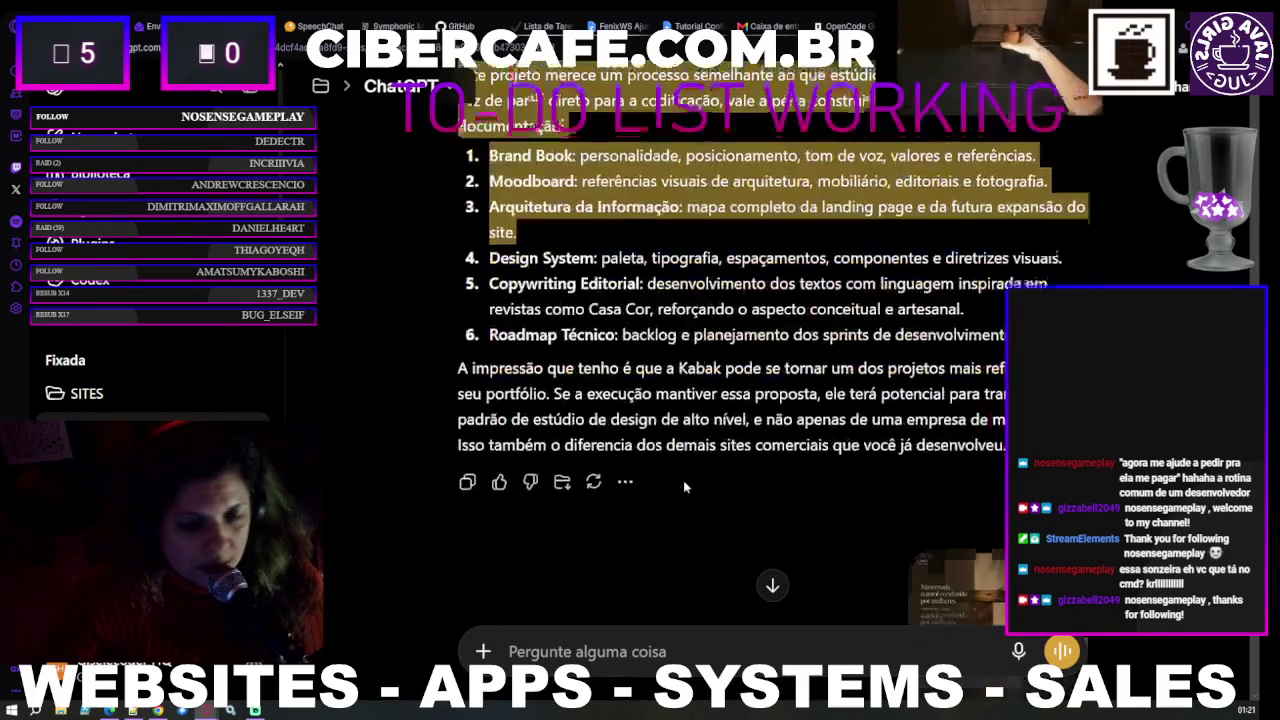
scroll(684, 487, down, 5)
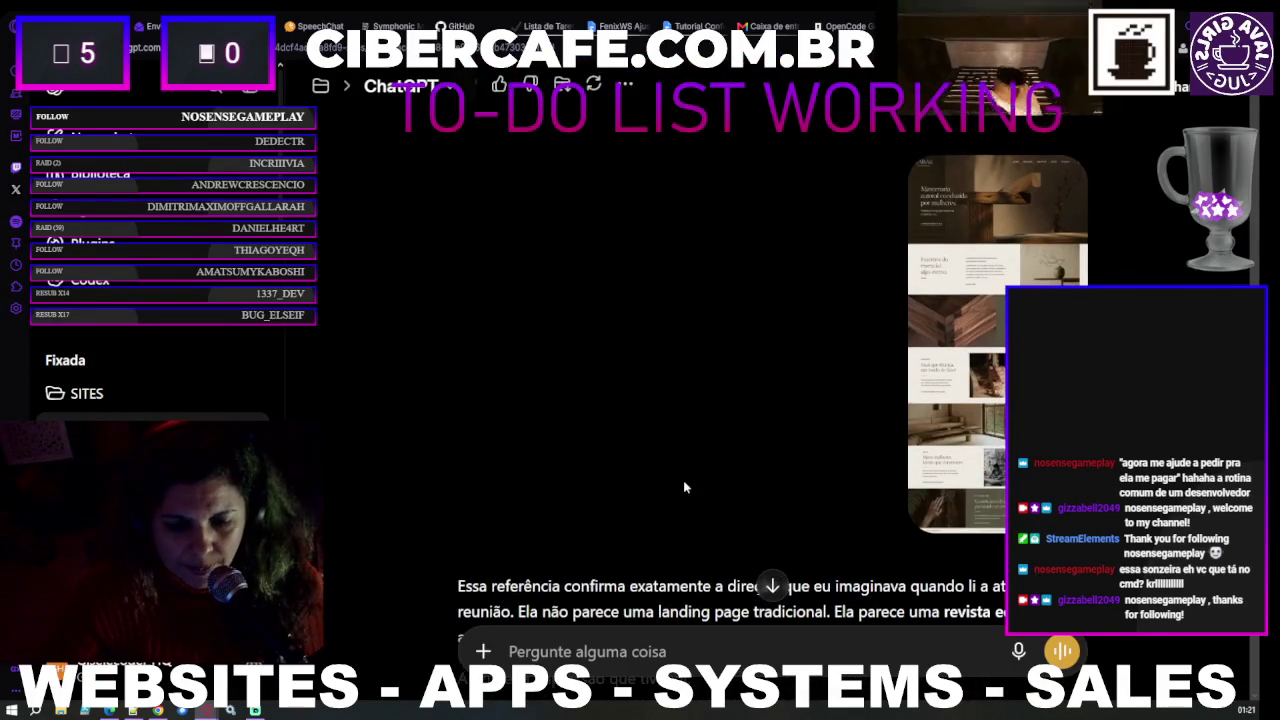
Step: Highlight the reply's line comparing the Kabak site to an editorial architecture magazine
scroll(683, 480, down, 4)
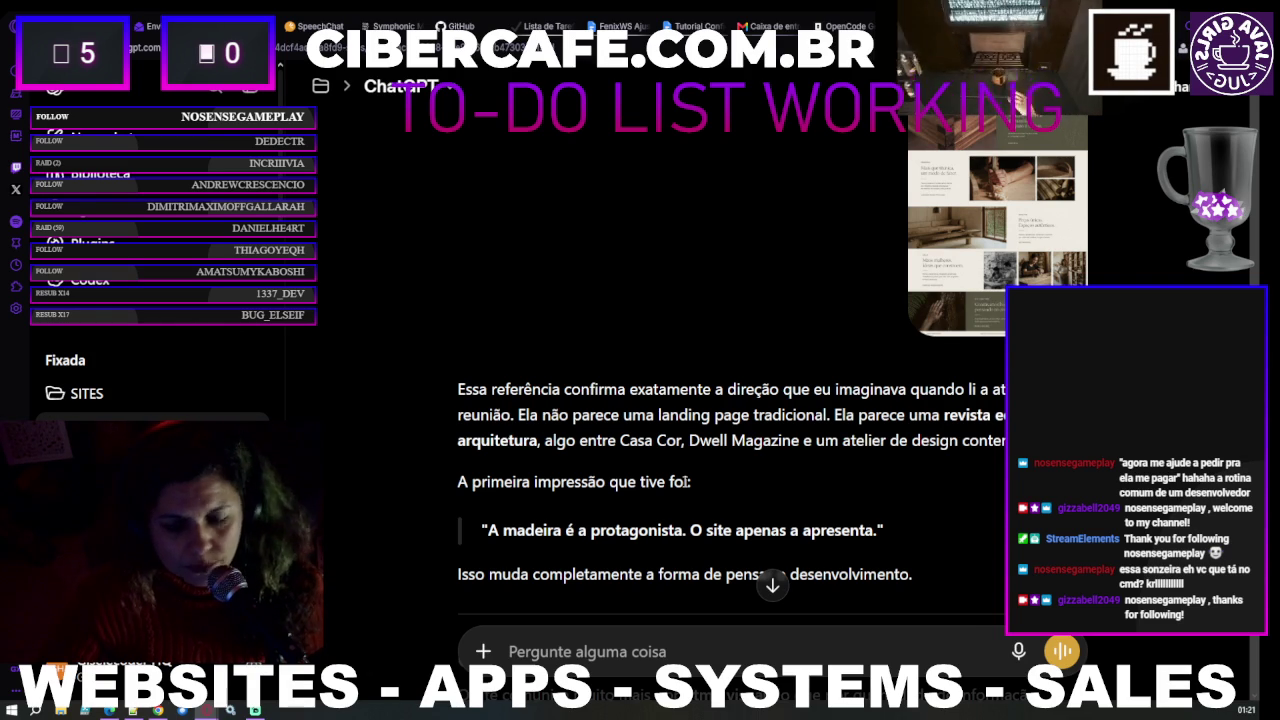
scroll(683, 481, down, 1)
mouse_move(529, 349)
mouse_down()
mouse_move(1005, 350)
mouse_move(1005, 376)
mouse_up()
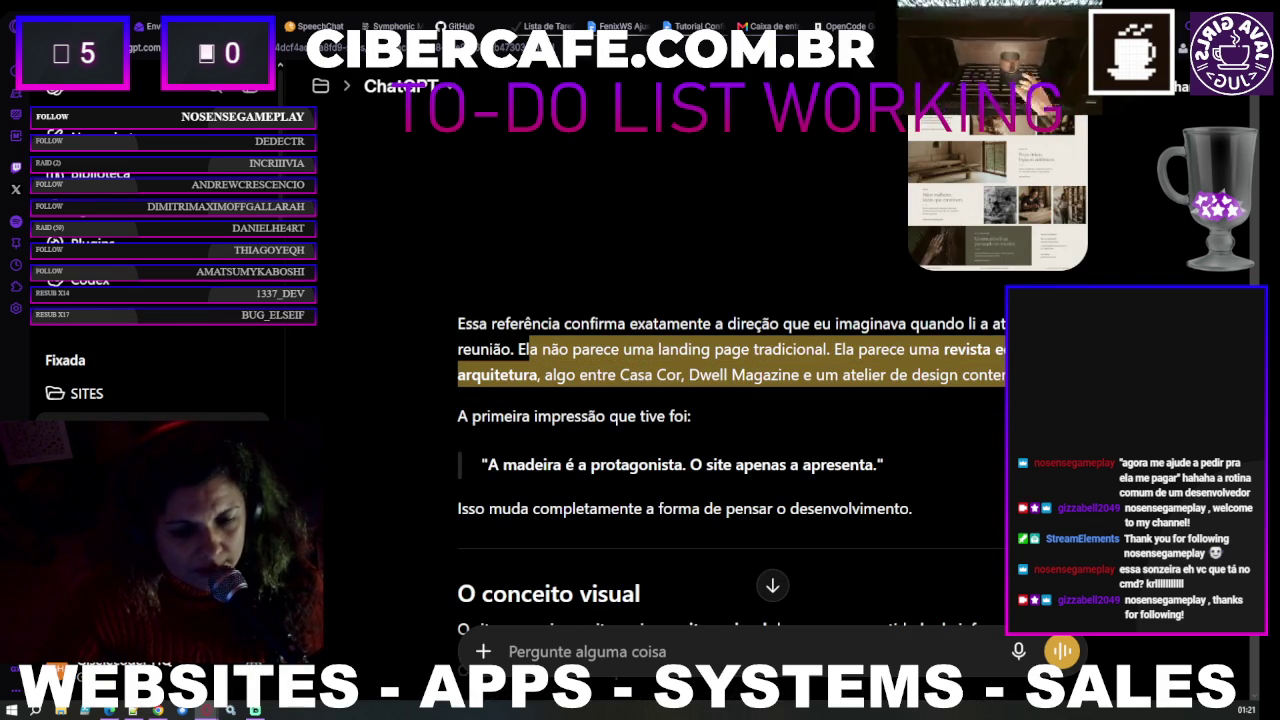
drag(1005, 376, 1005, 376)
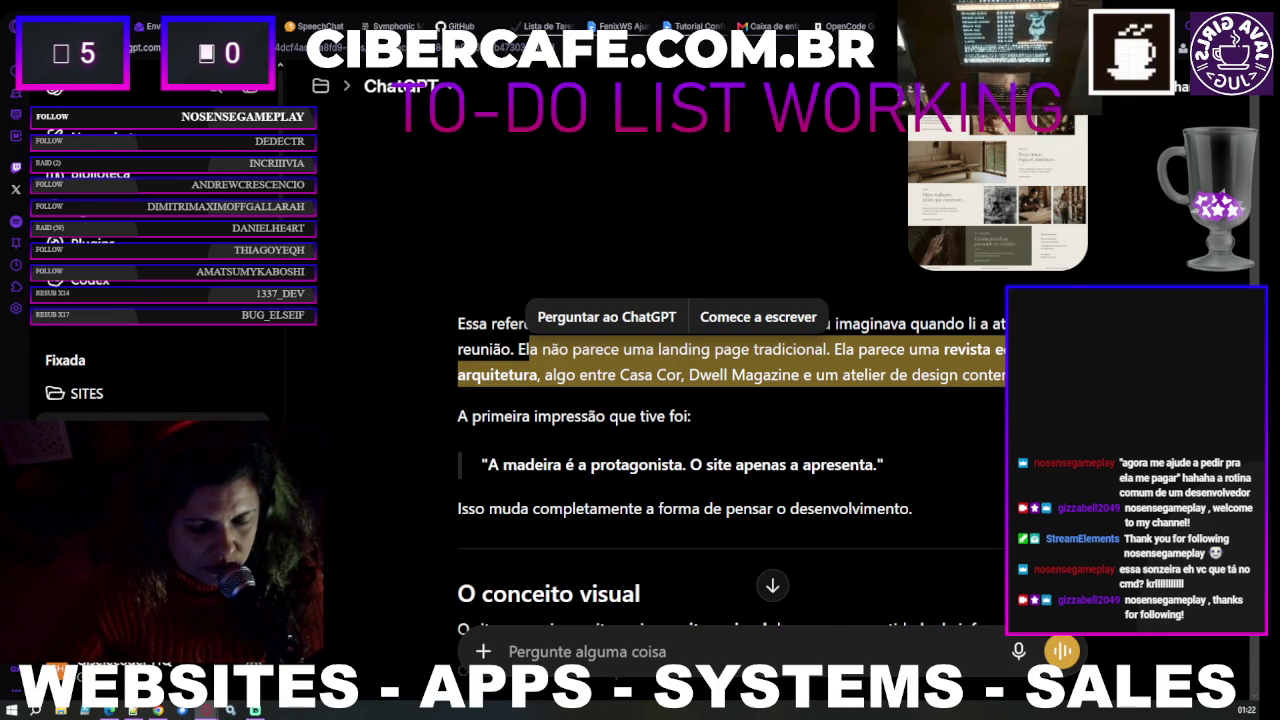
Step: Enlarge the attached mockup reference image in the chat, then close the preview
scroll(730, 400, down, 2)
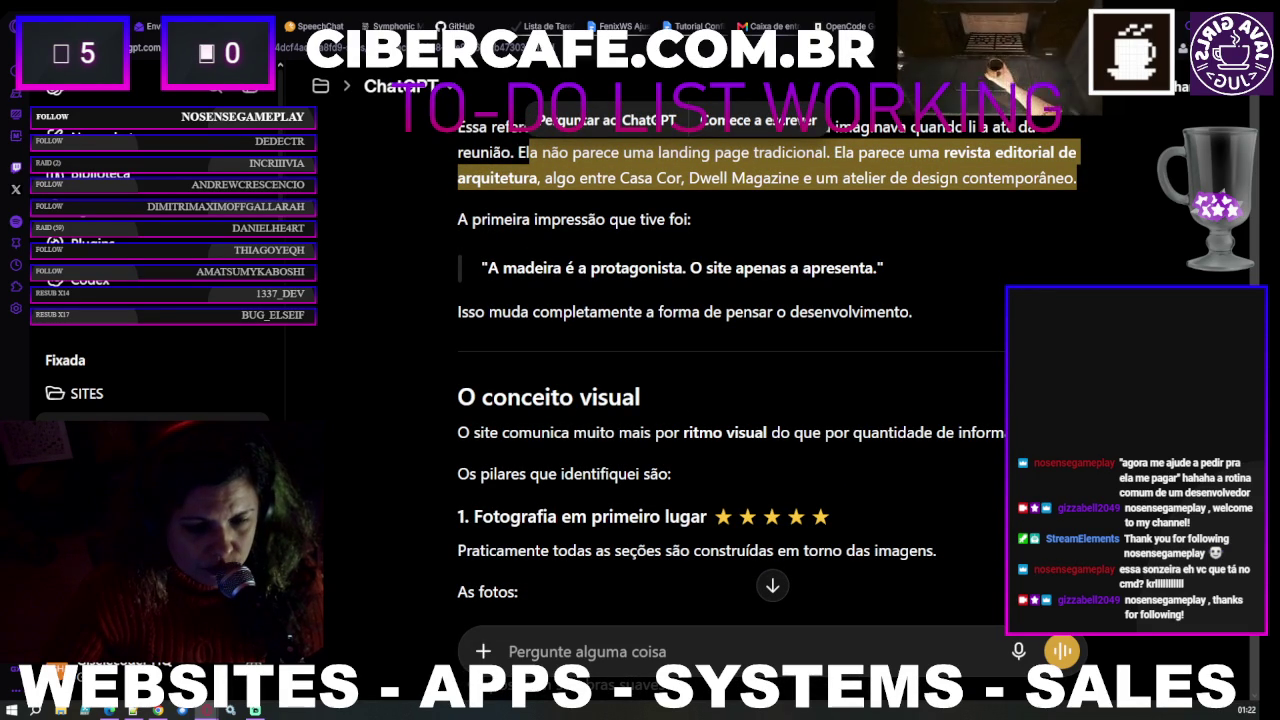
scroll(730, 400, down, 1)
scroll(730, 400, down, 2)
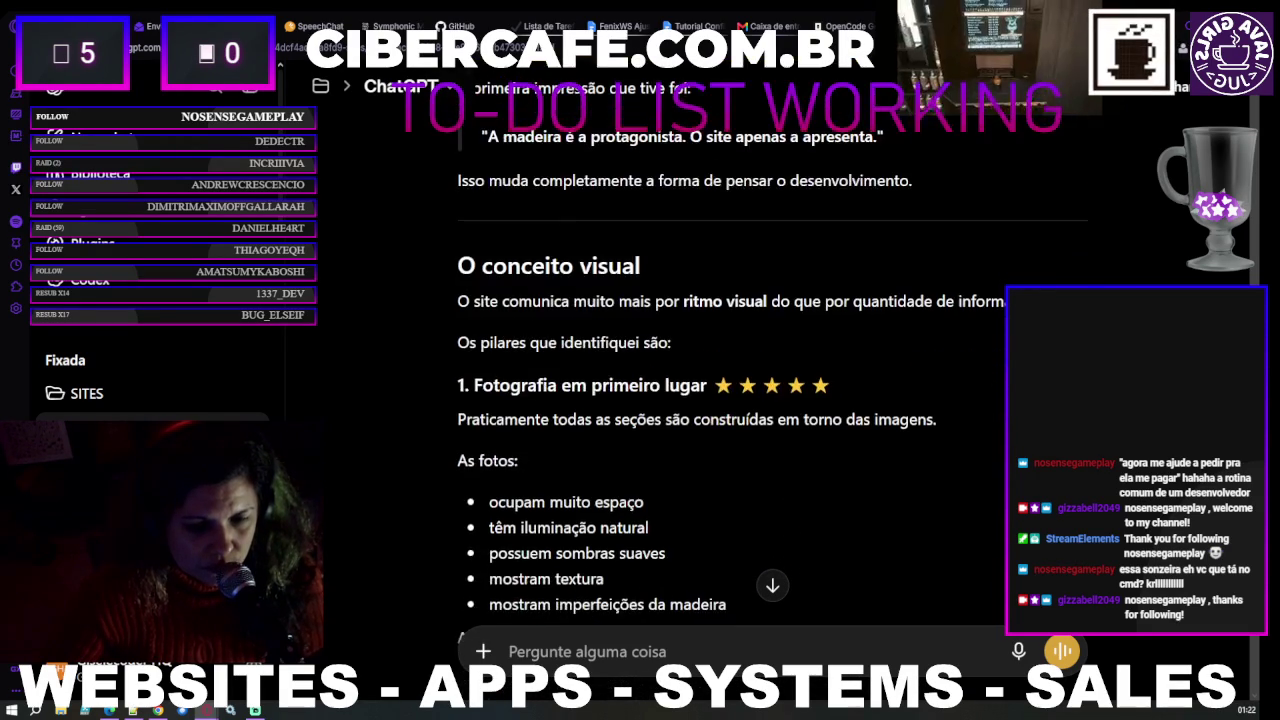
scroll(730, 400, up, 5)
drag(958, 545, 1005, 571)
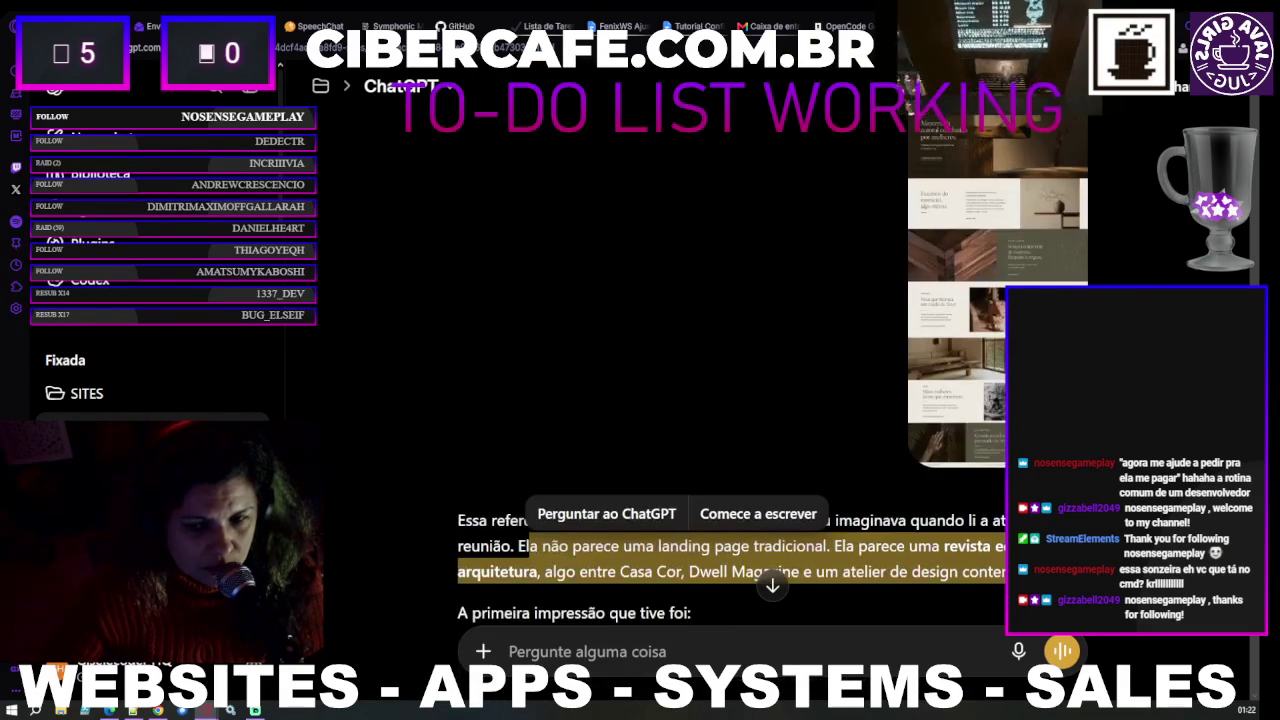
click(980, 300)
key(Escape)
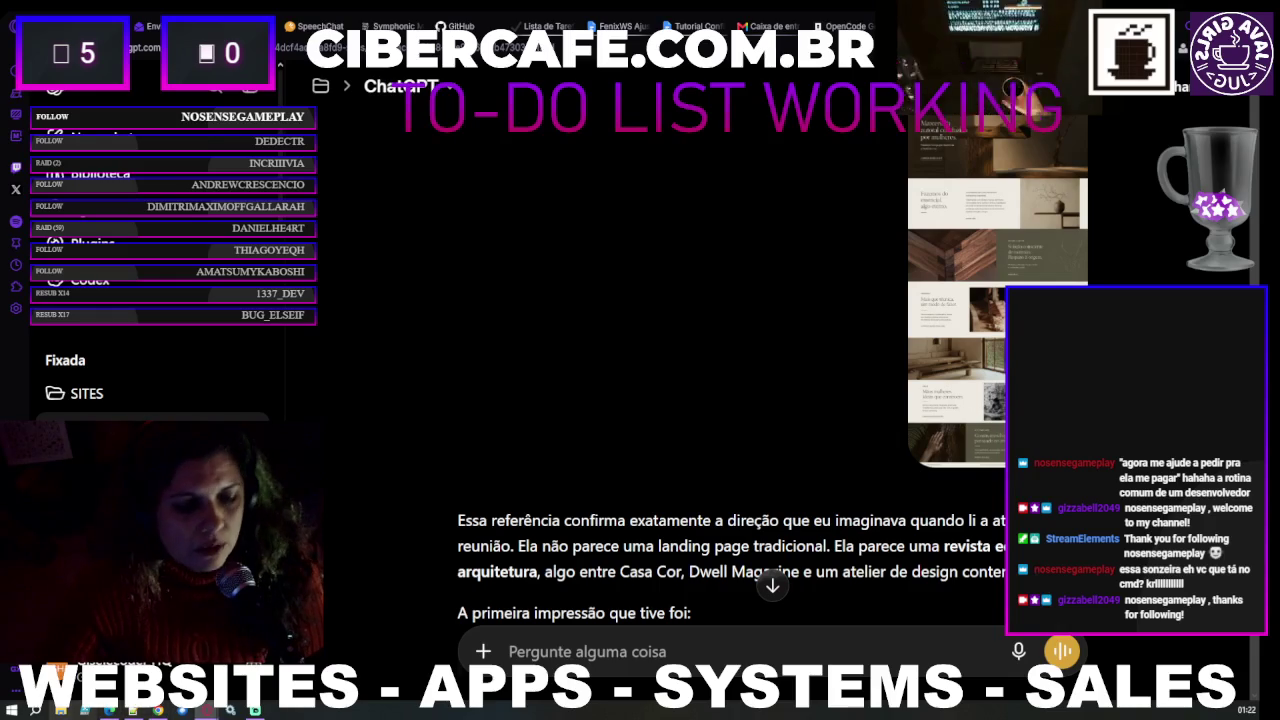
Step: Open the downloaded ChatGPT Image mockup PNG from the Downloads folder in Photos
click(58, 710)
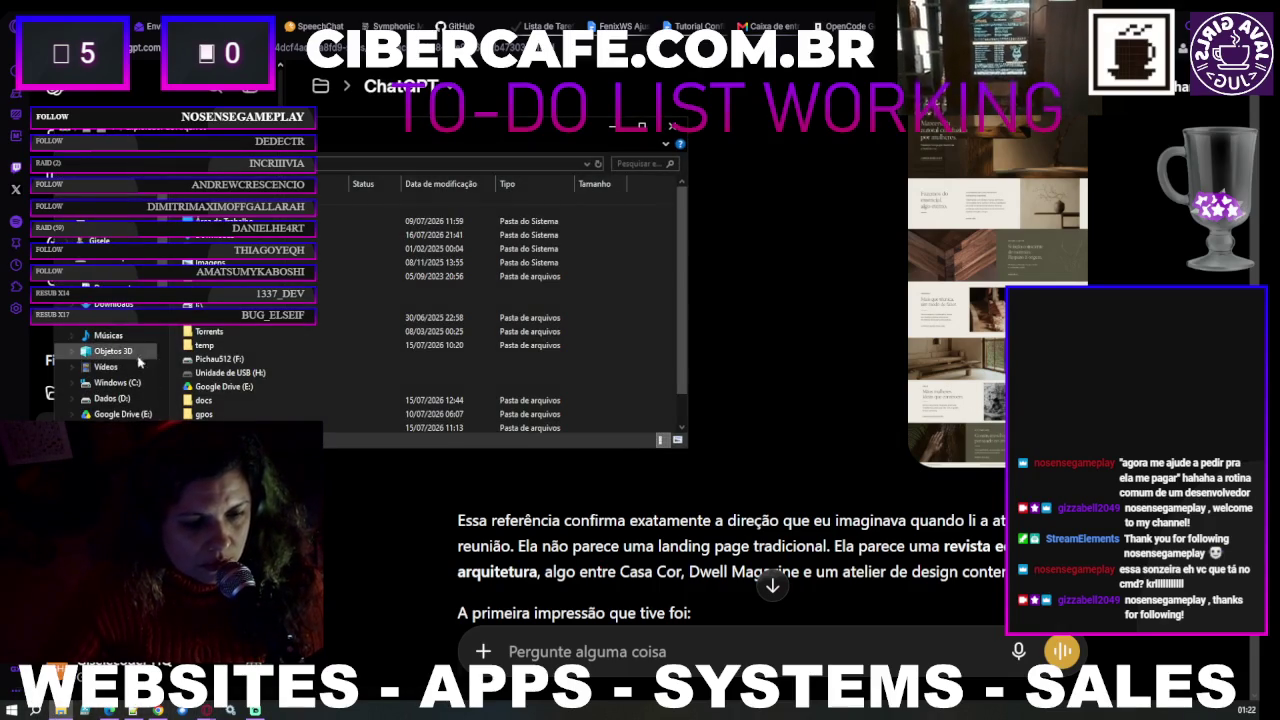
click(113, 304)
double_click(212, 255)
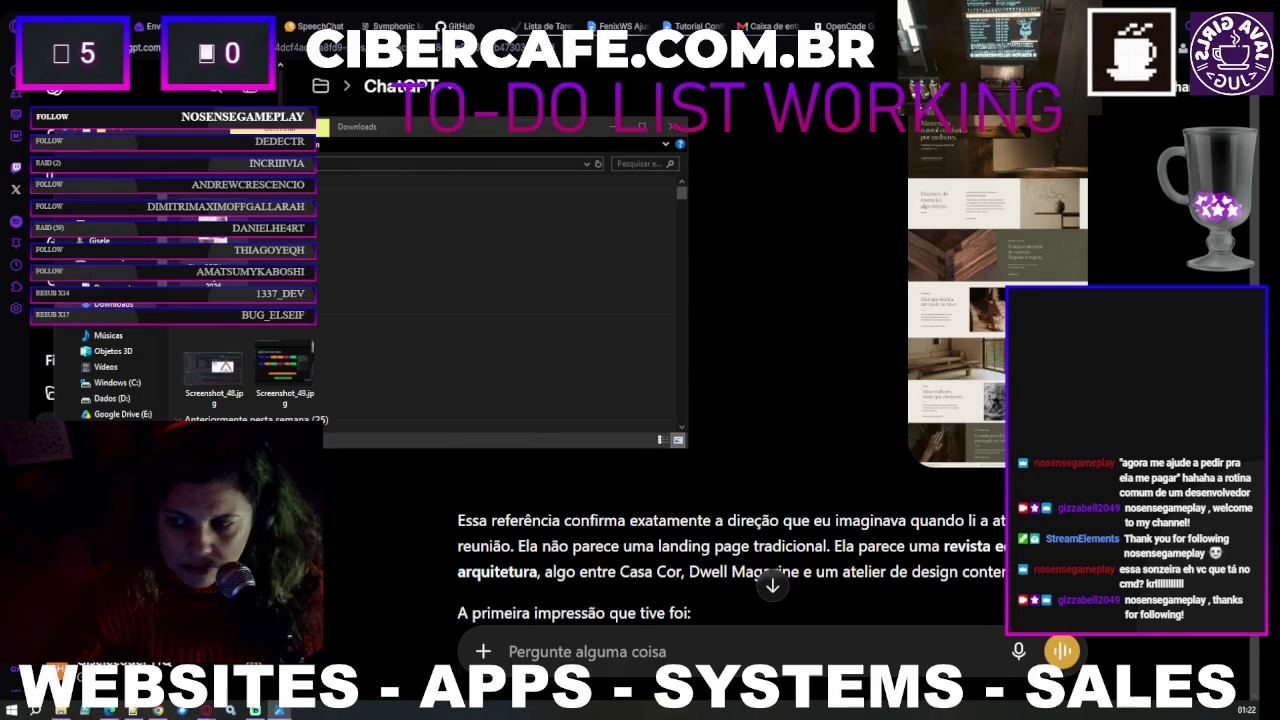
Step: Maximize the Kabak mockup in Photos, zoom through its sections, then close the viewer
double_click(499, 303)
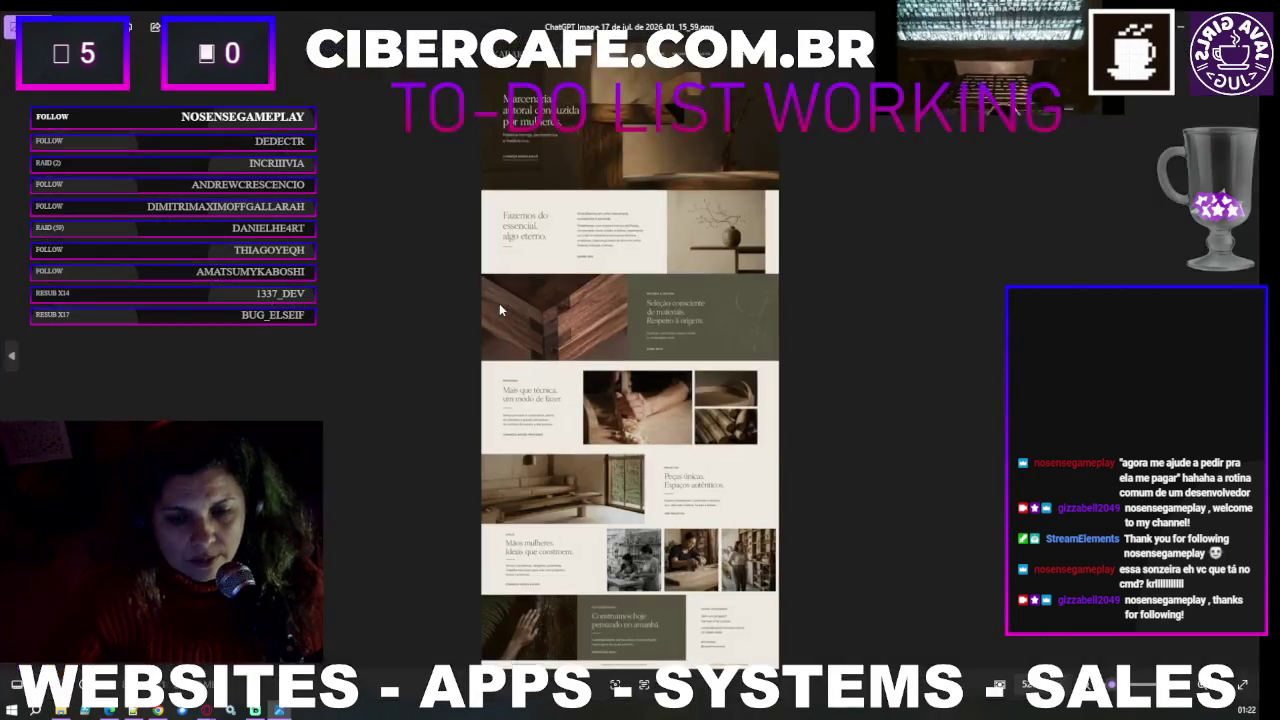
scroll(608, 317, up, 2)
scroll(608, 317, up, 2)
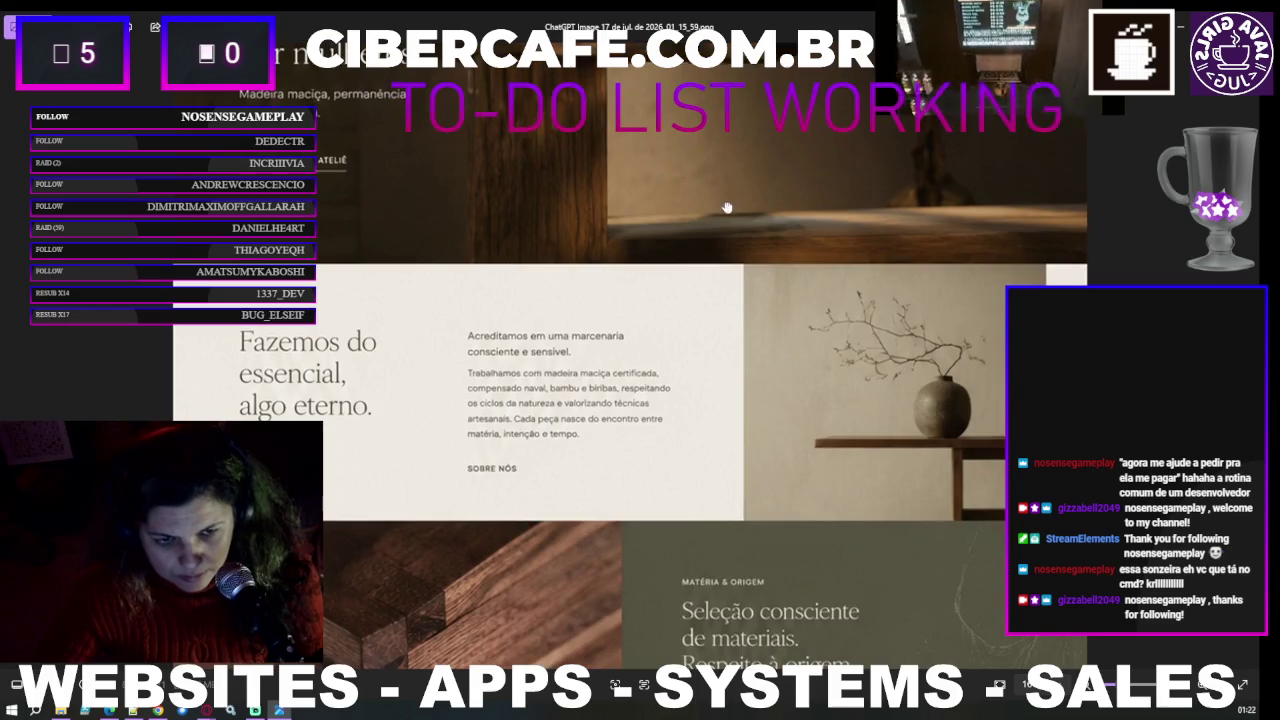
scroll(700, 450, down, 1)
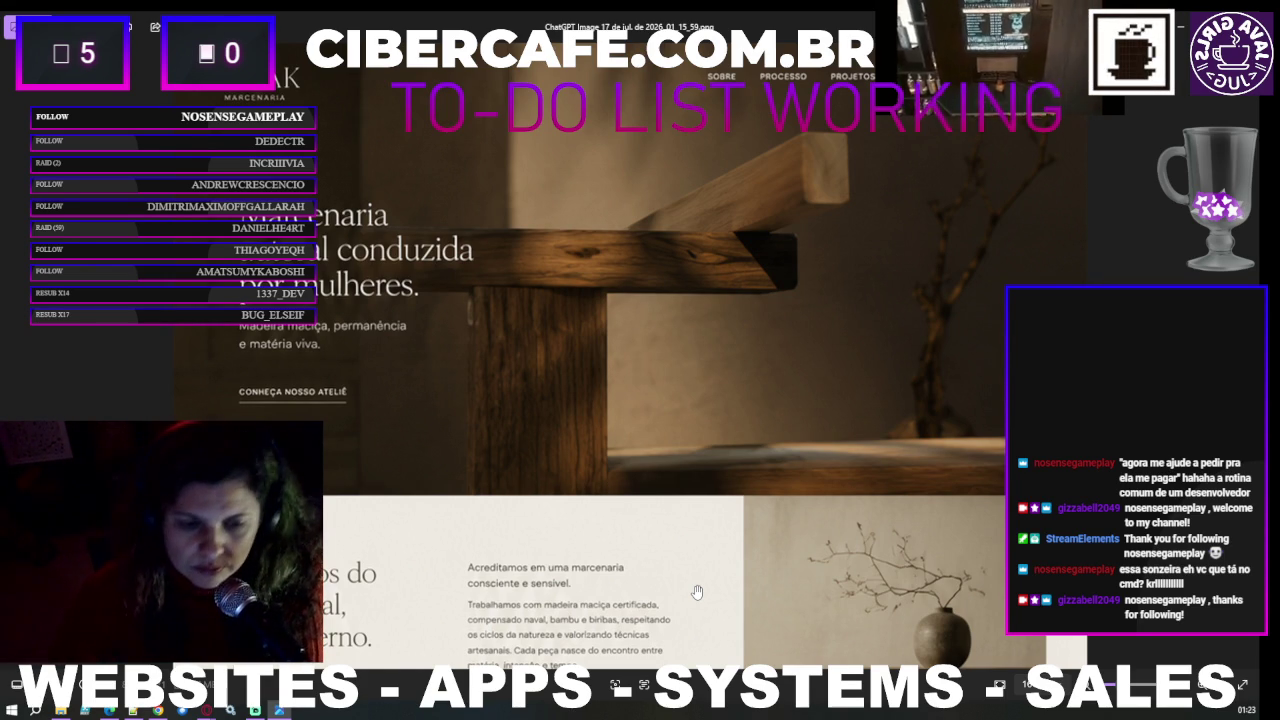
scroll(697, 592, down, 3)
scroll(650, 333, down, 10)
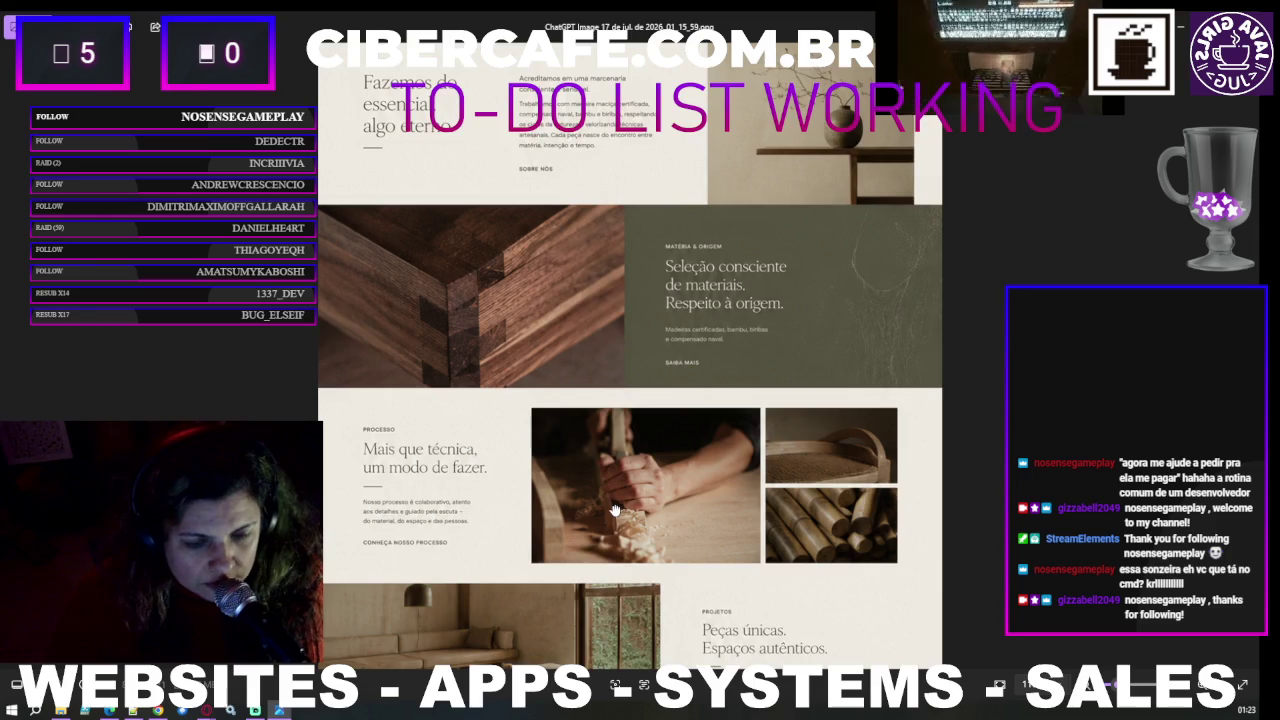
scroll(651, 333, up, 2)
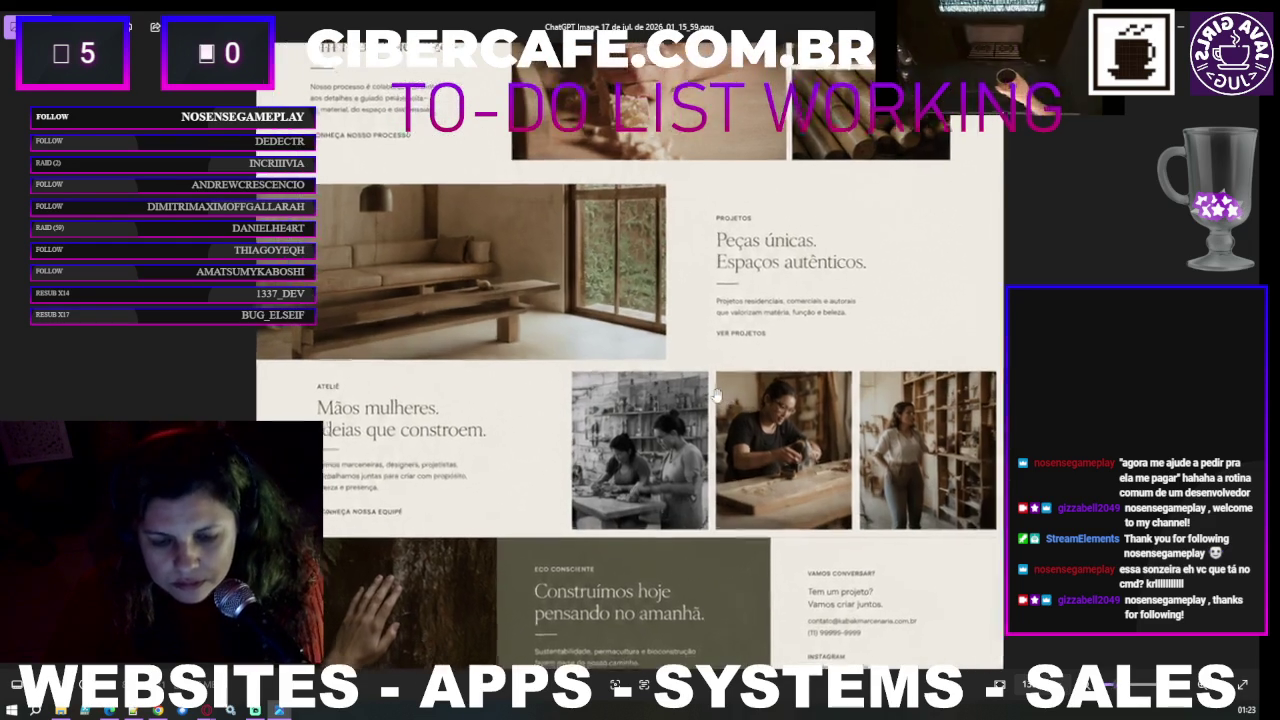
scroll(730, 365, up, 3)
scroll(736, 370, up, 5)
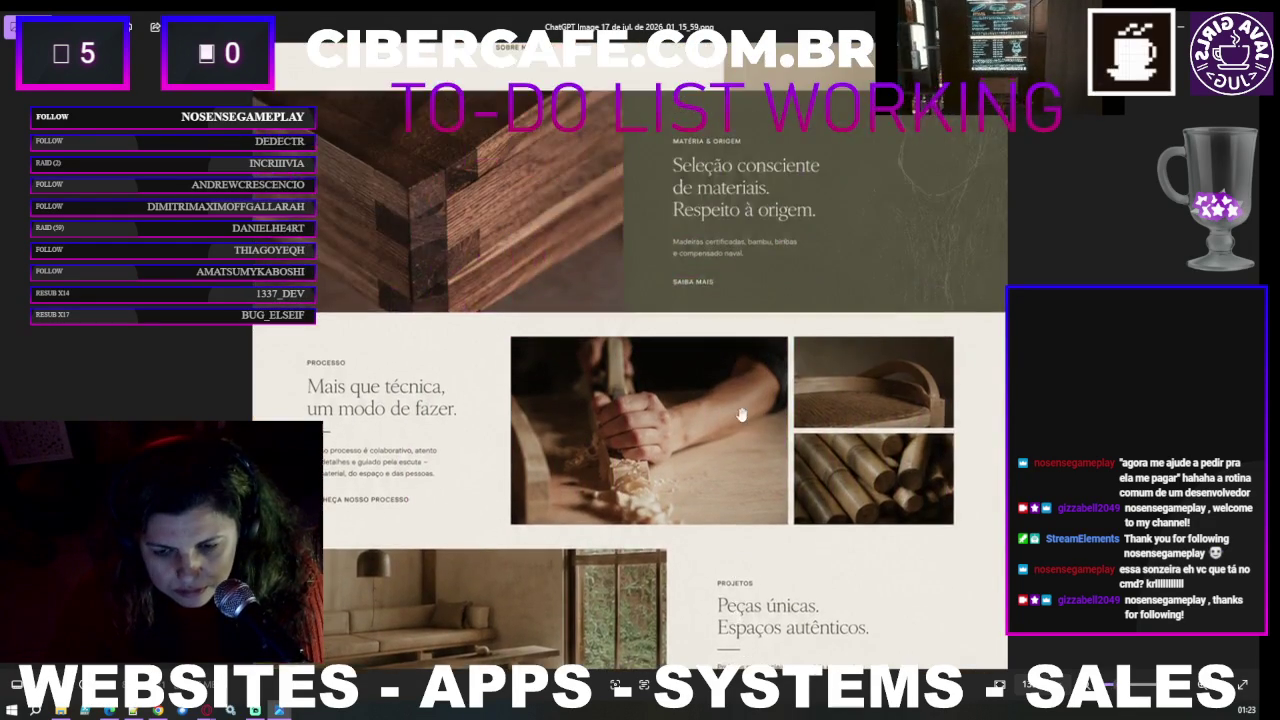
scroll(718, 255, up, 3)
key(Escape)
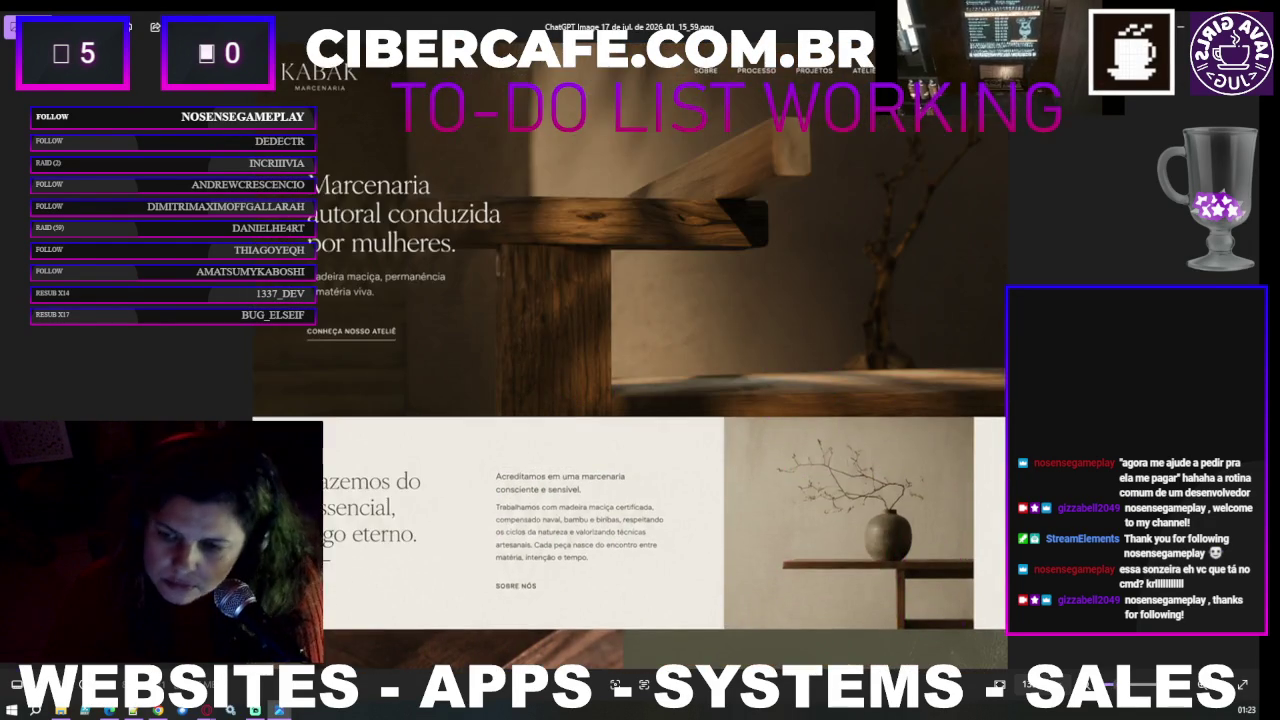
scroll(882, 415, down, 3)
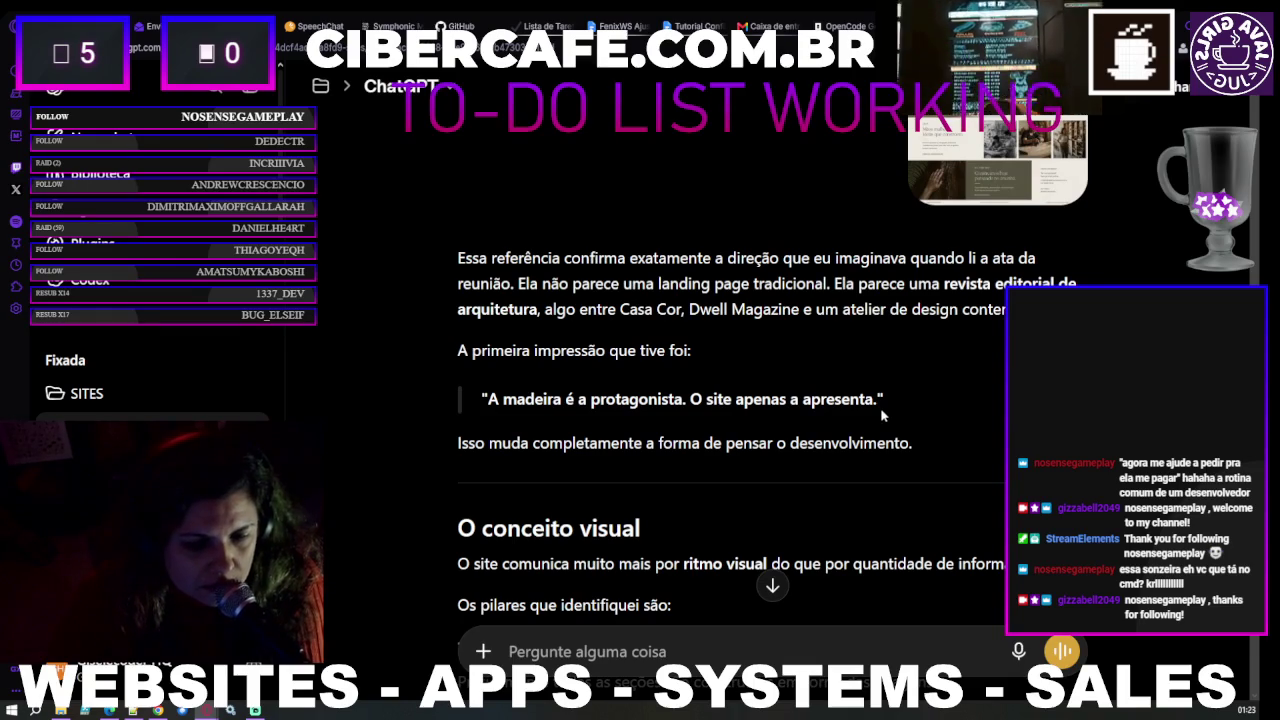
scroll(880, 407, down, 3)
scroll(882, 409, down, 3)
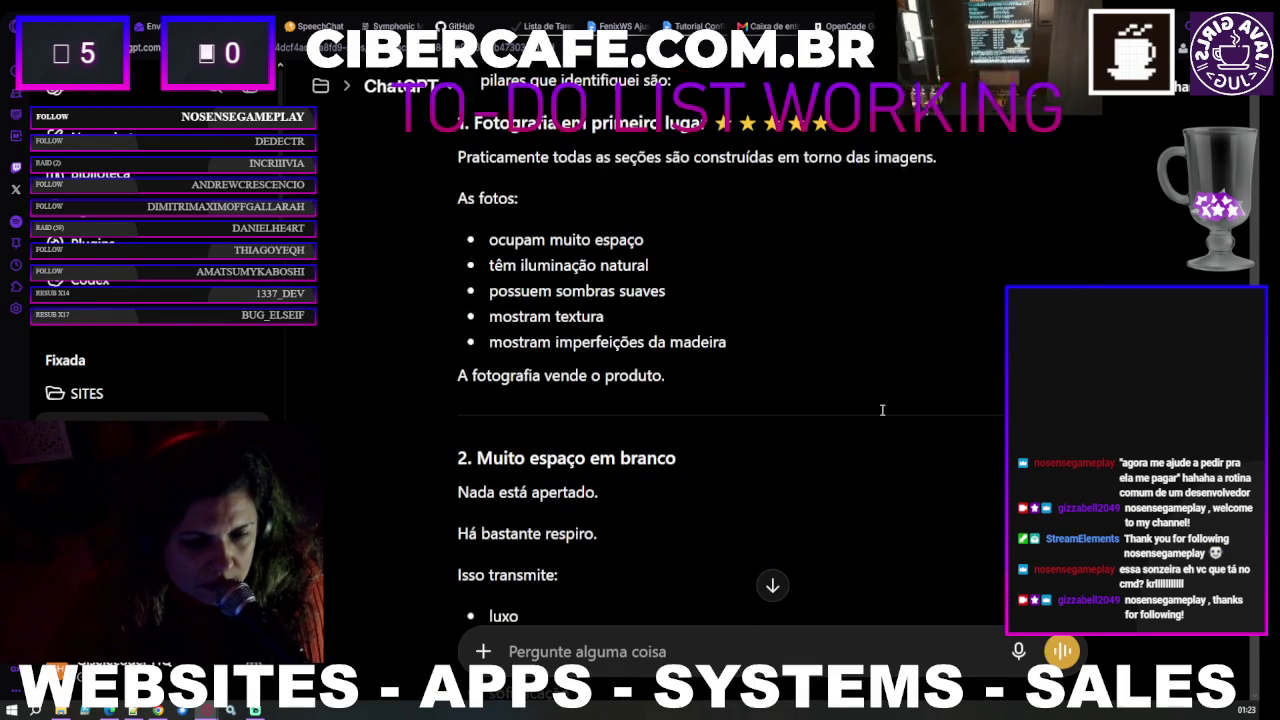
scroll(881, 412, down, 2)
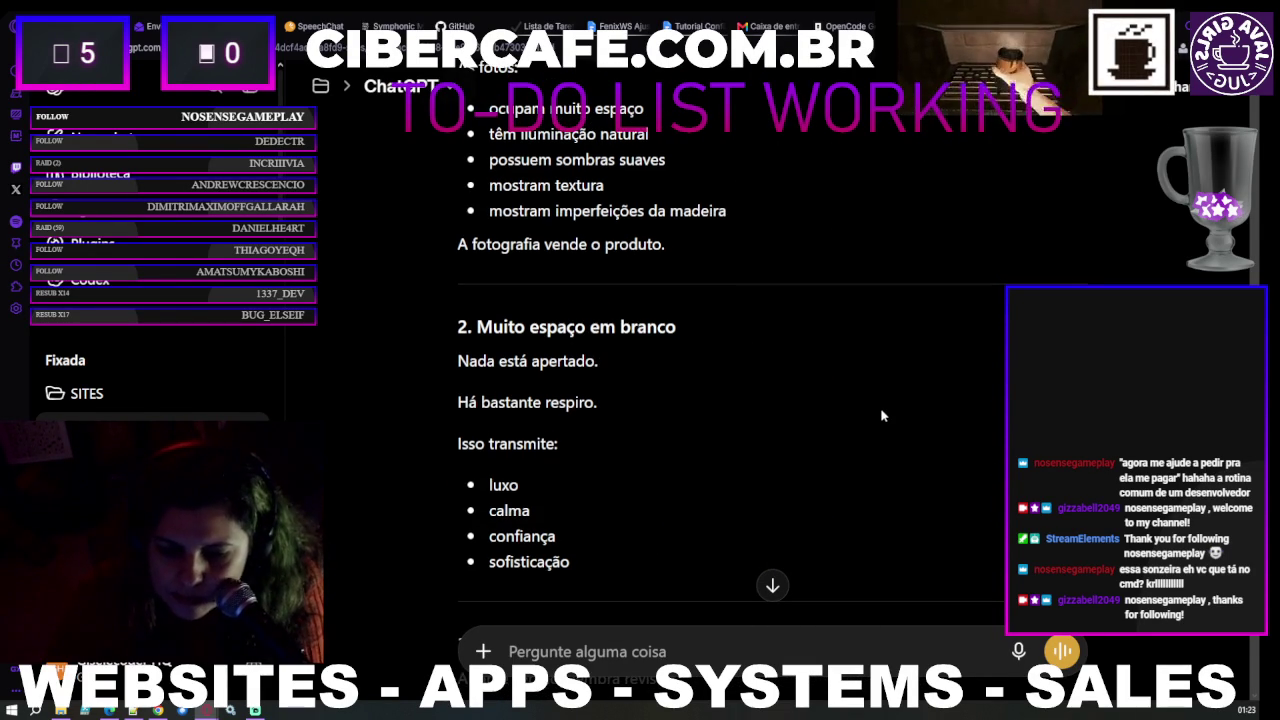
scroll(881, 411, down, 1)
scroll(880, 413, down, 1)
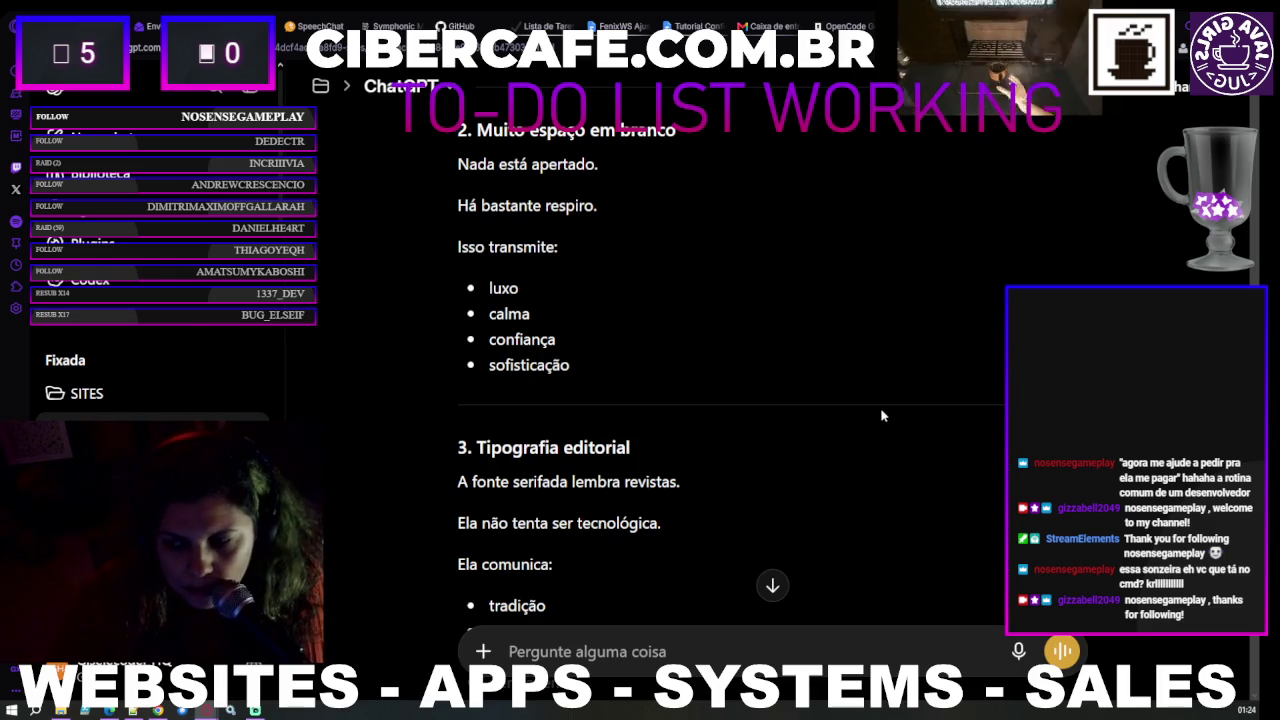
scroll(881, 414, down, 1)
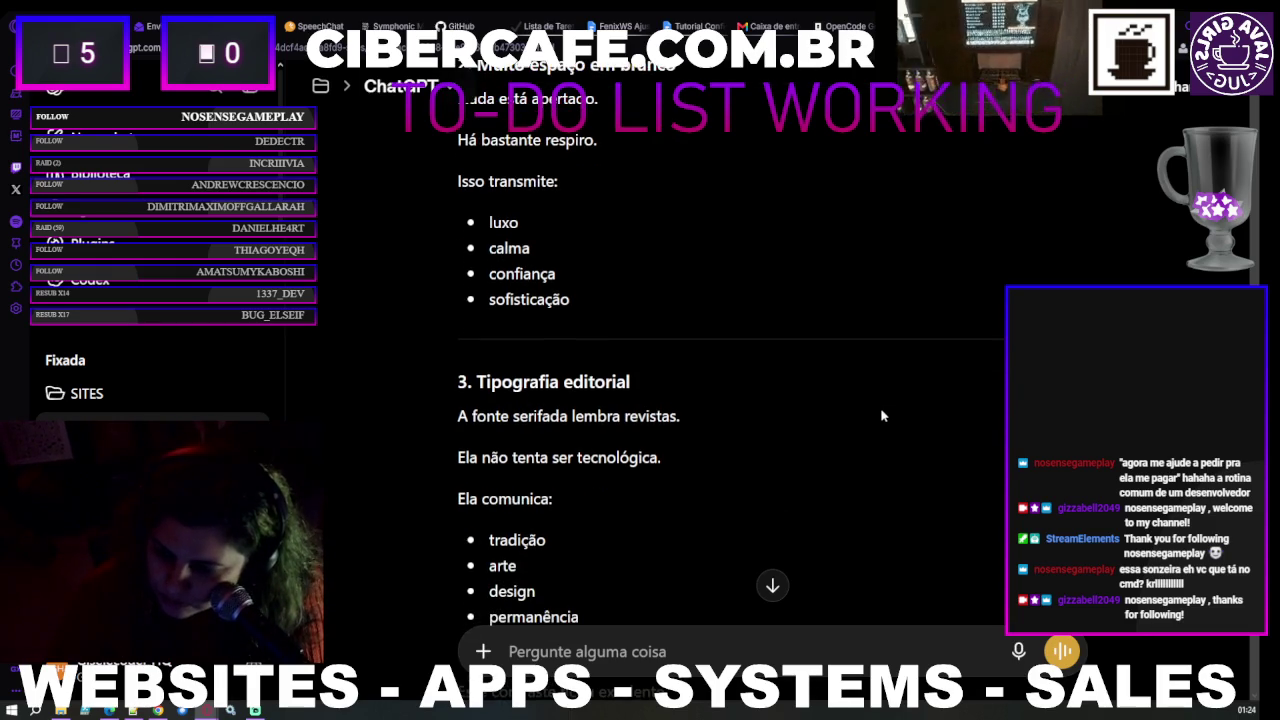
scroll(881, 414, down, 3)
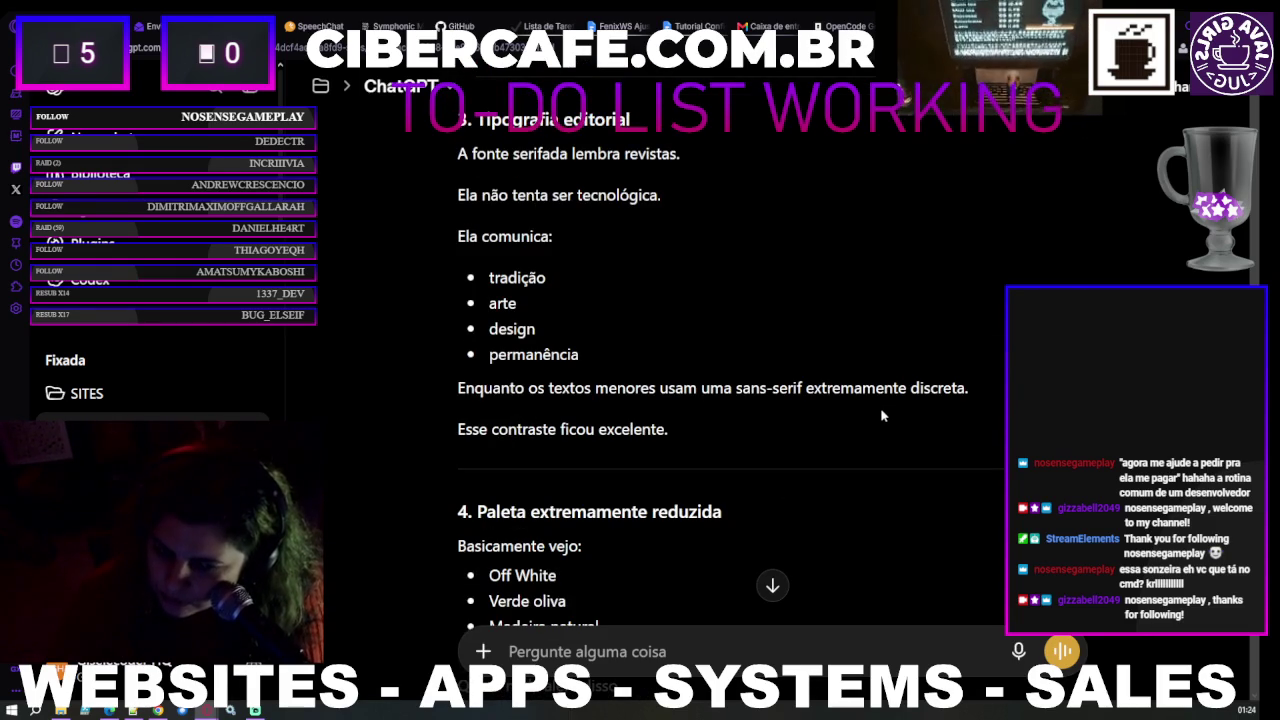
scroll(880, 412, down, 3)
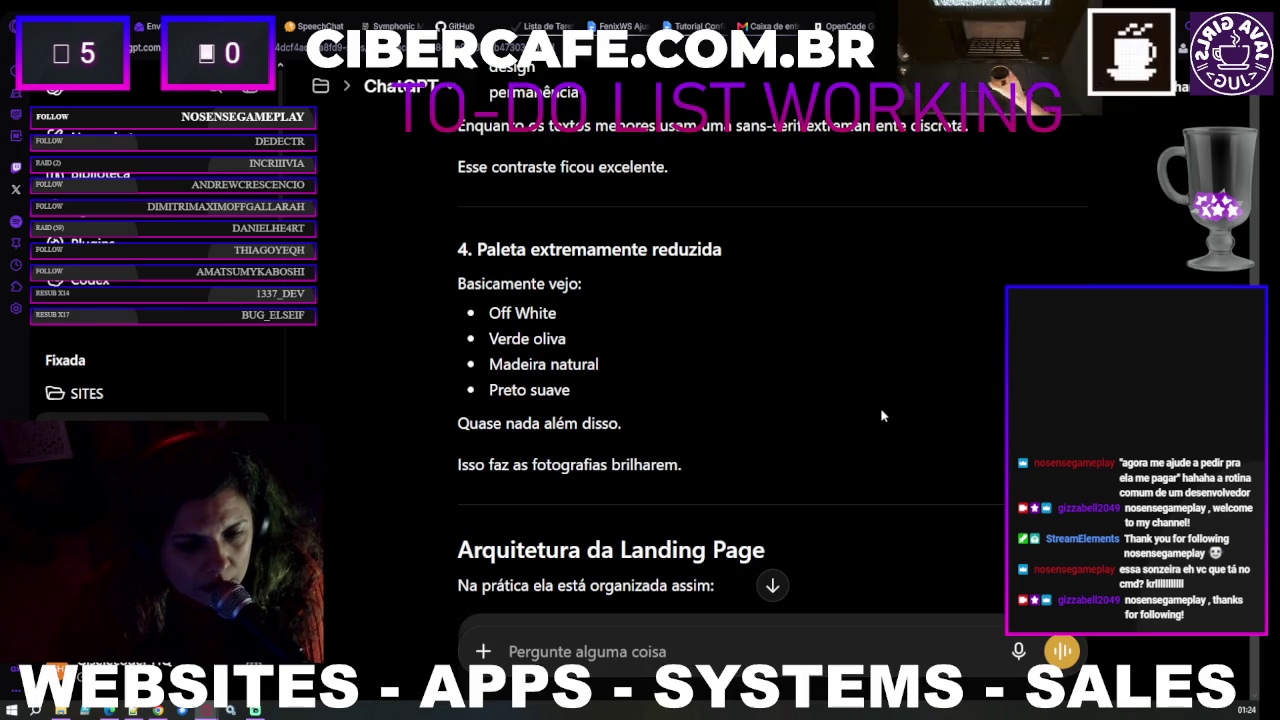
scroll(881, 410, down, 3)
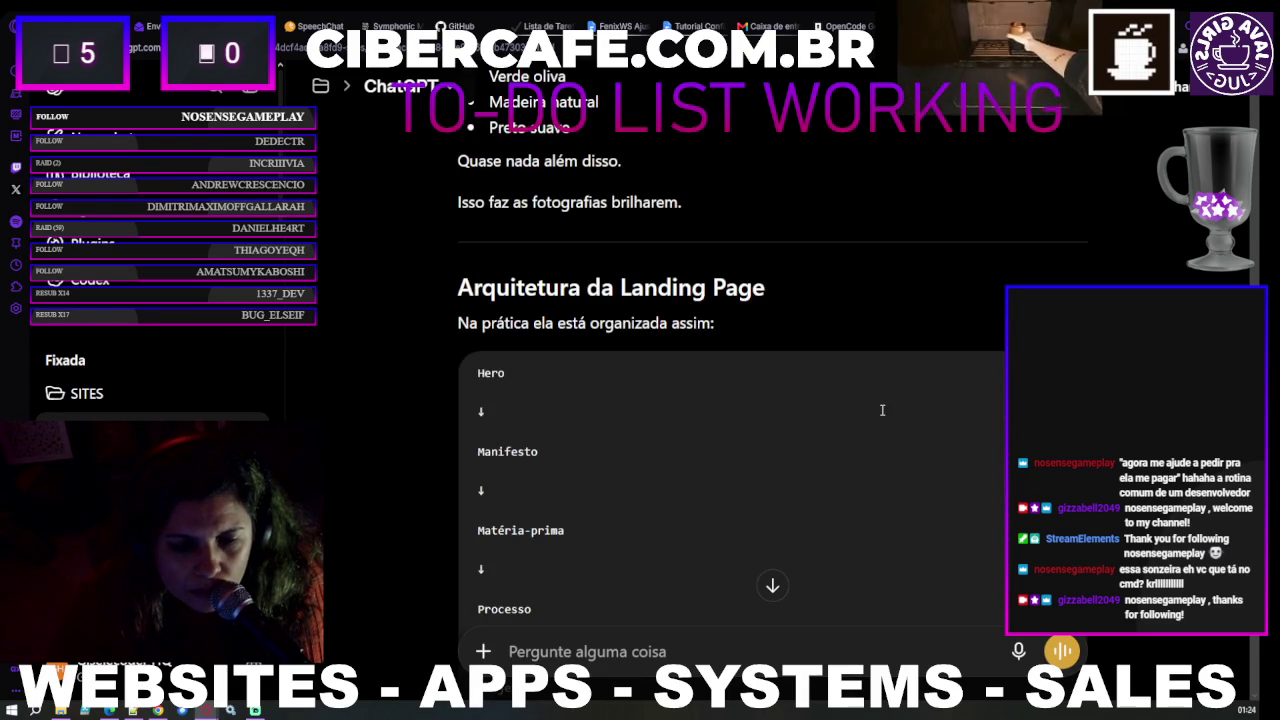
scroll(882, 410, down, 2)
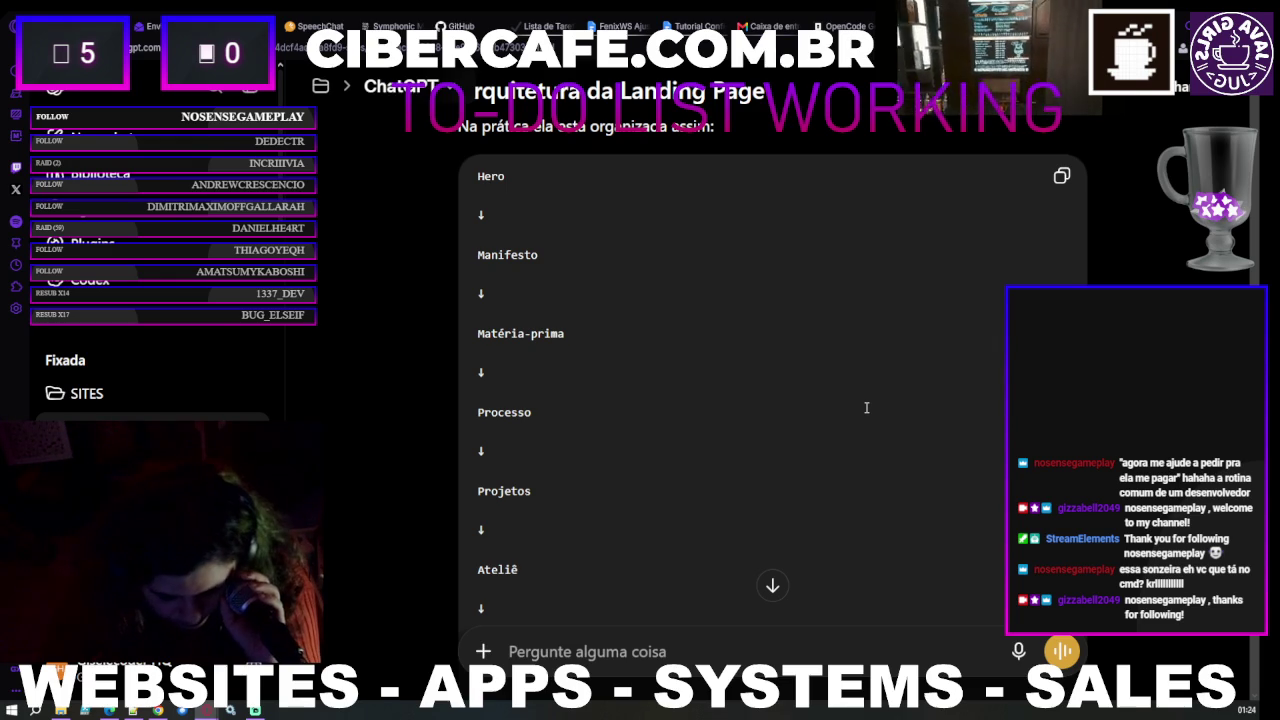
scroll(866, 407, down, 1)
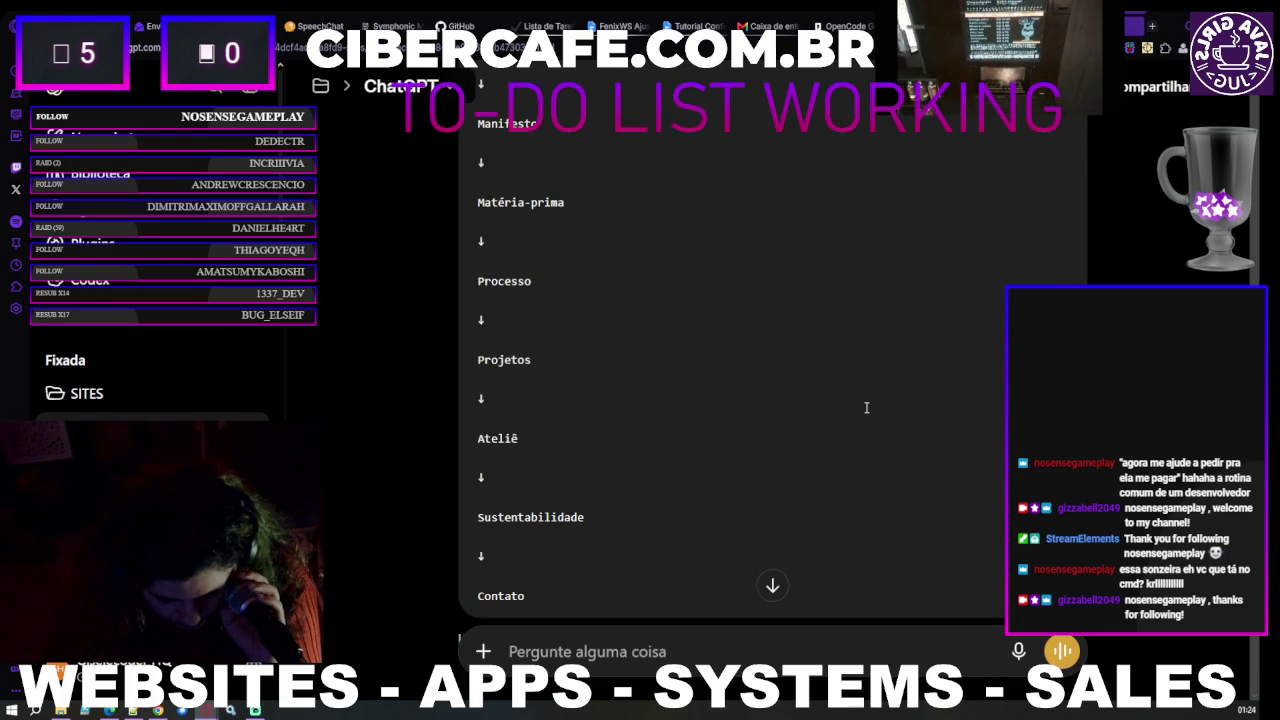
scroll(866, 407, down, 3)
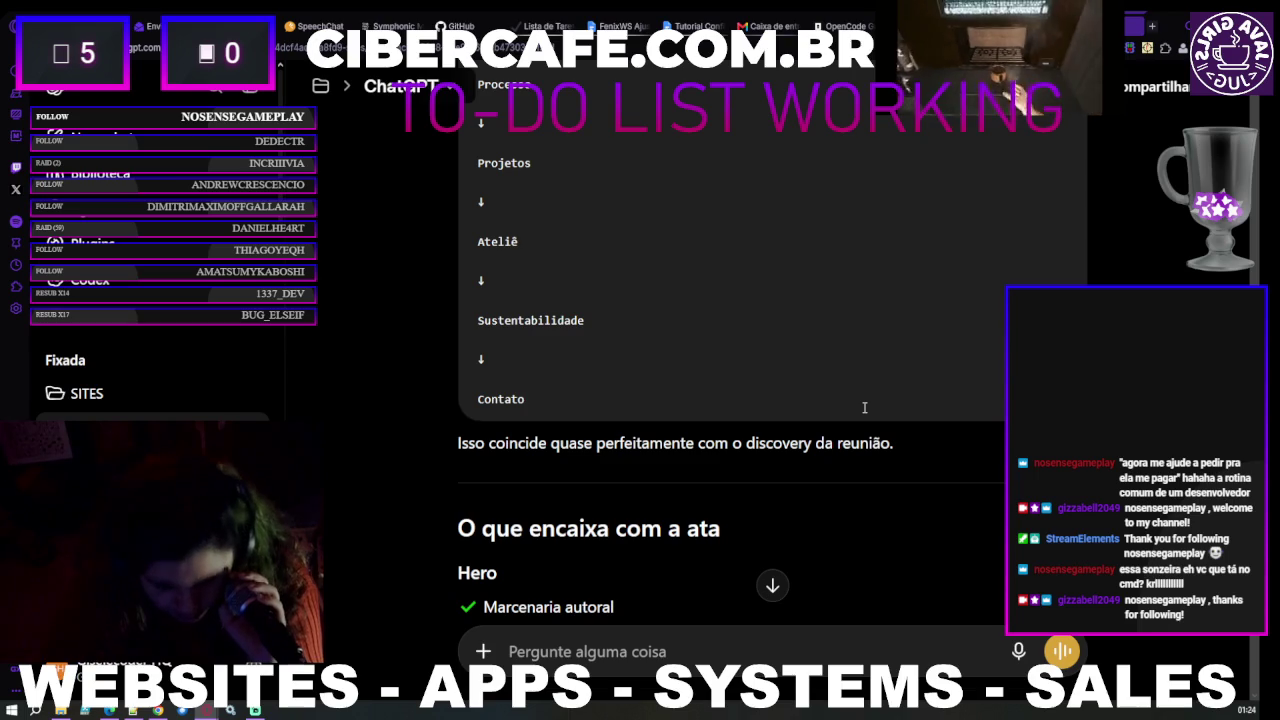
scroll(864, 407, up, 5)
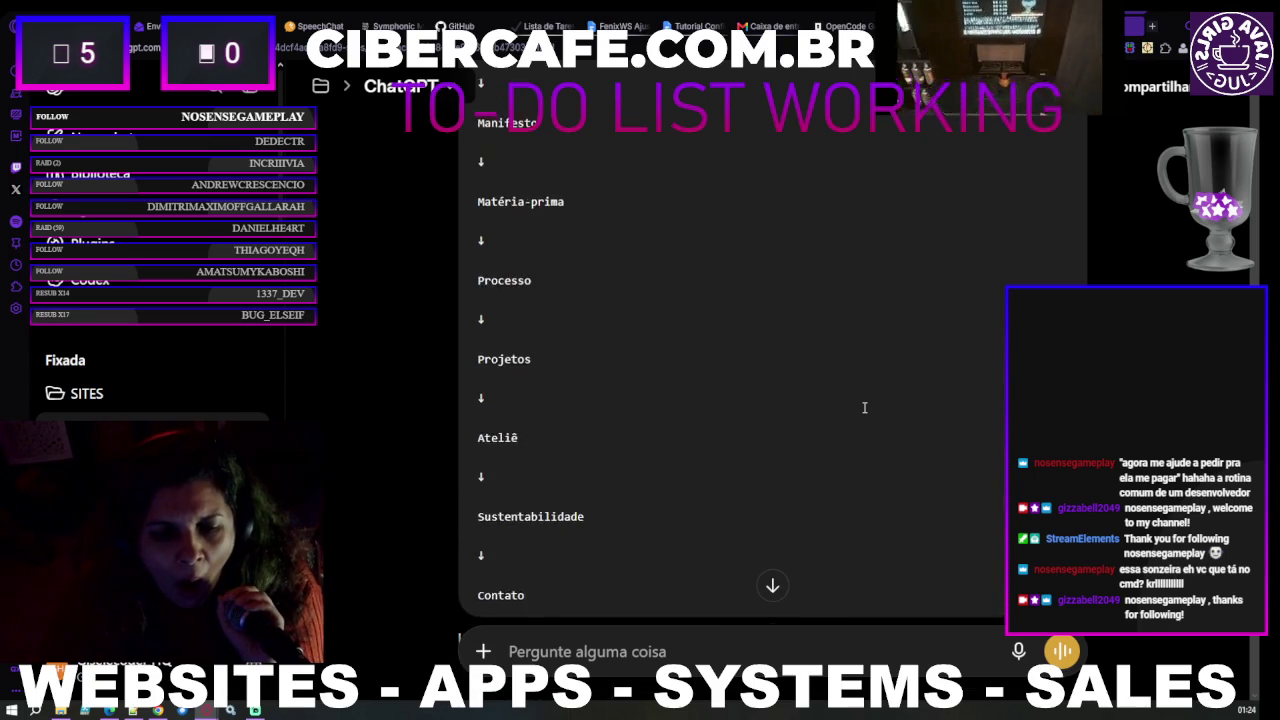
scroll(864, 407, up, 2)
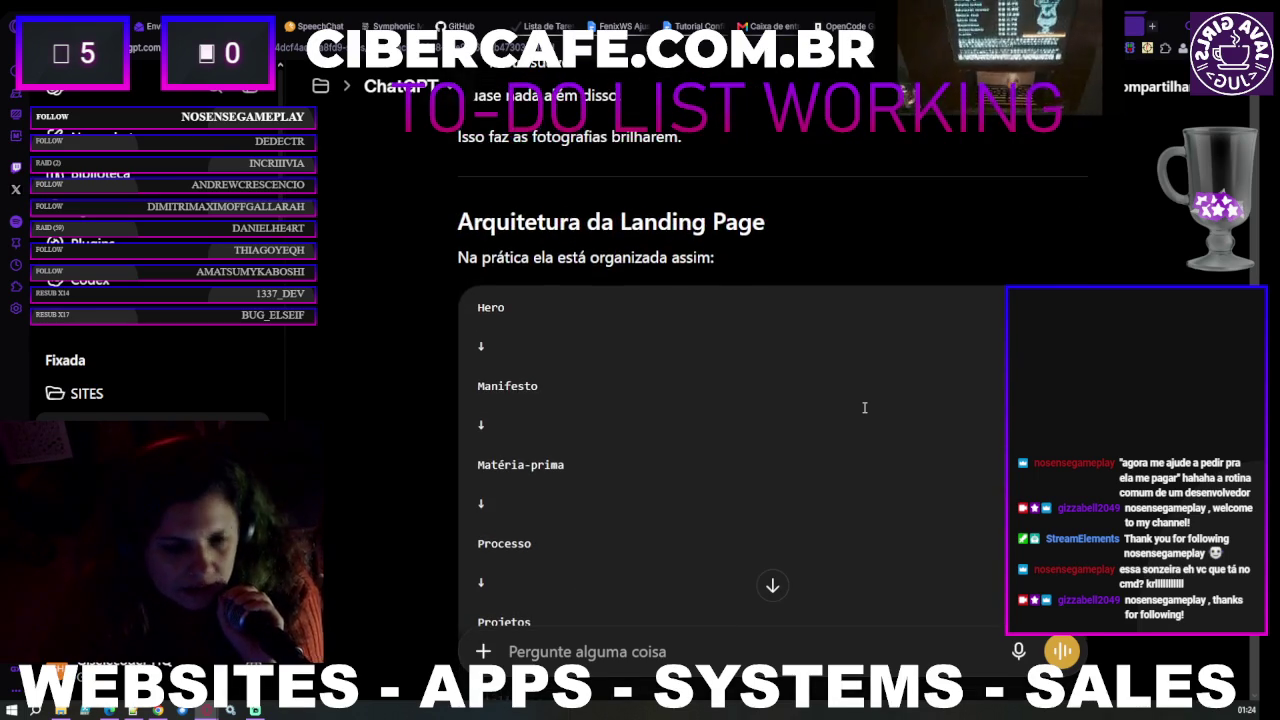
scroll(864, 407, down, 2)
scroll(864, 407, down, 4)
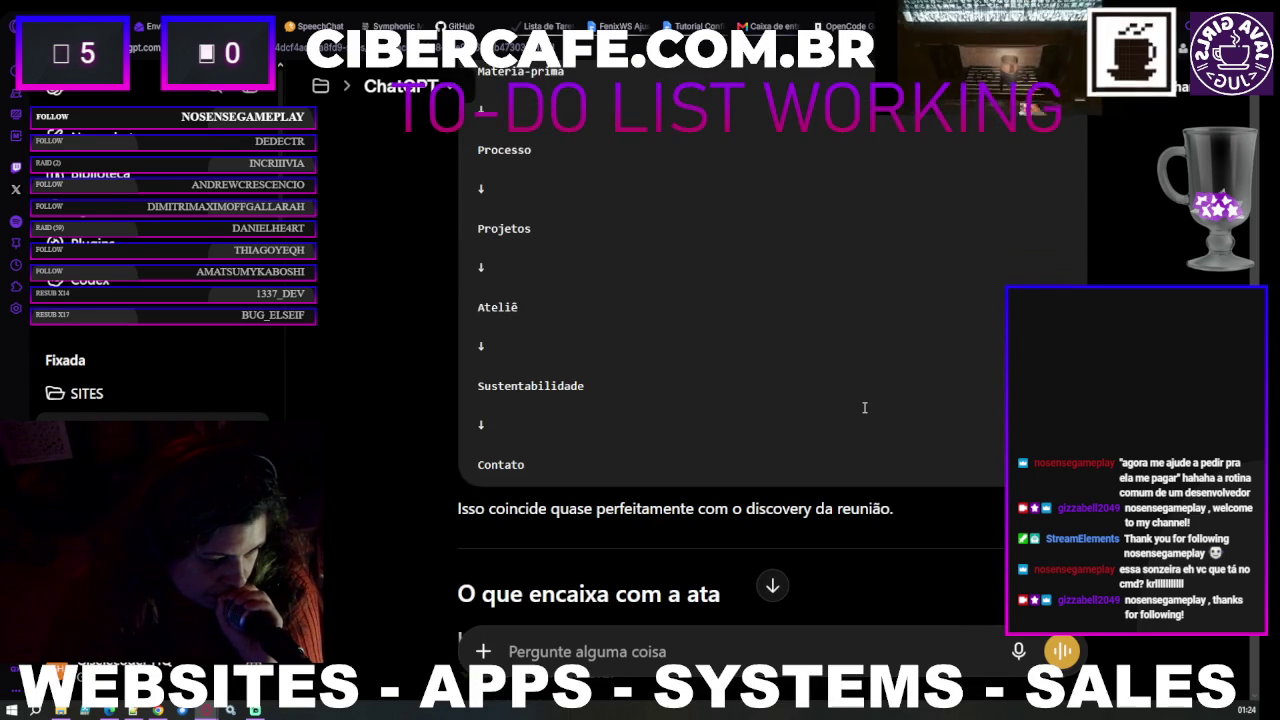
scroll(864, 407, down, 1)
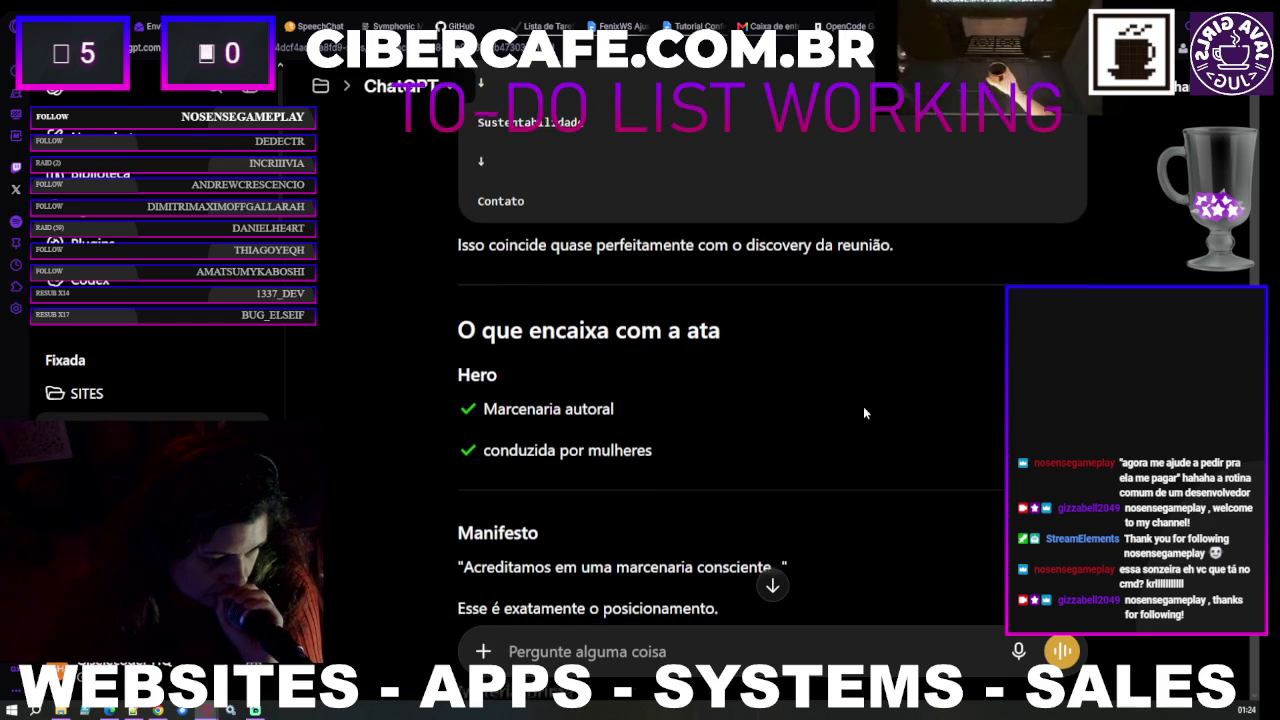
scroll(864, 412, down, 7)
scroll(865, 412, down, 1)
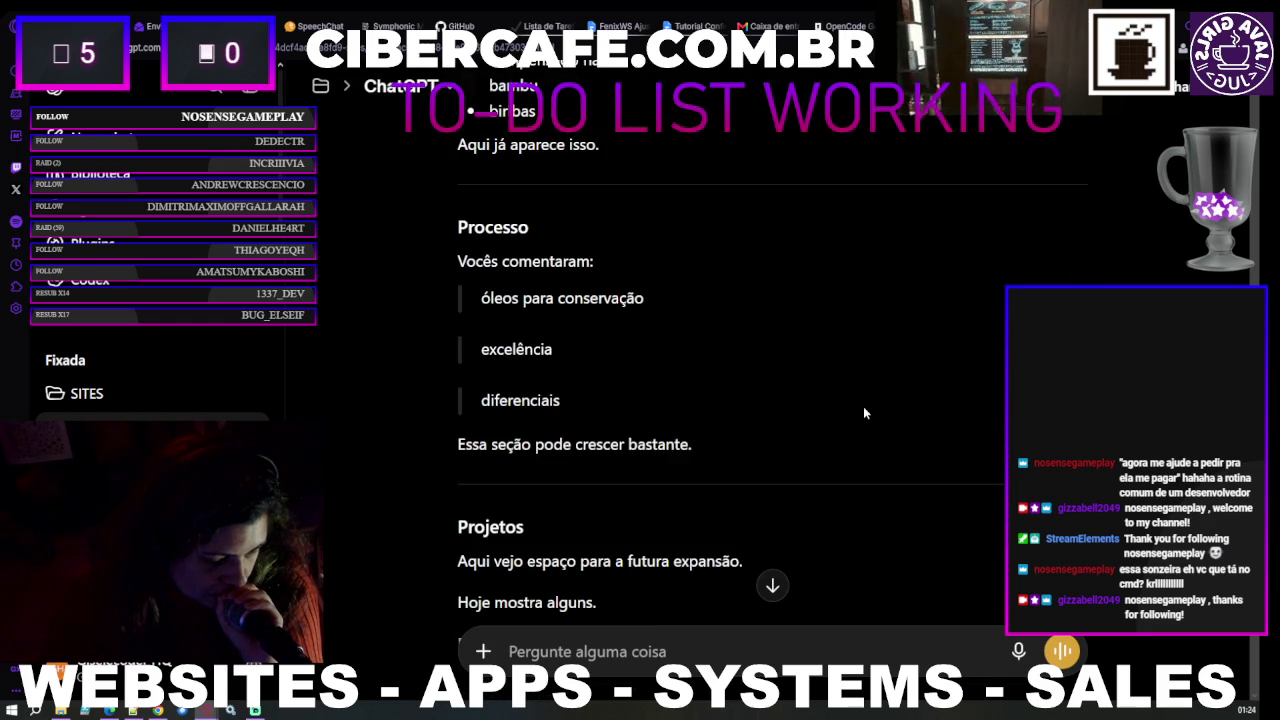
scroll(864, 412, down, 2)
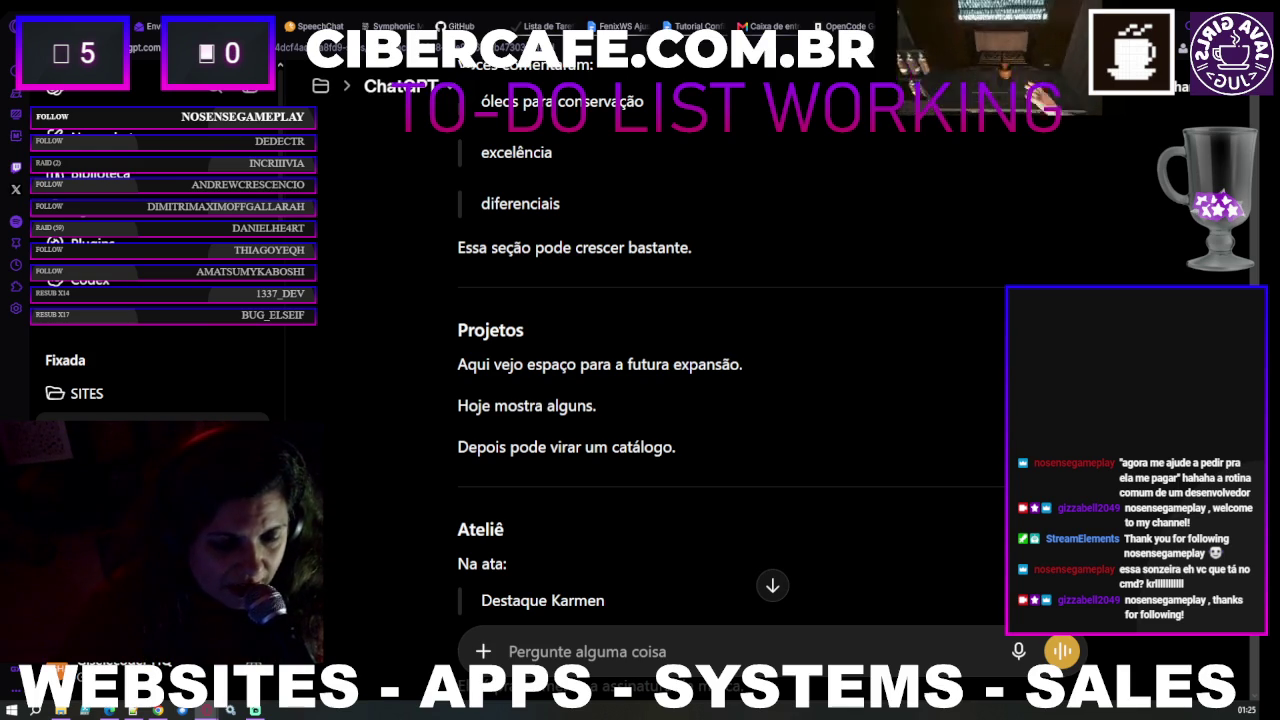
scroll(905, 502, down, 3)
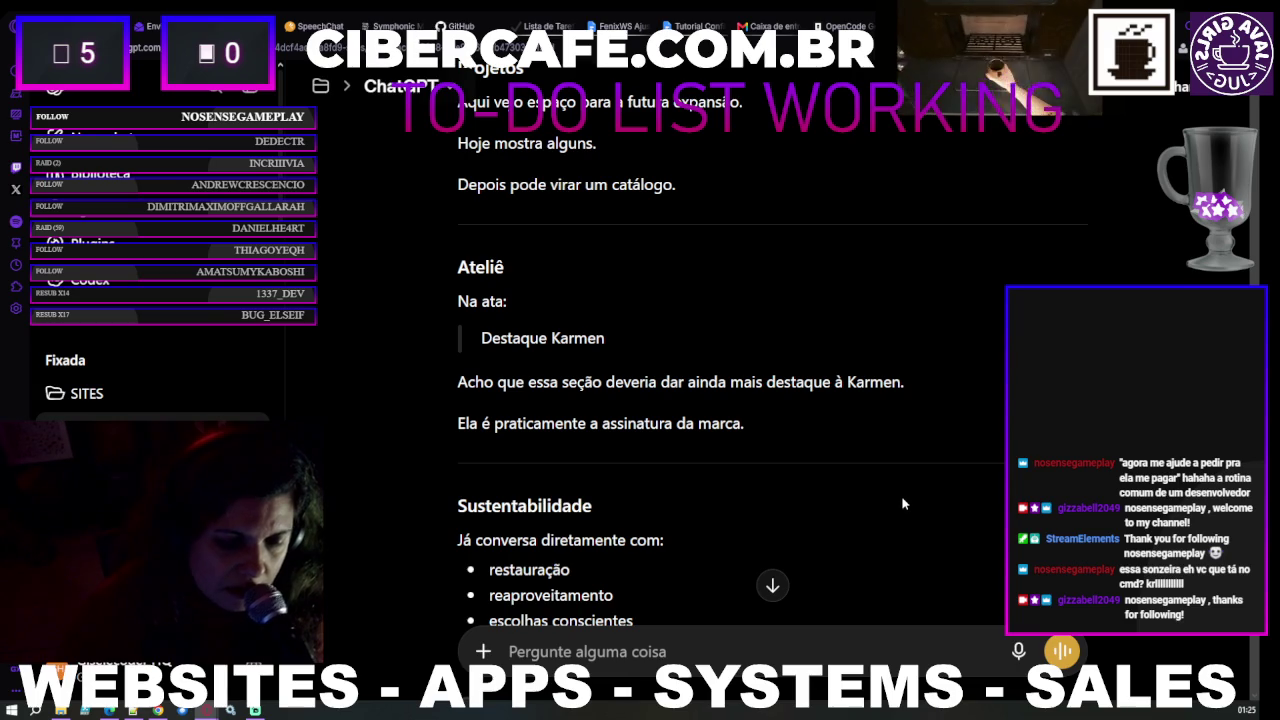
scroll(902, 503, down, 2)
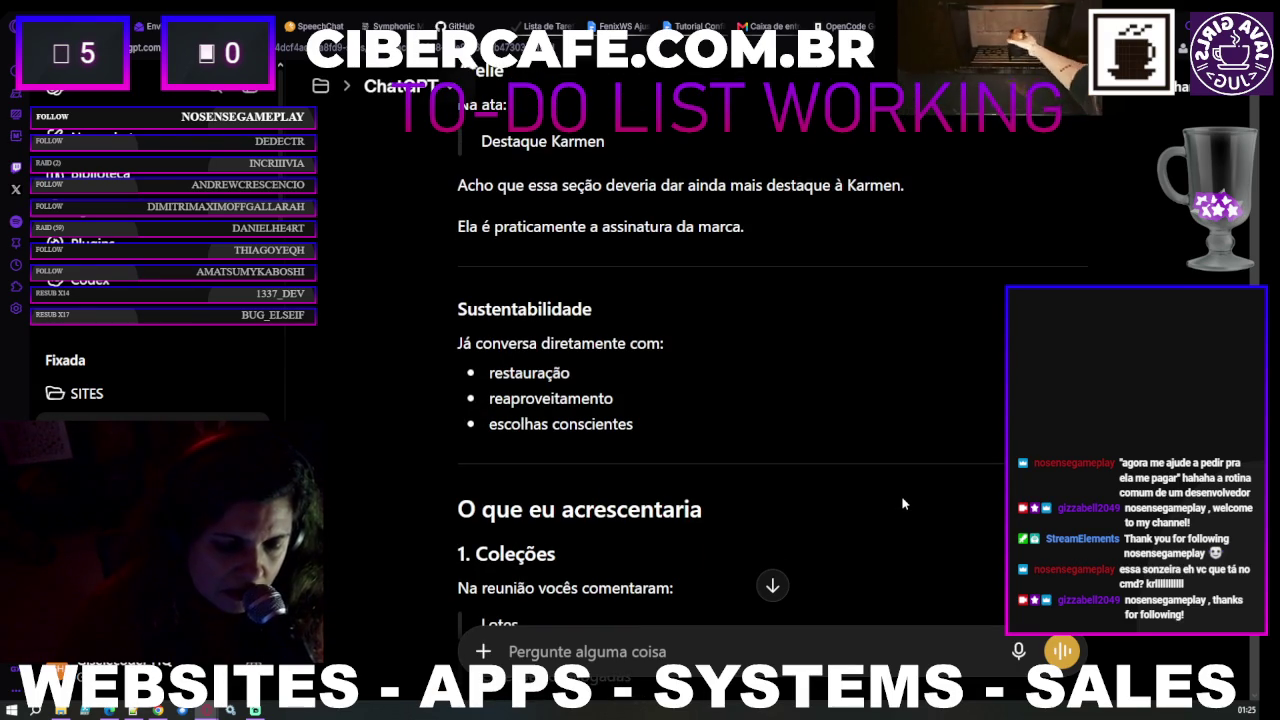
scroll(902, 503, down, 1)
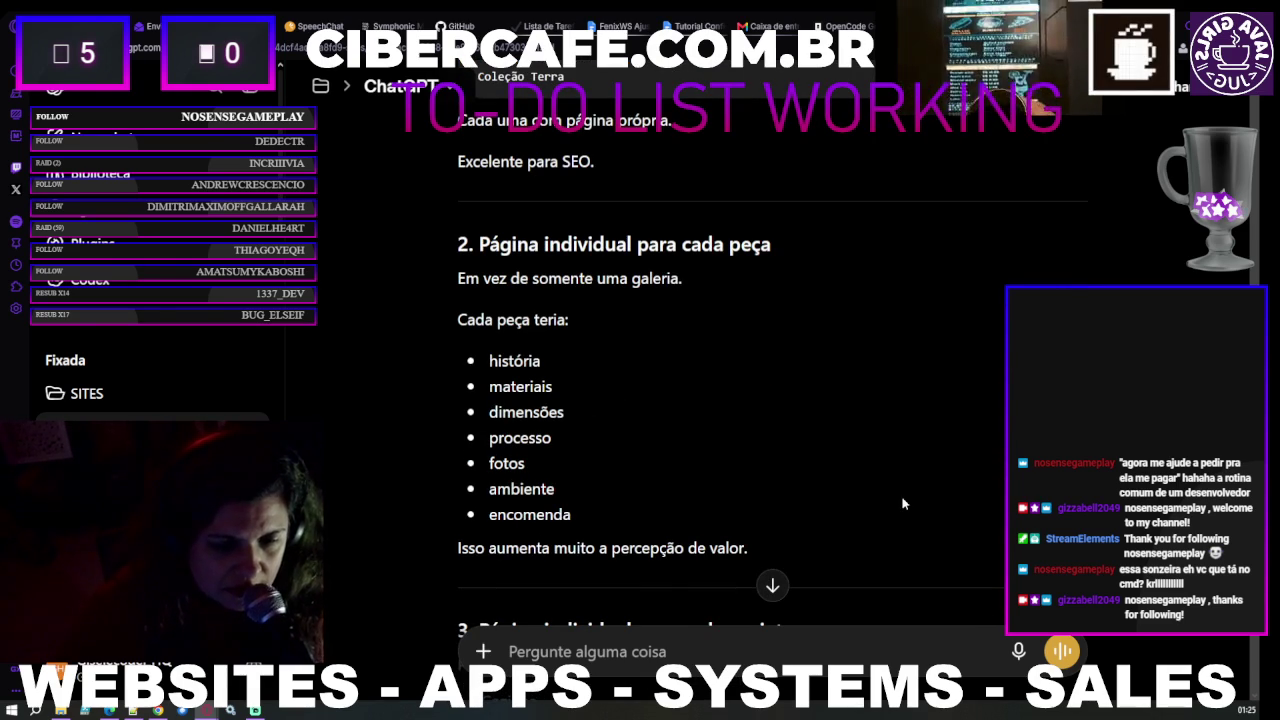
scroll(903, 503, down, 2)
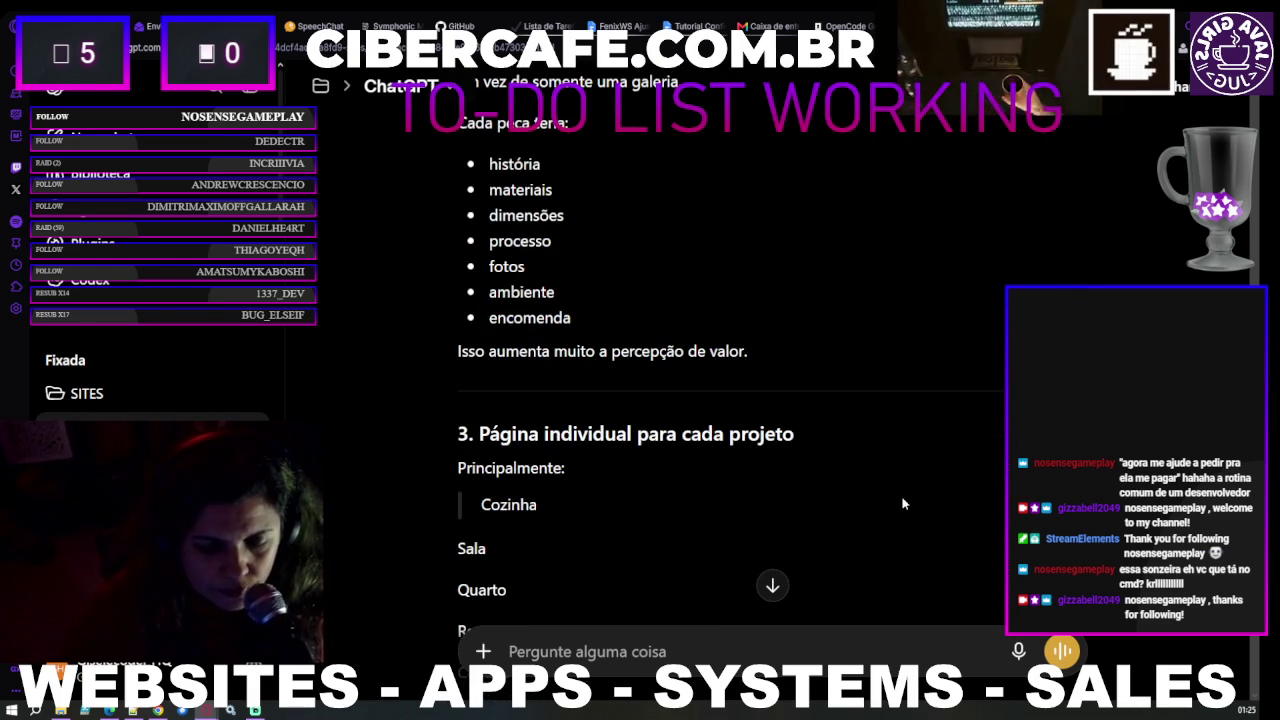
scroll(901, 495, down, 1)
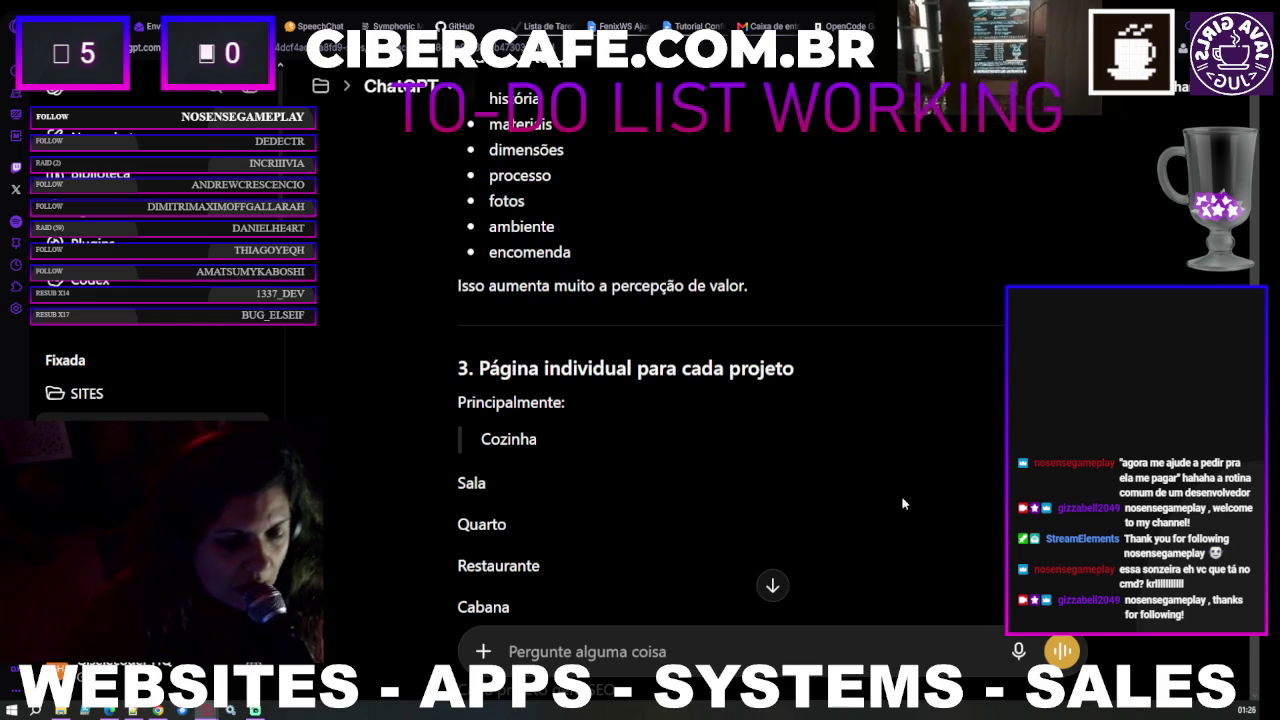
scroll(902, 498, down, 2)
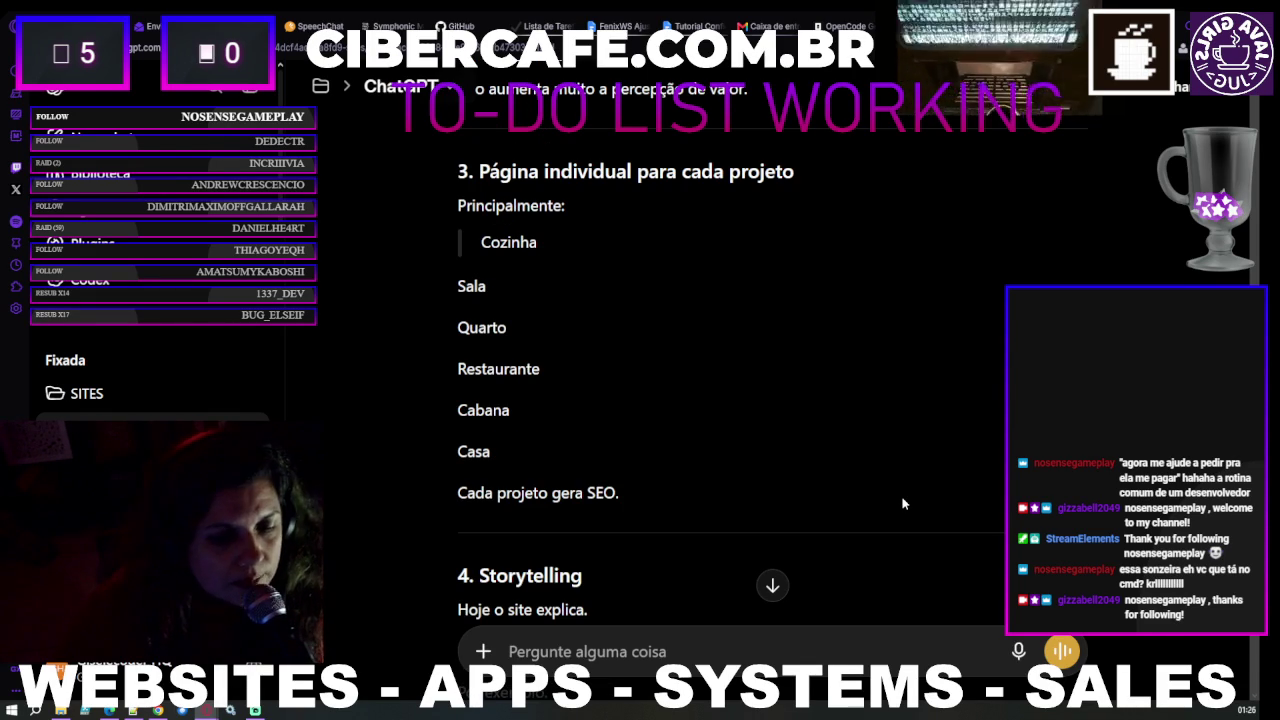
scroll(901, 495, down, 1)
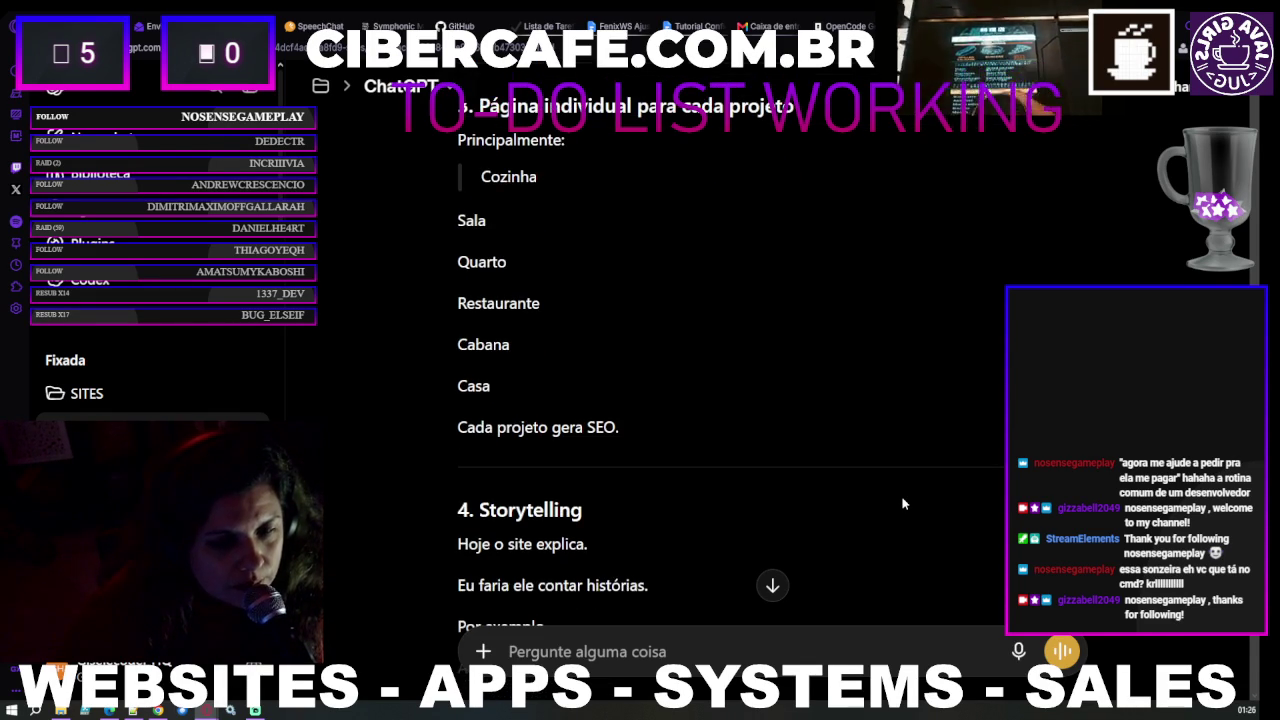
scroll(901, 495, down, 5)
scroll(901, 495, down, 8)
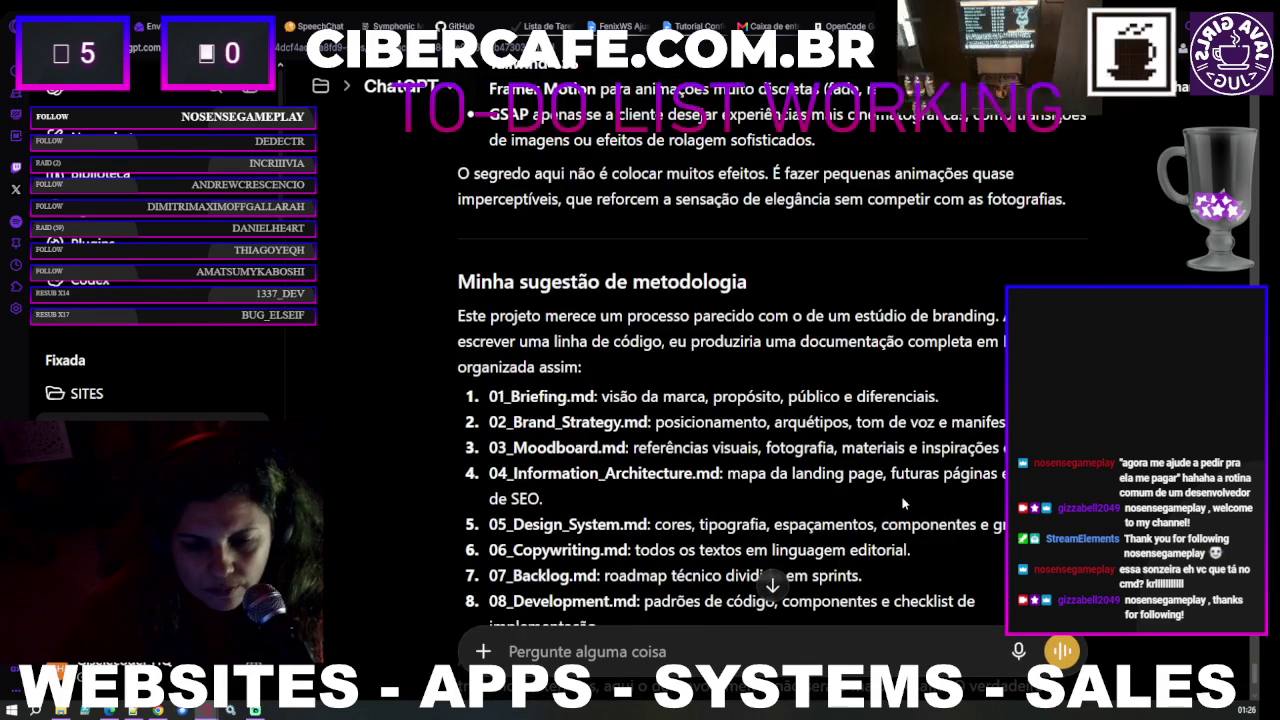
scroll(903, 503, down, 1)
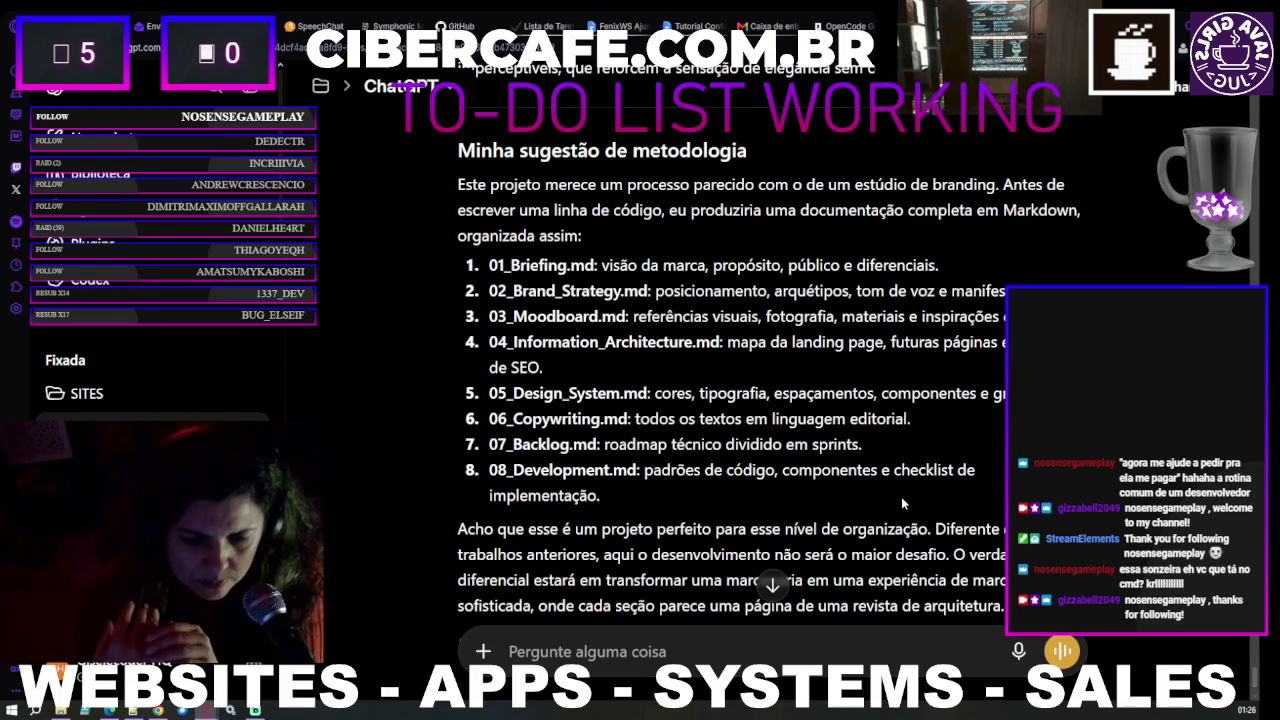
scroll(901, 496, down, 3)
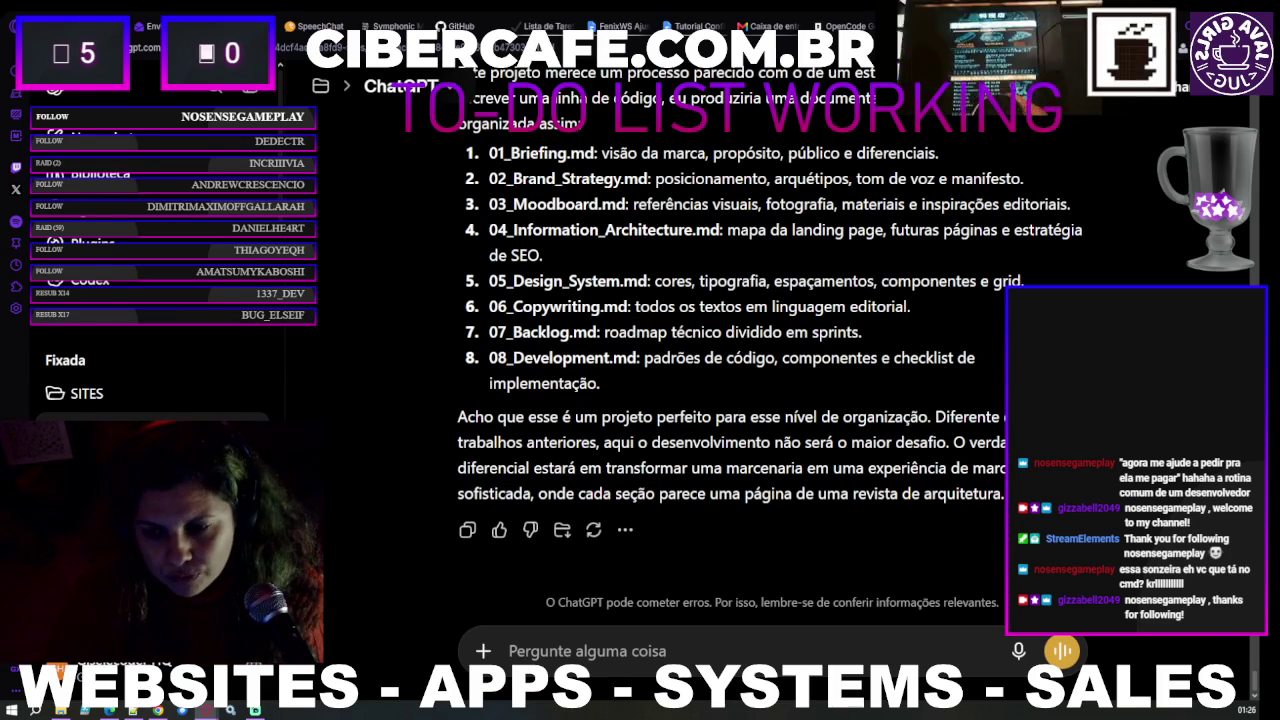
Step: Close the Downloads window, minimize the Notepad++ meeting notes, and maximize ChatGPT again
mouse_move(1123, 25)
mouse_down()
mouse_move(1123, 185)
mouse_move(839, 283)
mouse_up()
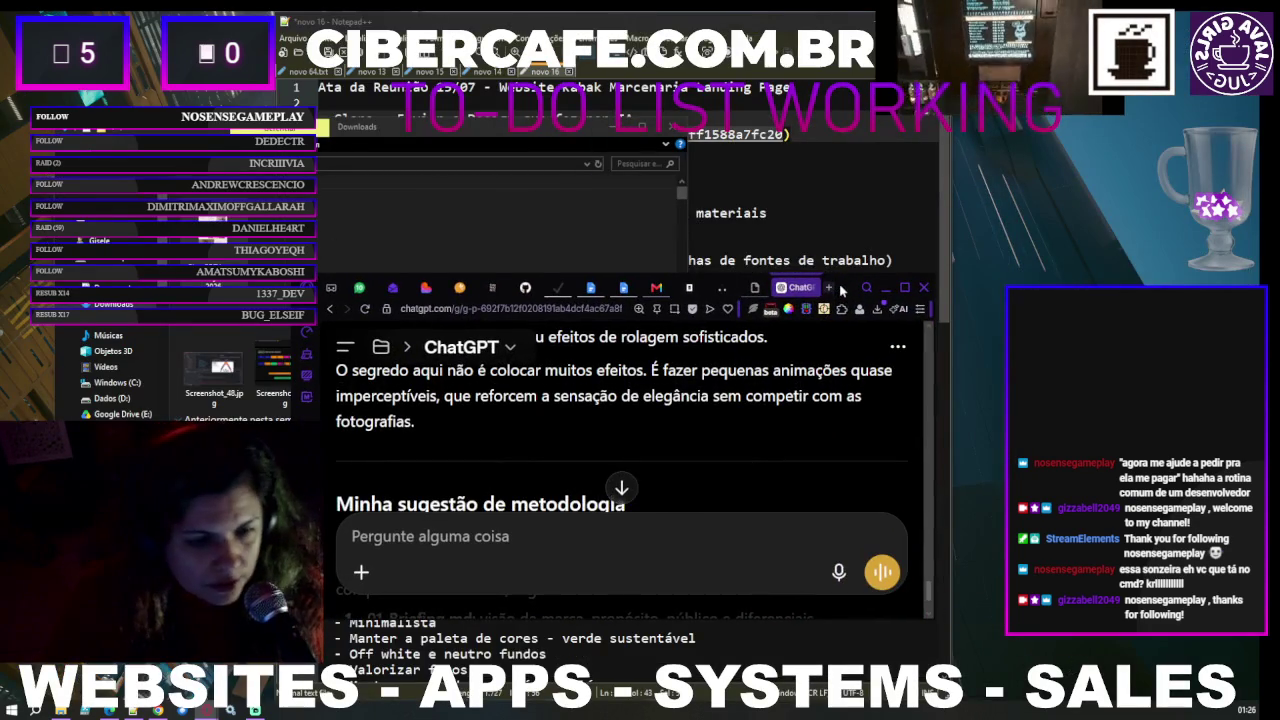
click(669, 128)
click(669, 128)
click(667, 123)
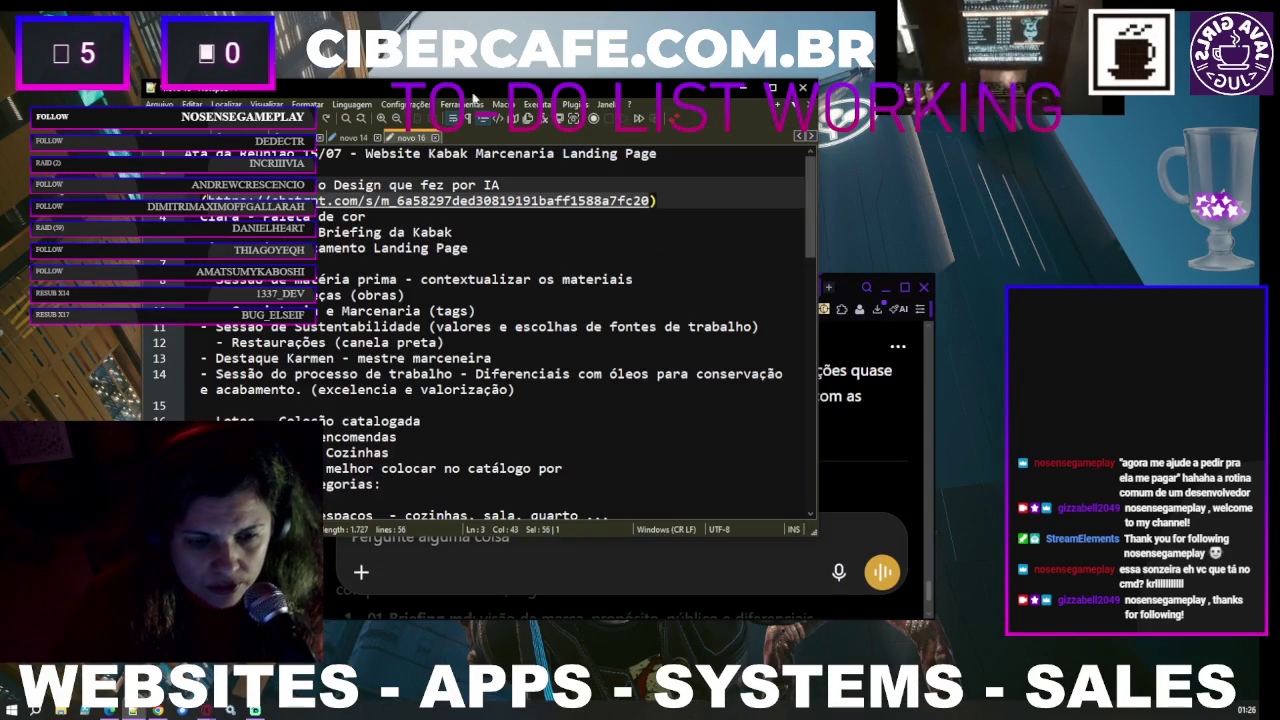
key(super+Down)
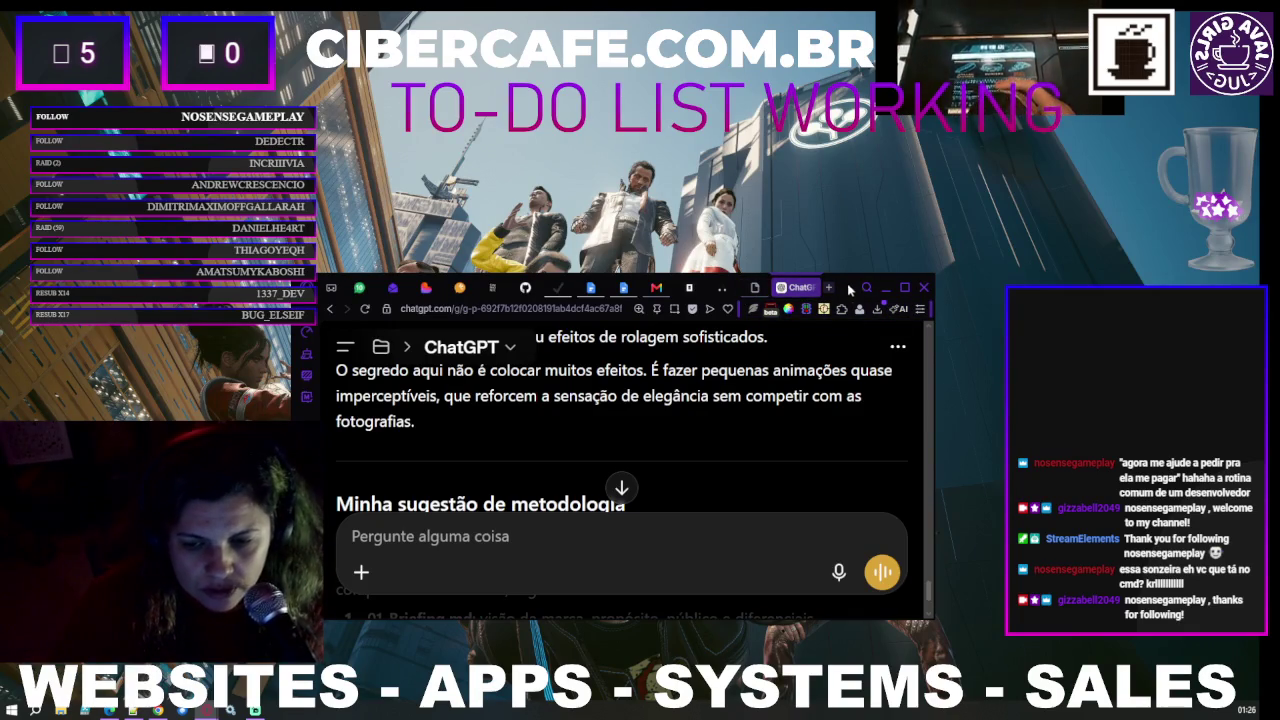
click(904, 288)
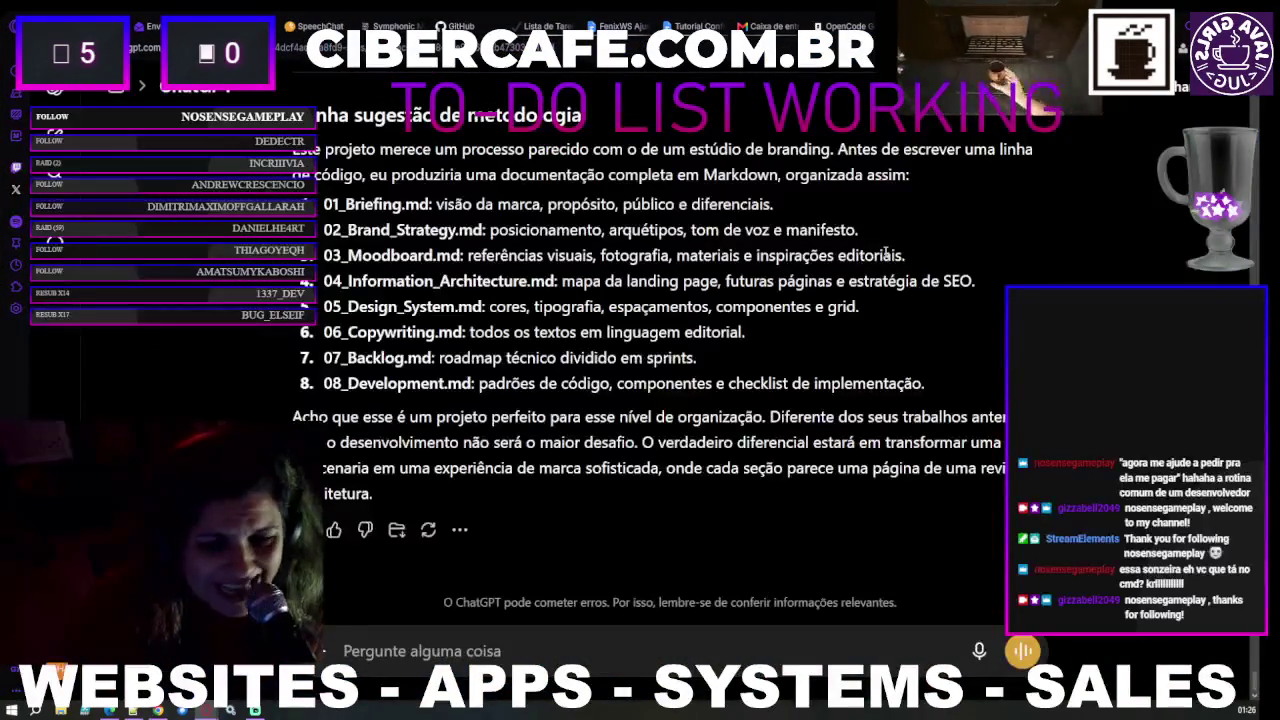
Step: Set Opera GX's Ao iniciar startup pages to 'Usar páginas atuais', then go back to ChatGPT
key(ctrl+t)
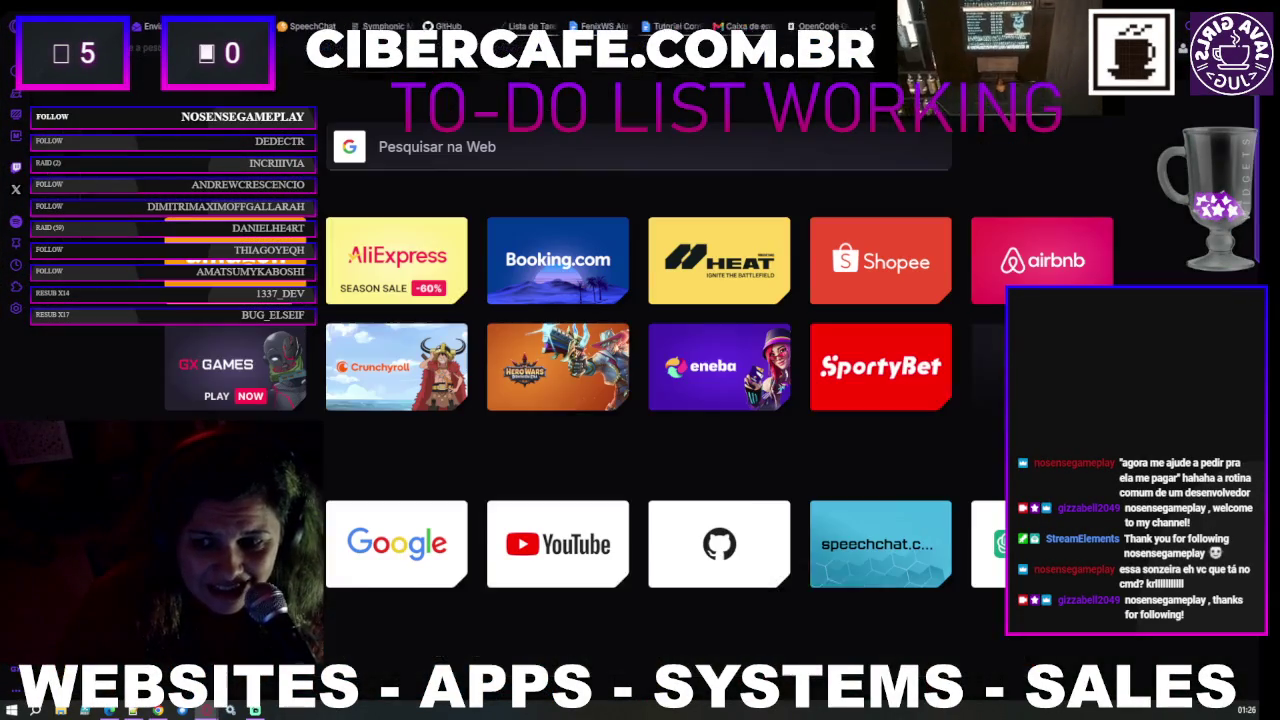
key(alt+p)
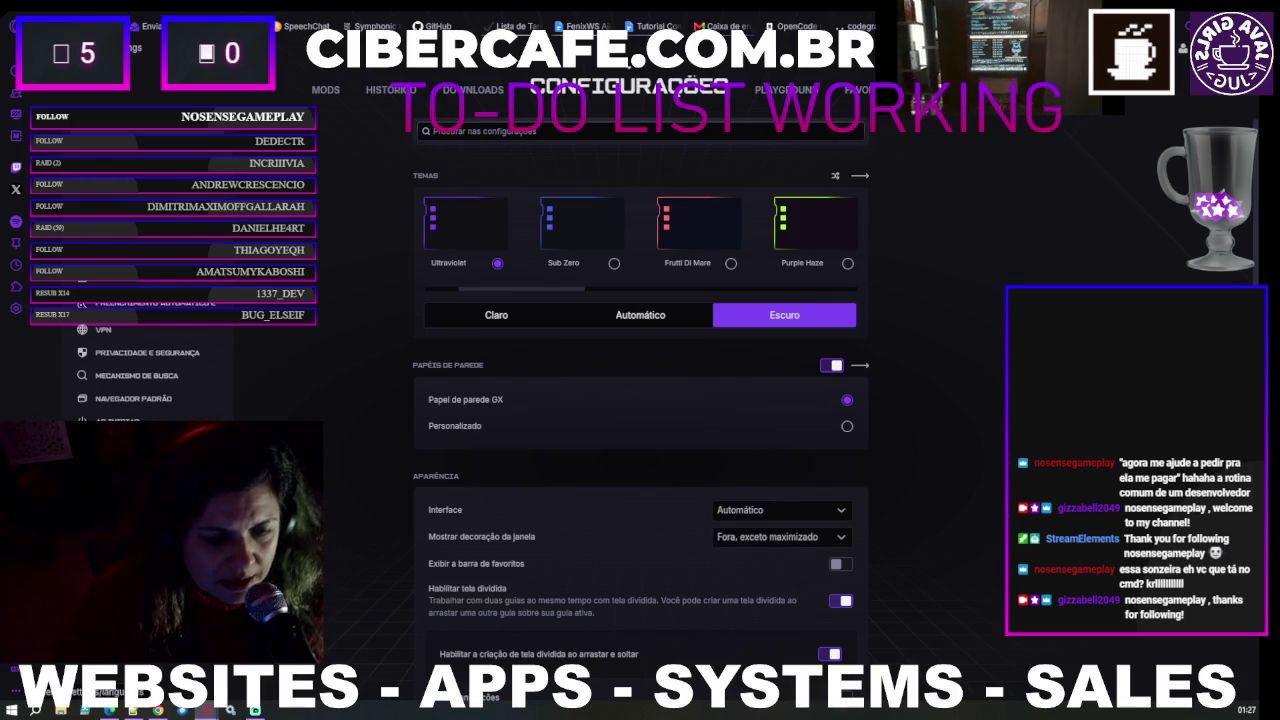
click(110, 470)
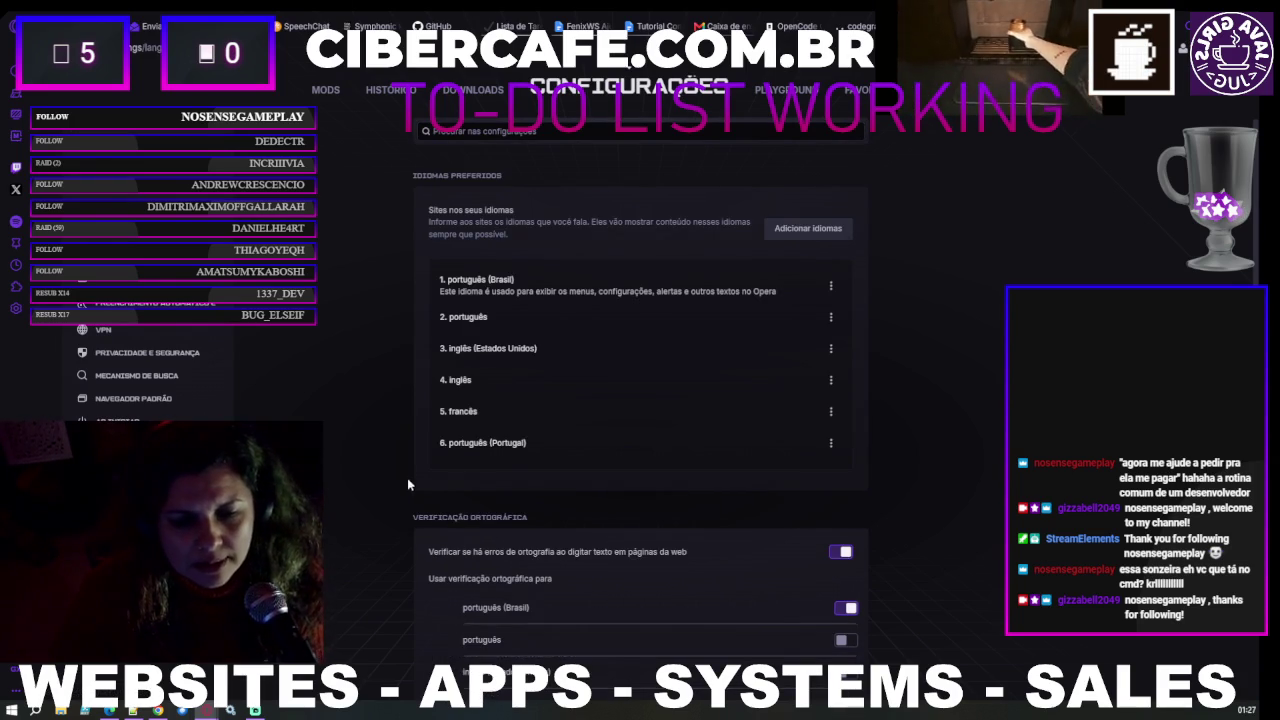
click(118, 421)
scroll(938, 540, down, 1)
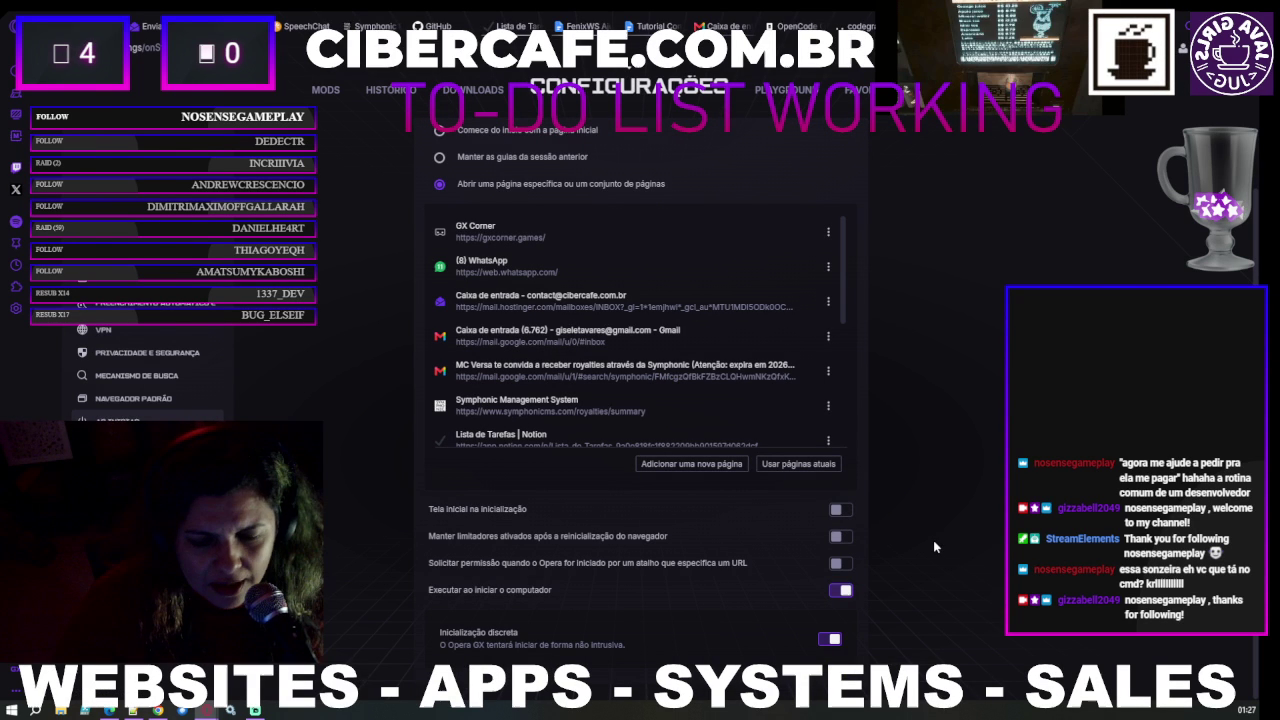
click(786, 468)
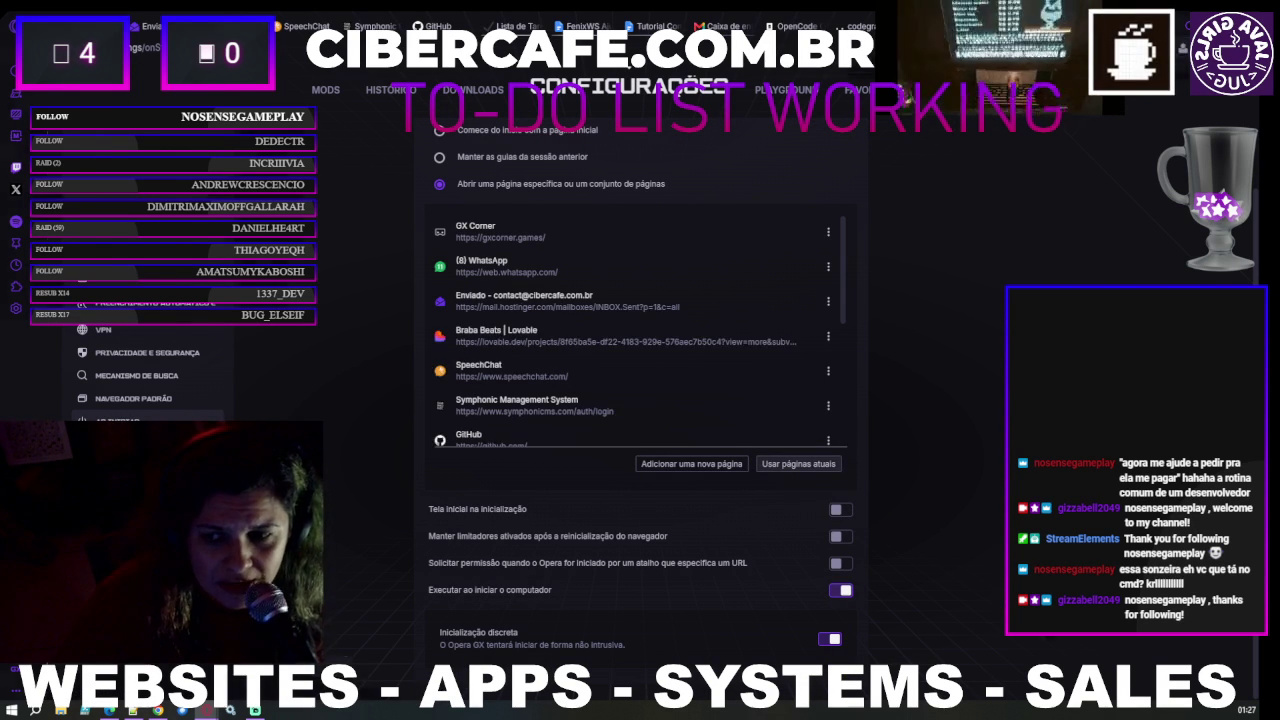
key(ctrl+Tab)
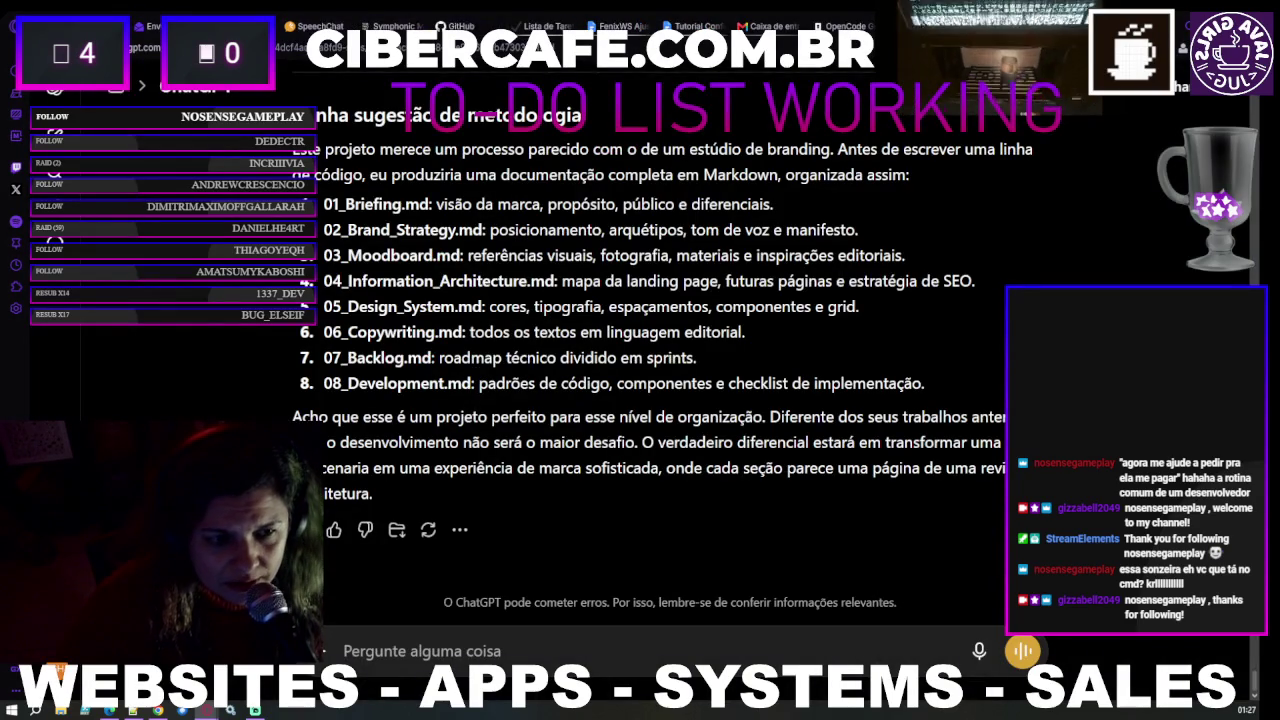
Step: Glance at the WhatsApp tab, return to ChatGPT, then minimize the browser window
key(ctrl+Tab)
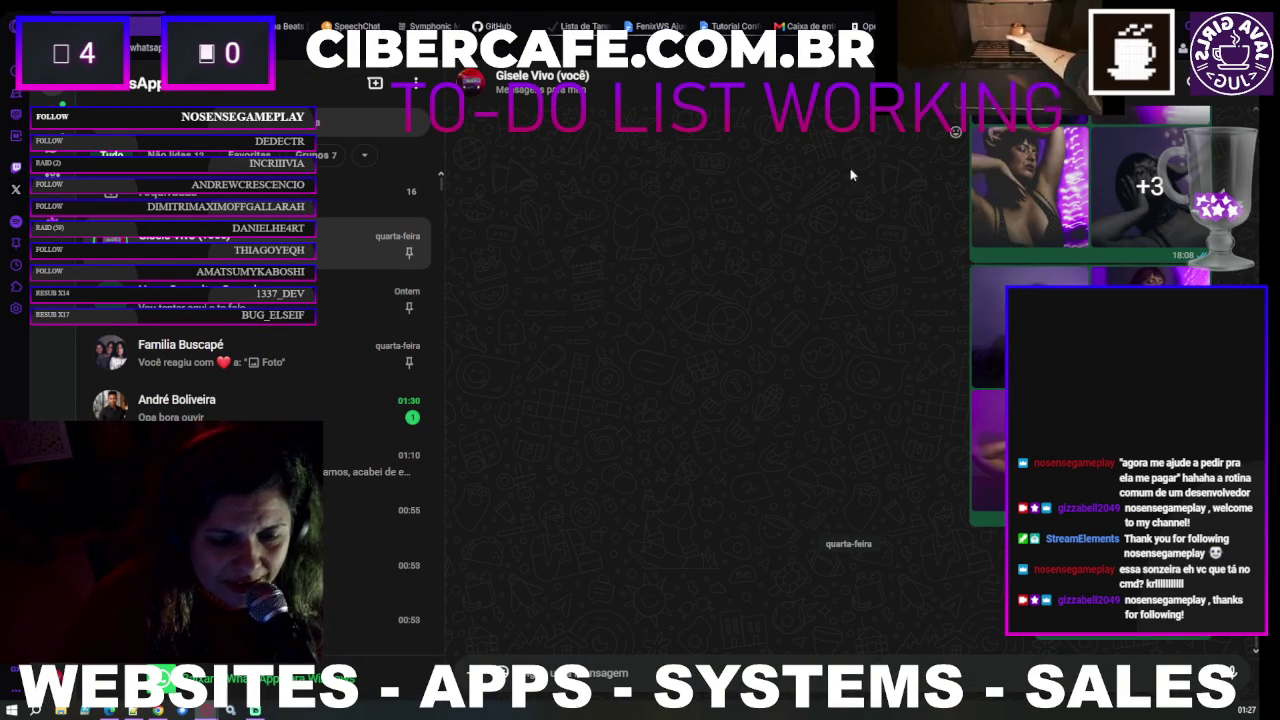
key(alt+Tab)
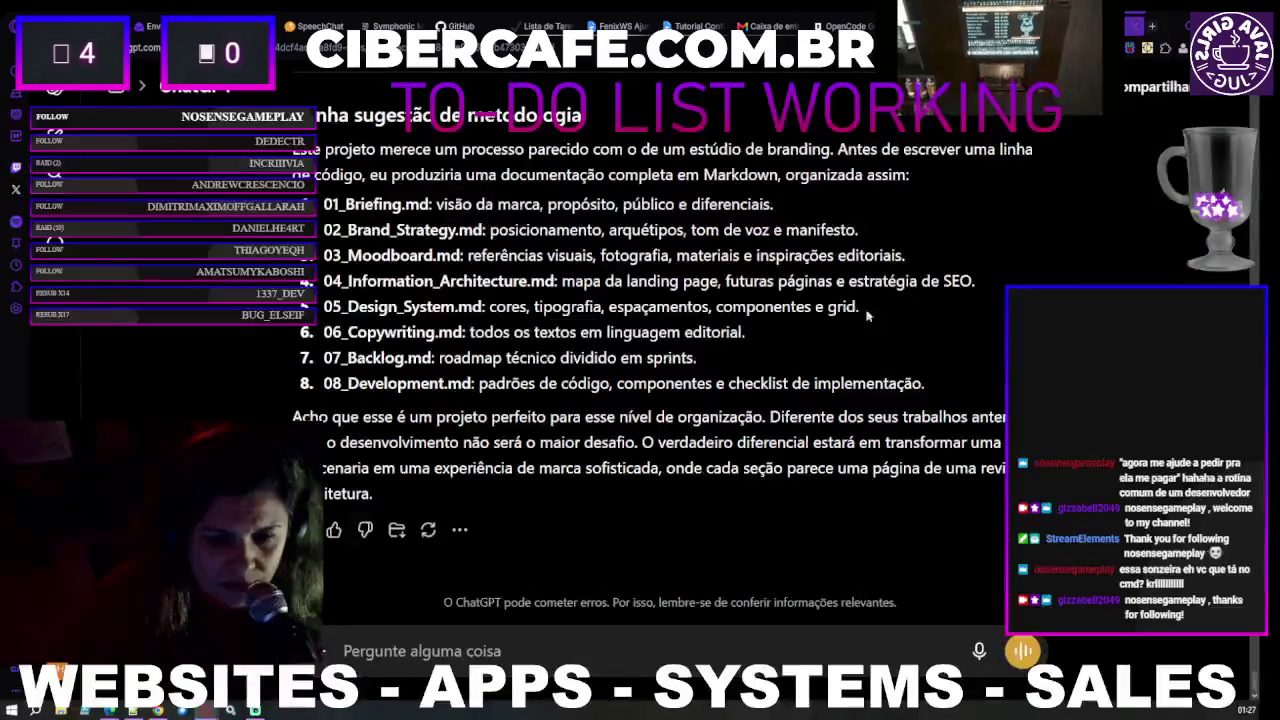
scroll(820, 398, up, 1)
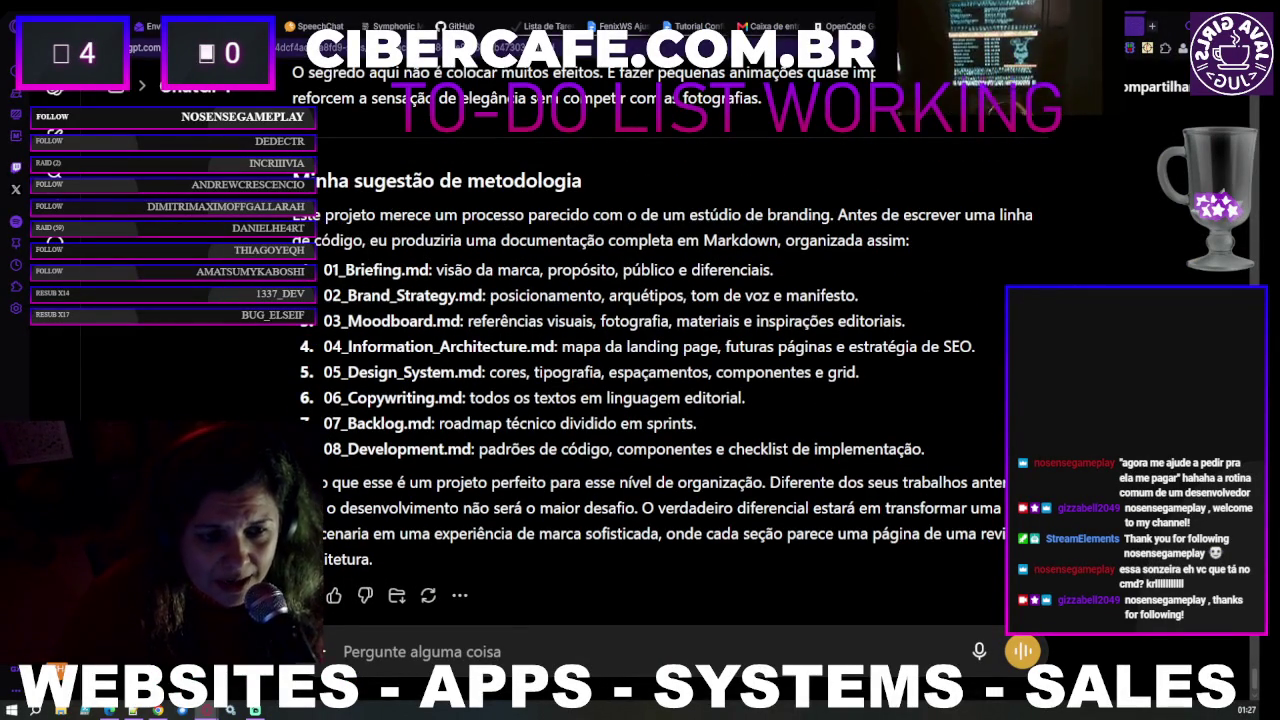
key(super+Down)
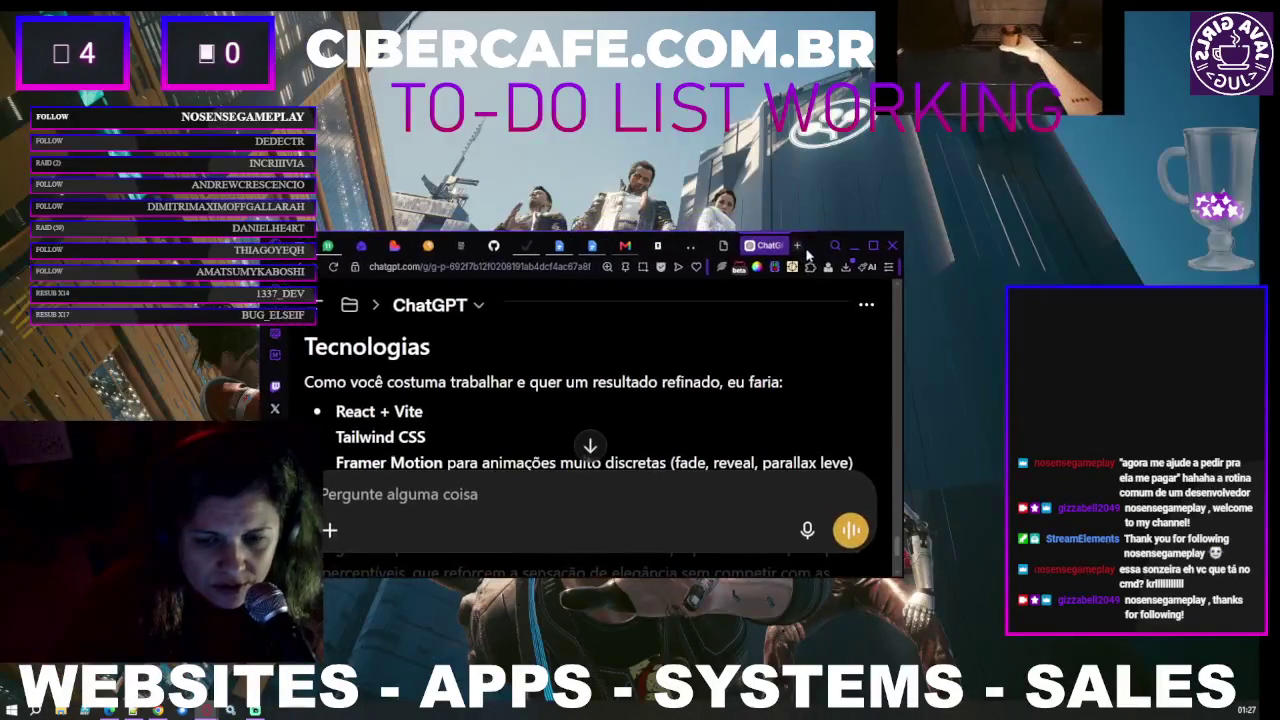
click(857, 243)
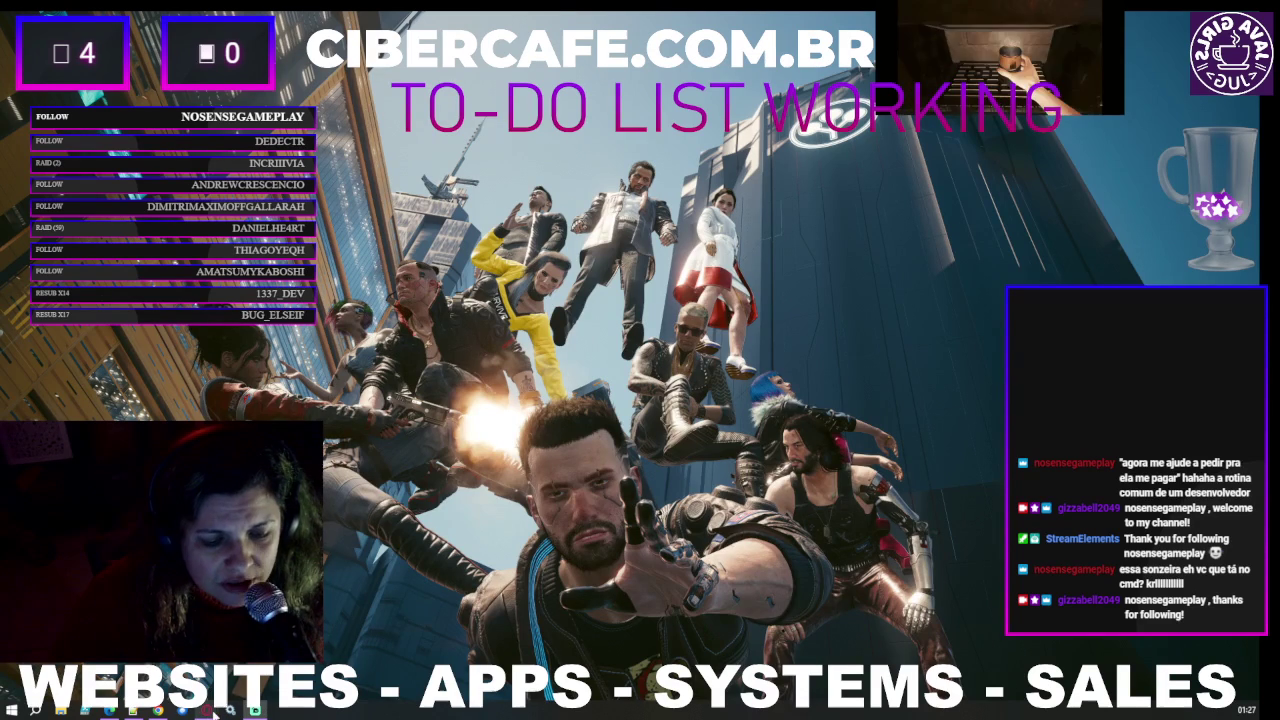
Step: Show the Synthwave/Dreamwave/Vaporwave Vol. 3 mix full screen in YouTube
key(alt+Tab)
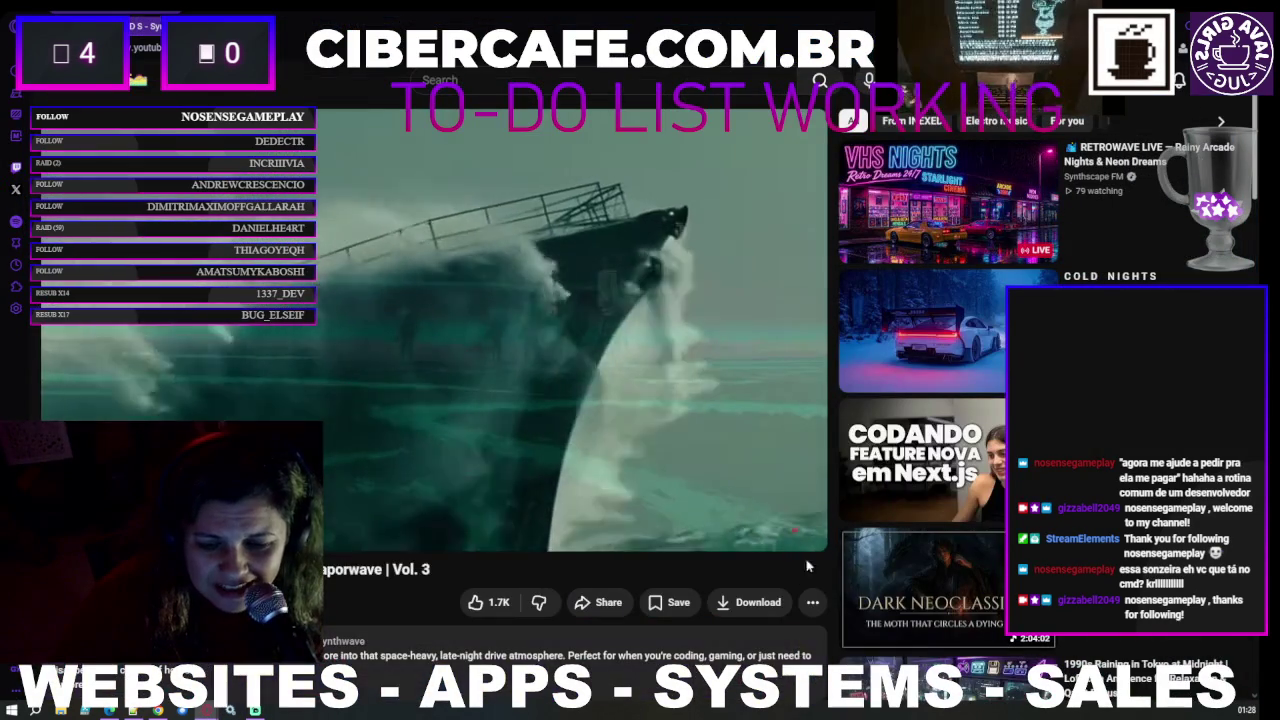
click(798, 531)
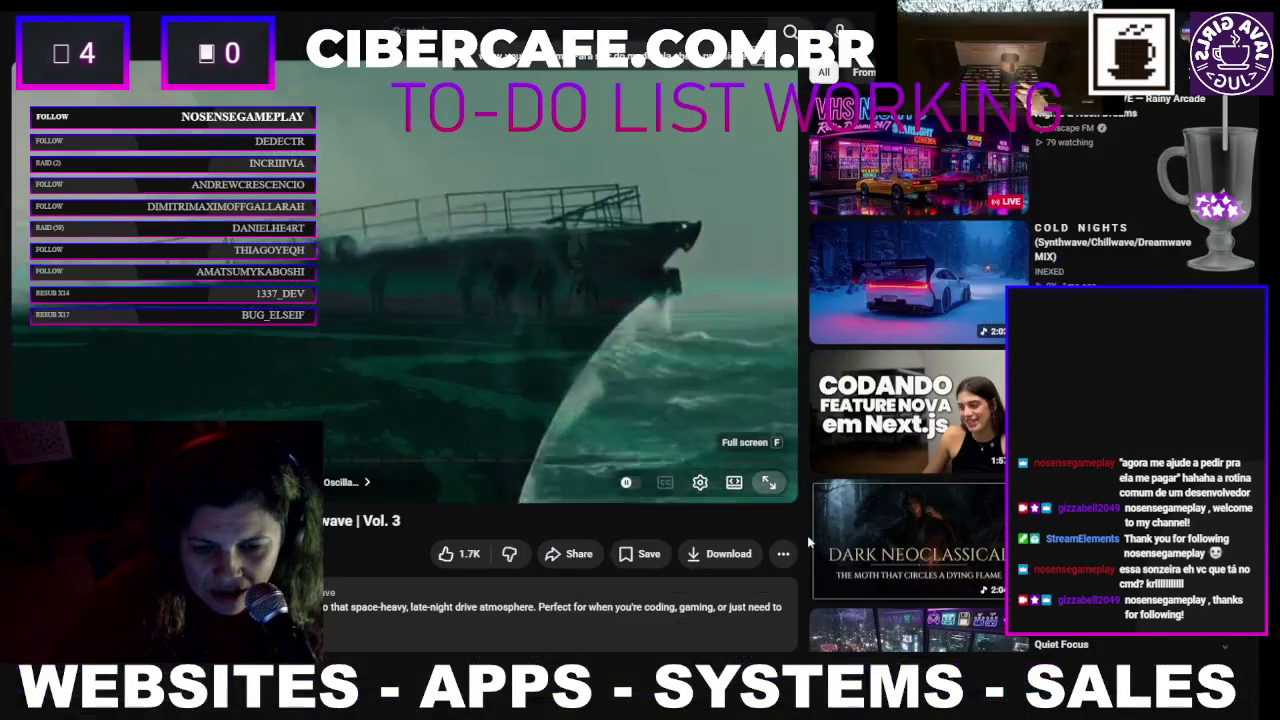
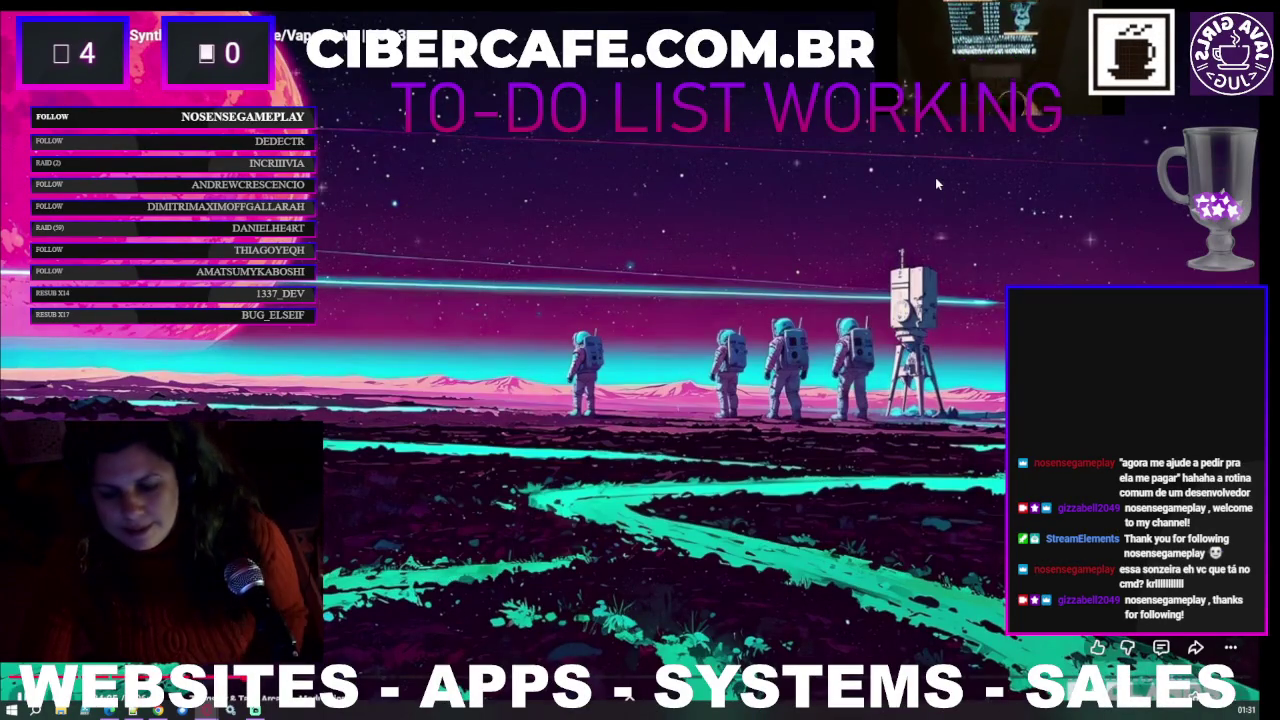
Step: Exit full-screen playback of the vaporwave mix on YouTube
key(Escape)
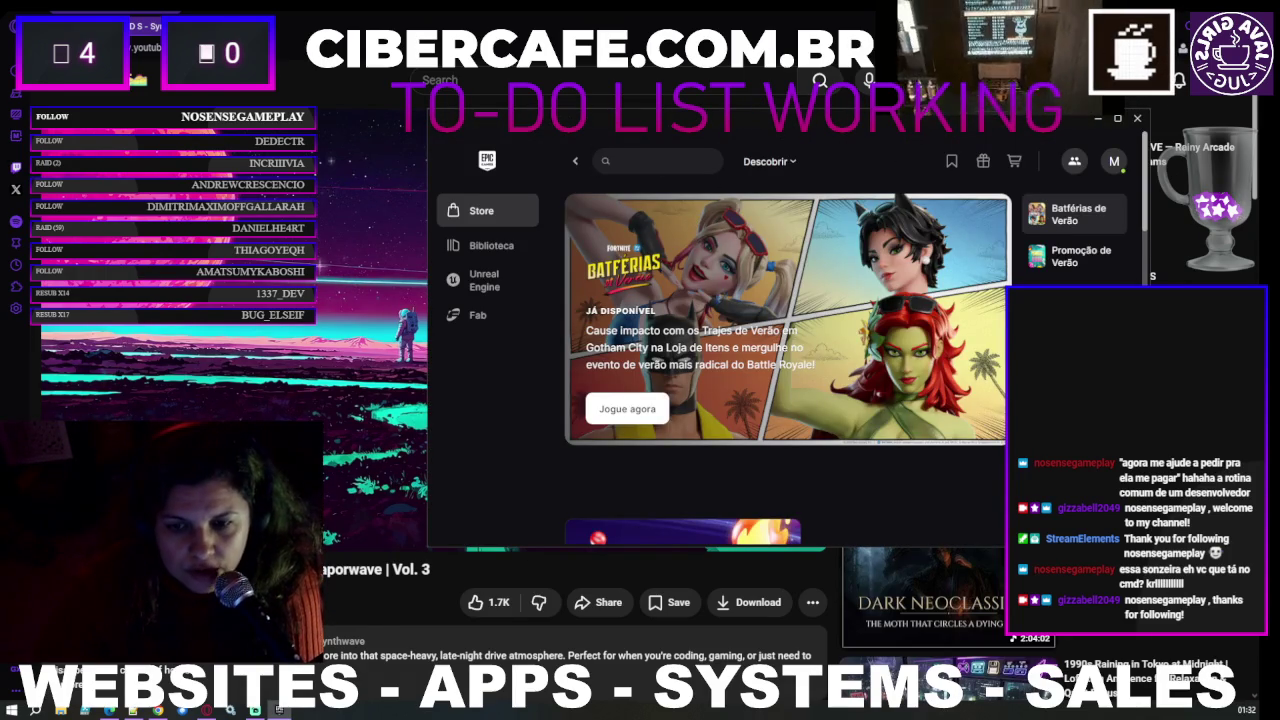
Step: Move the launcher left and enlarge it, then check the account menu, cart and gifts pages
drag(996, 120, 754, 120)
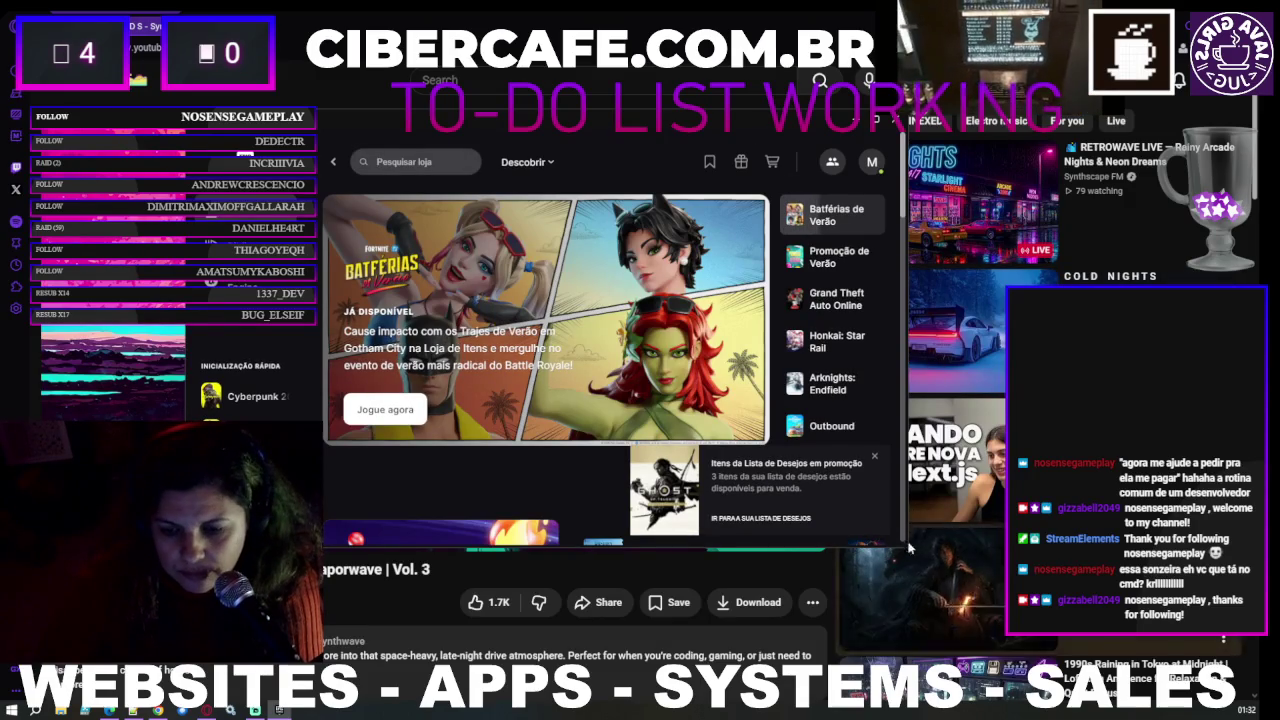
drag(906, 545, 1085, 615)
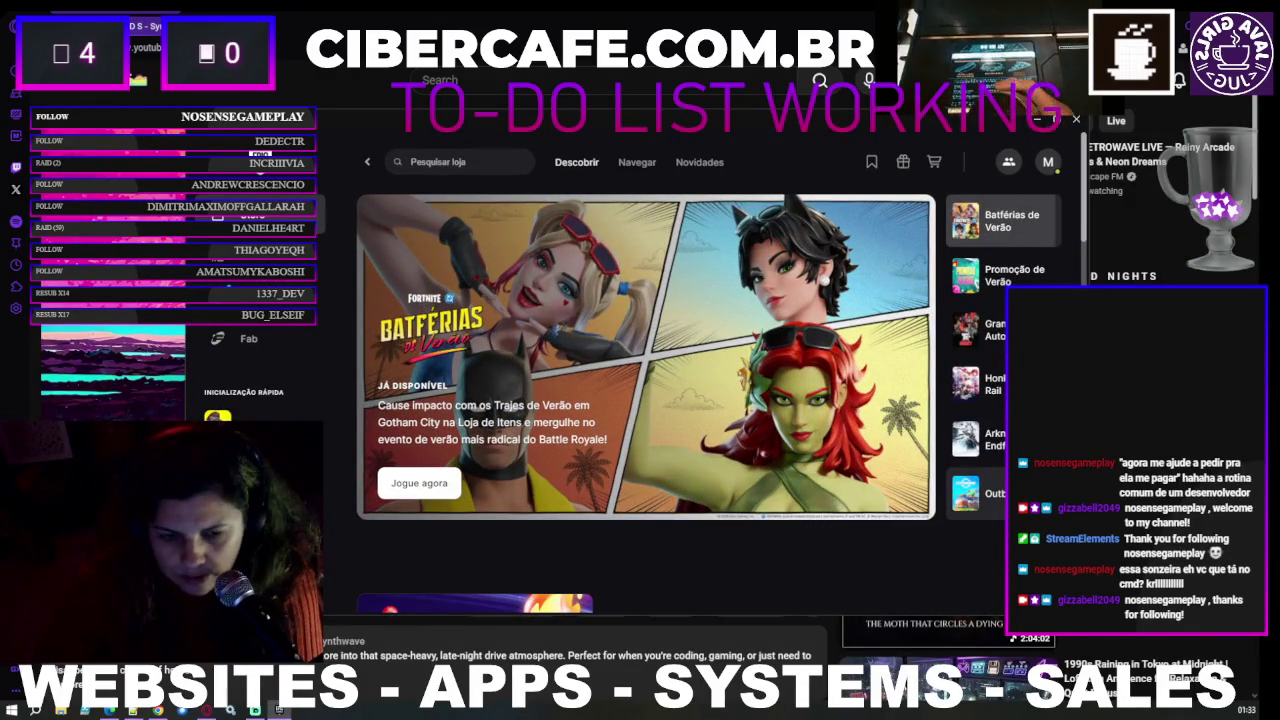
click(1048, 163)
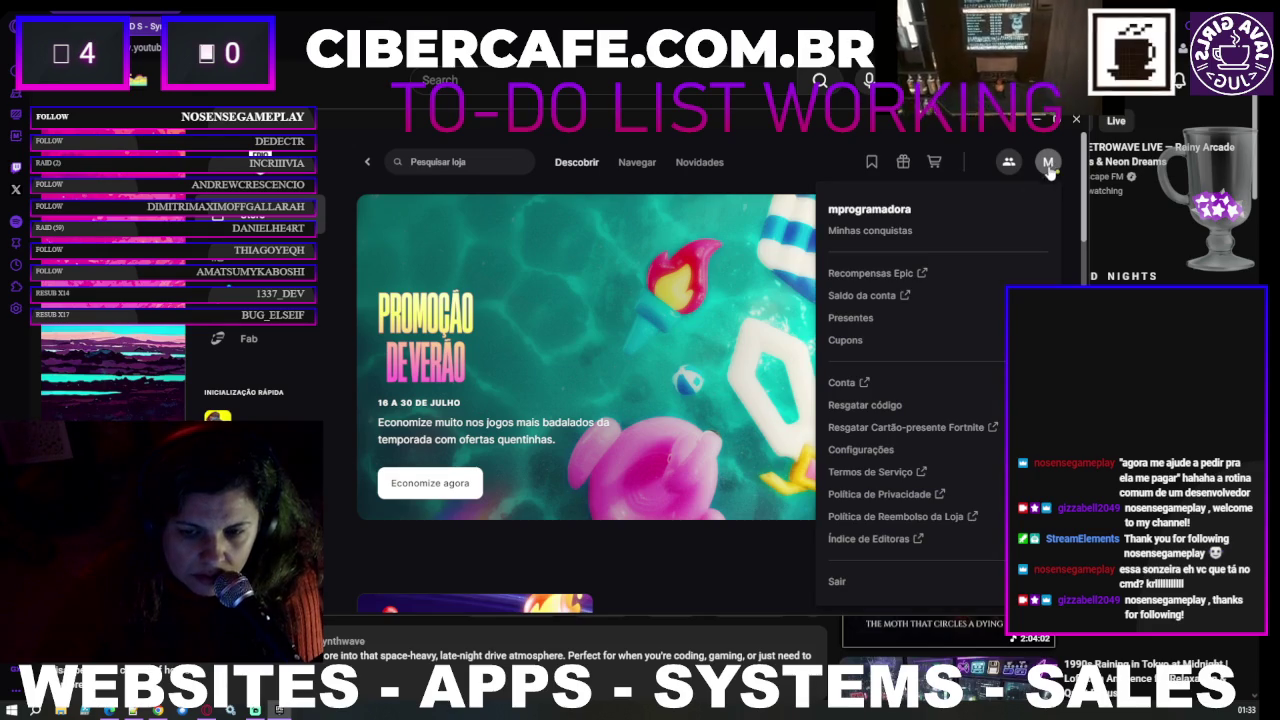
click(930, 165)
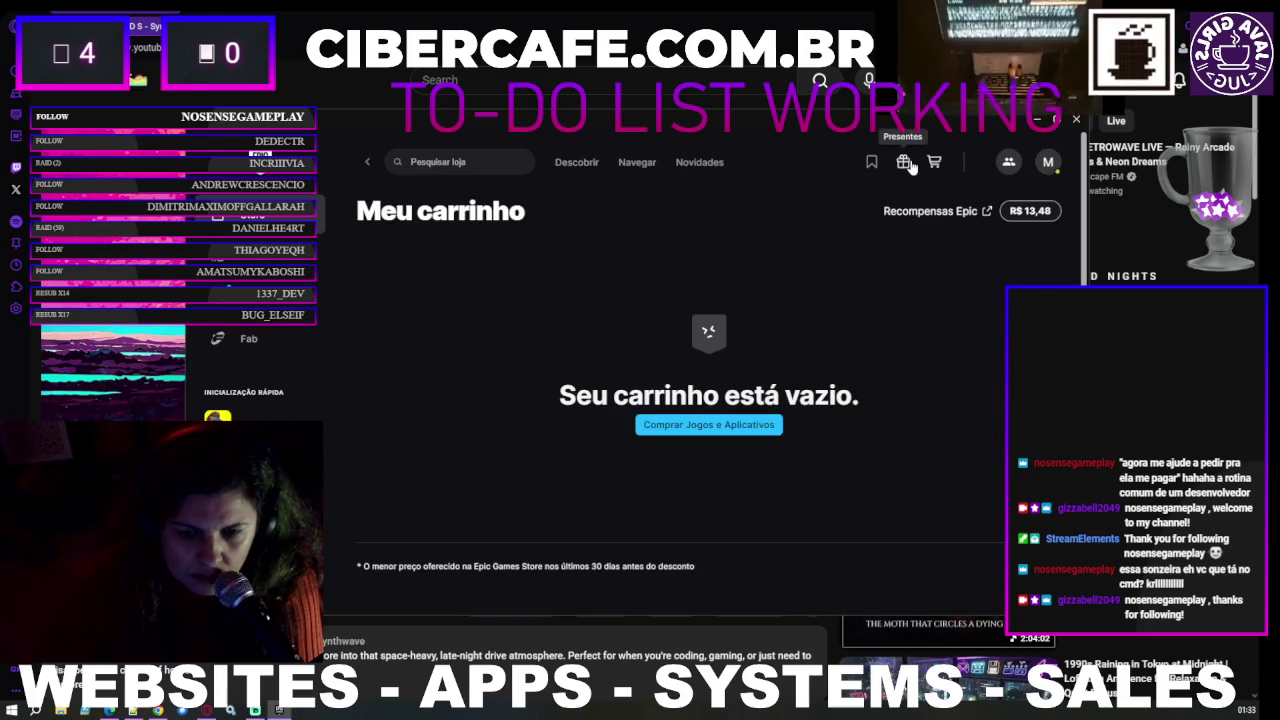
click(906, 163)
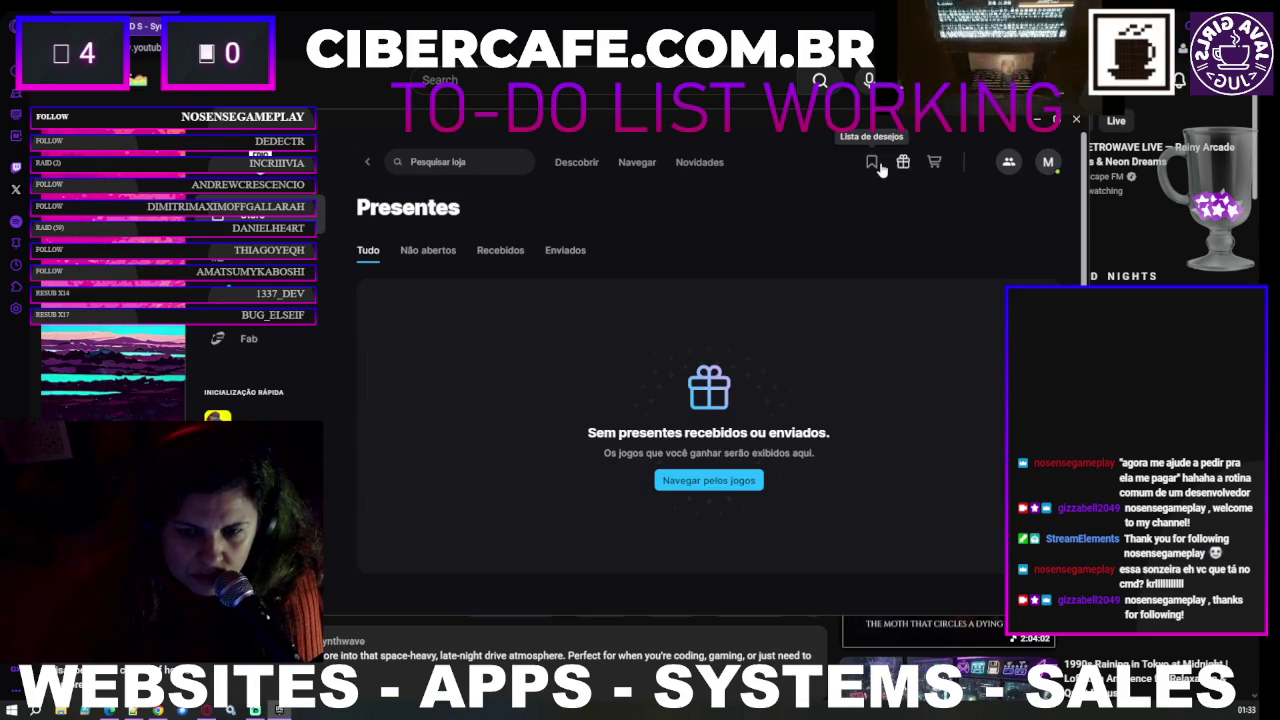
Step: Browse through the wishlist, then switch to the Biblioteca game library
click(879, 163)
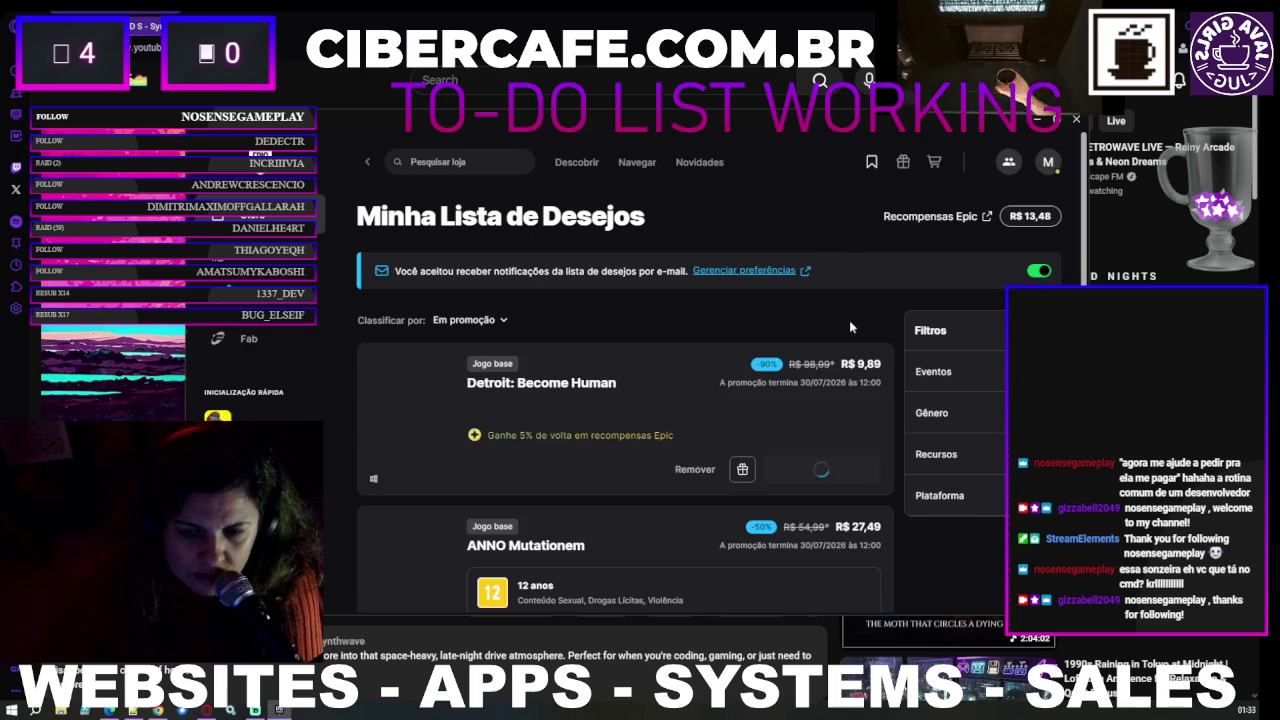
scroll(850, 322, down, 1)
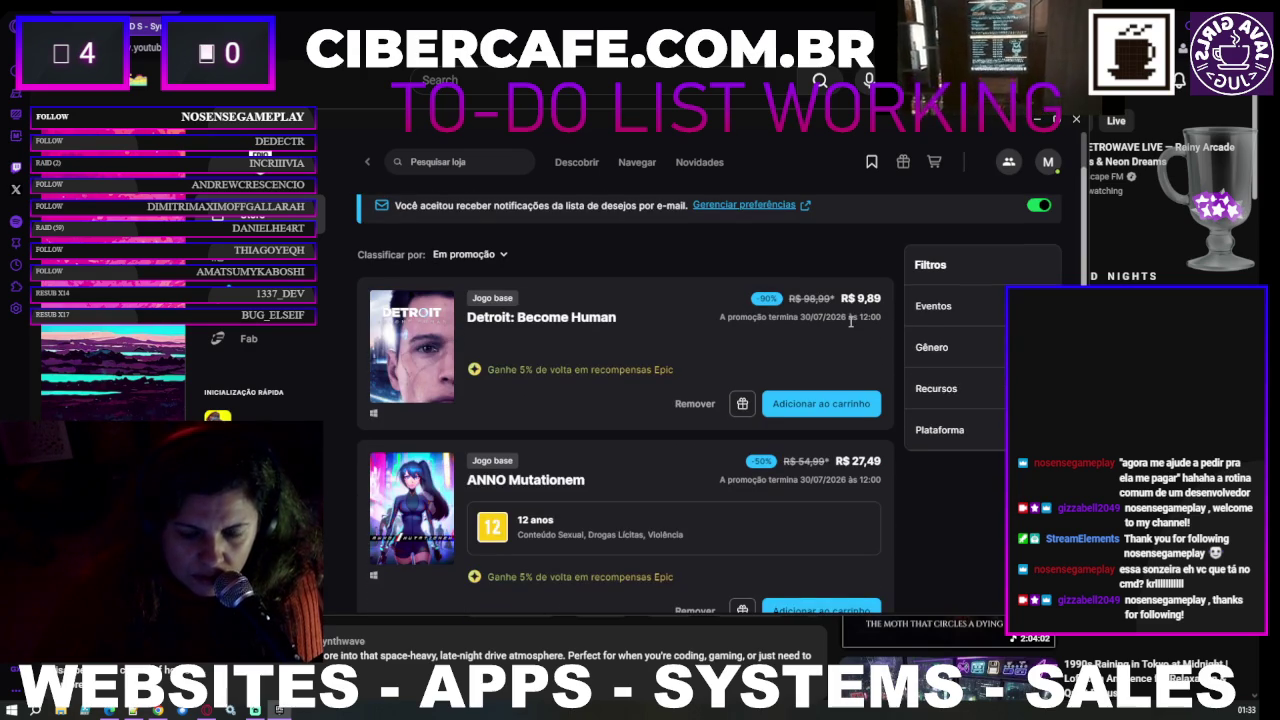
scroll(850, 320, down, 1)
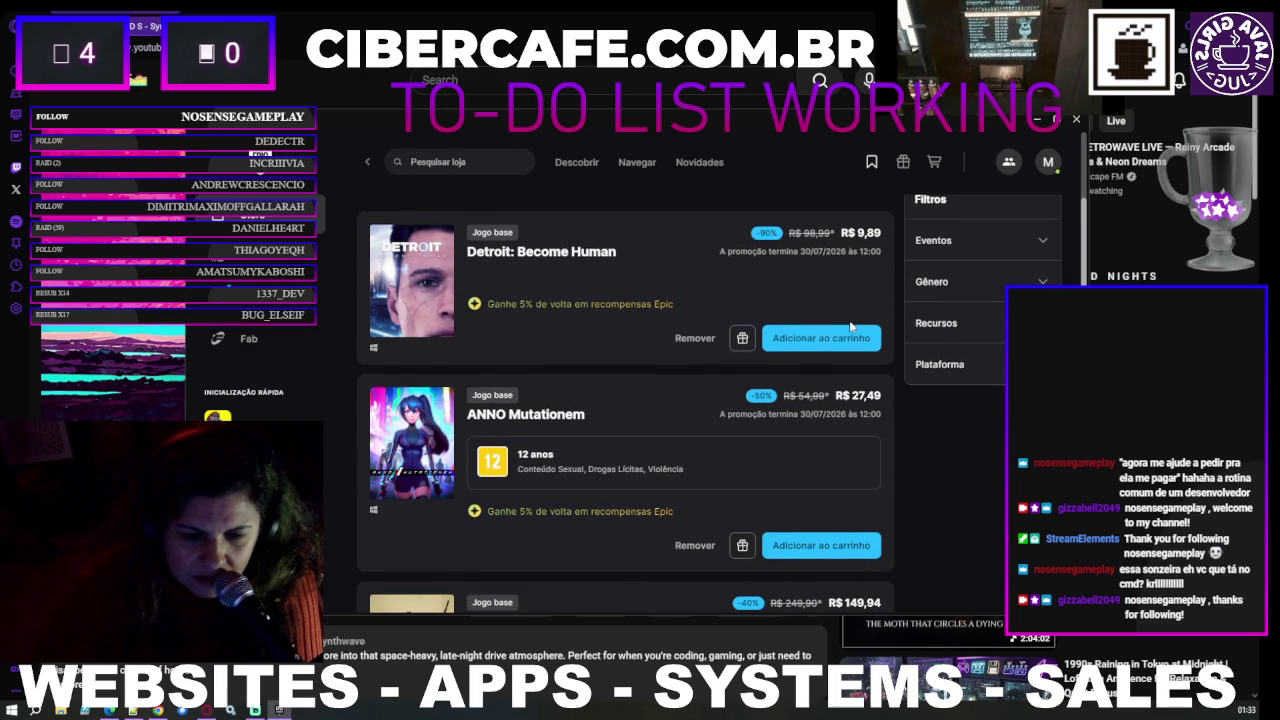
scroll(850, 326, down, 2)
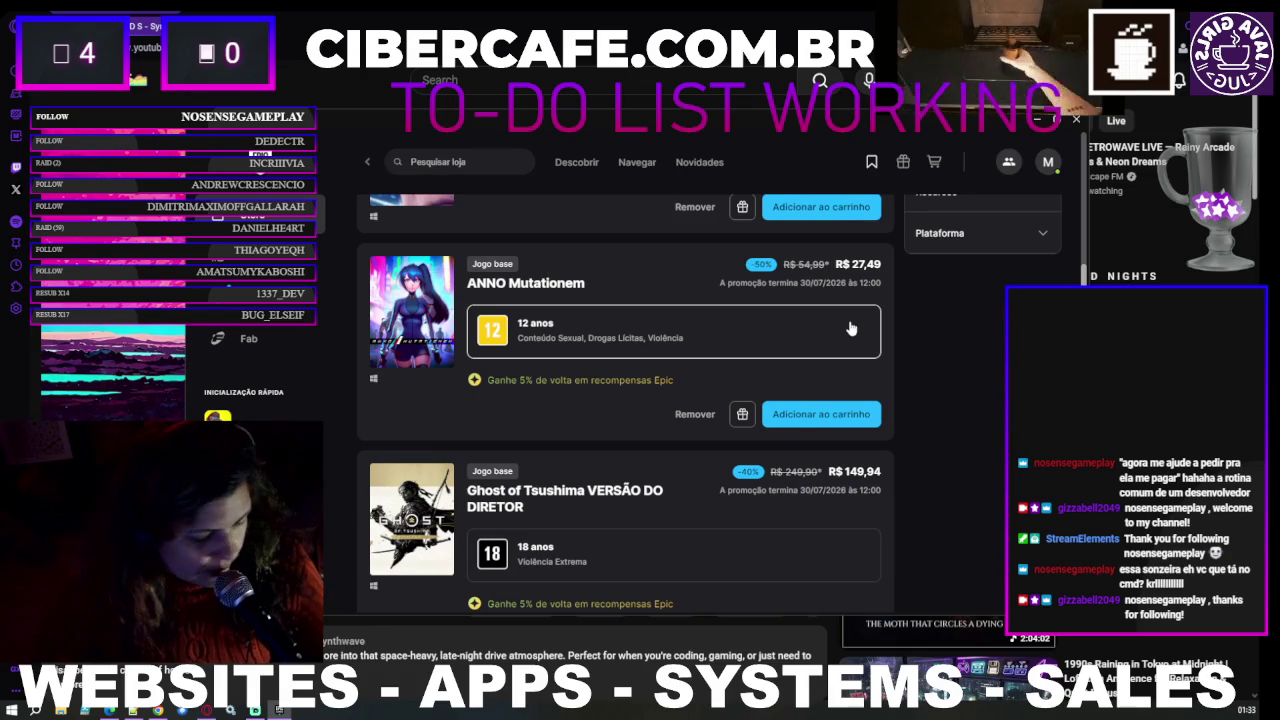
scroll(849, 328, down, 2)
scroll(849, 322, up, 3)
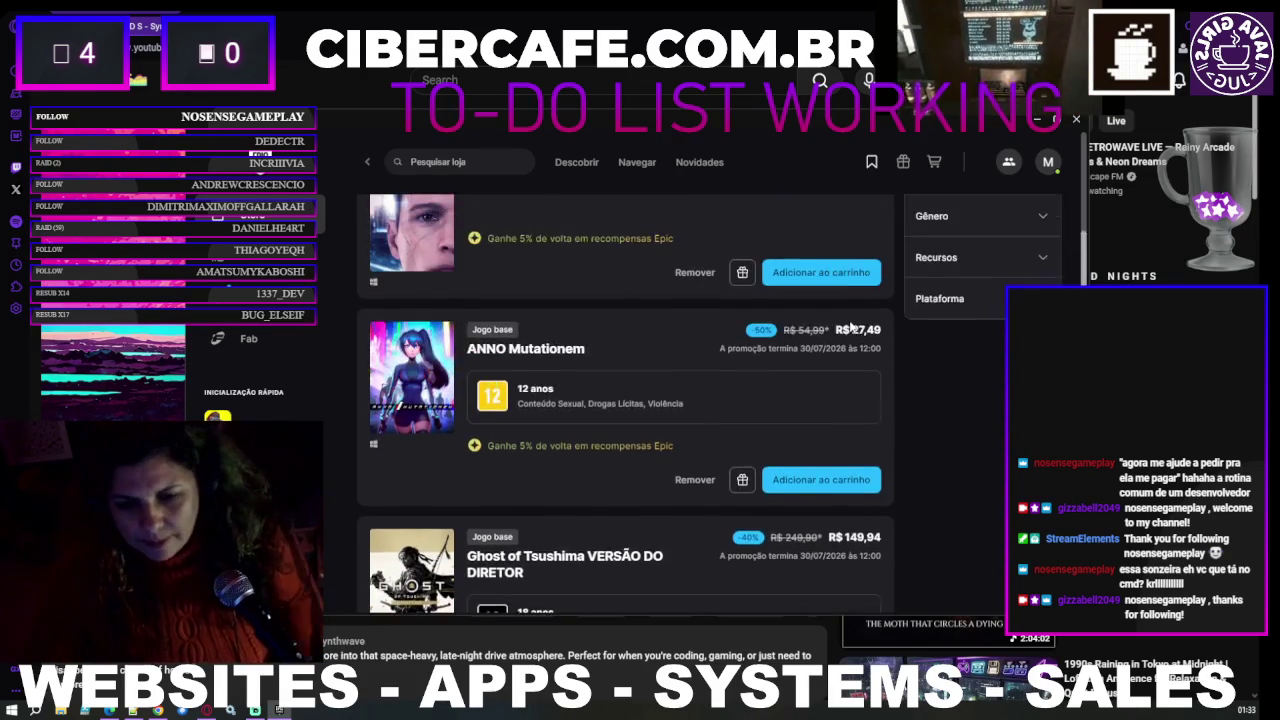
scroll(850, 327, up, 3)
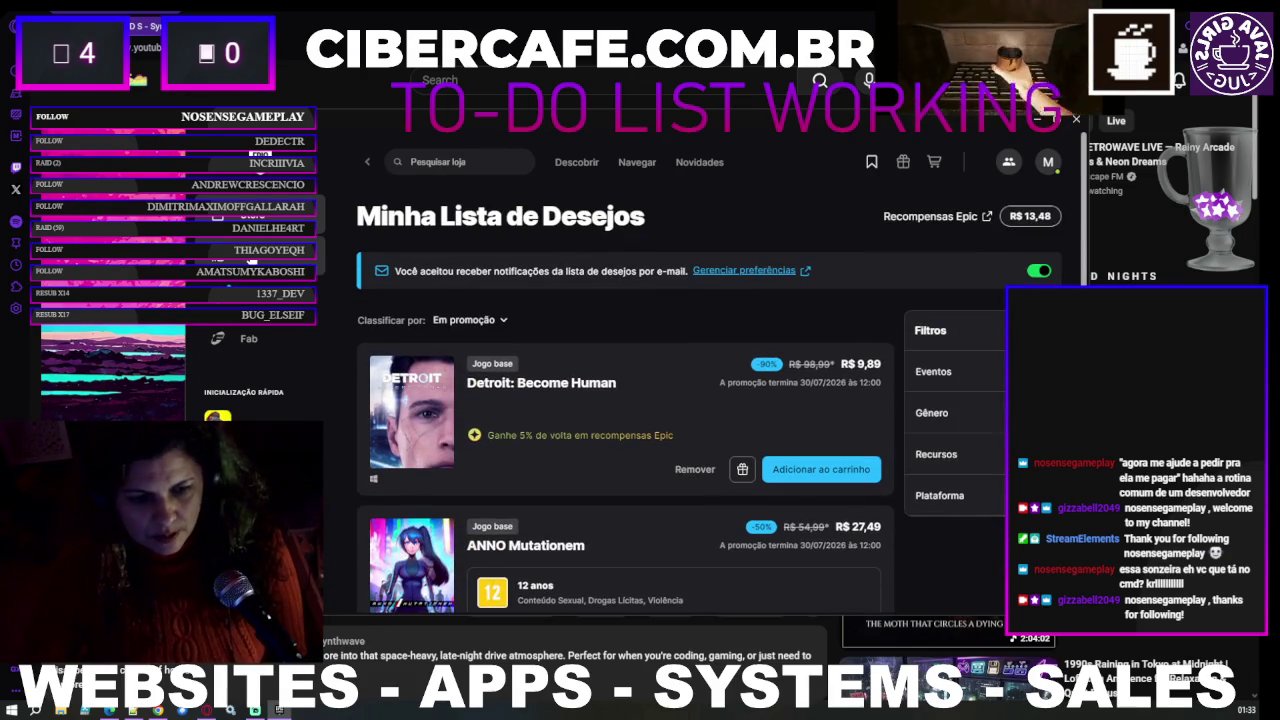
click(300, 255)
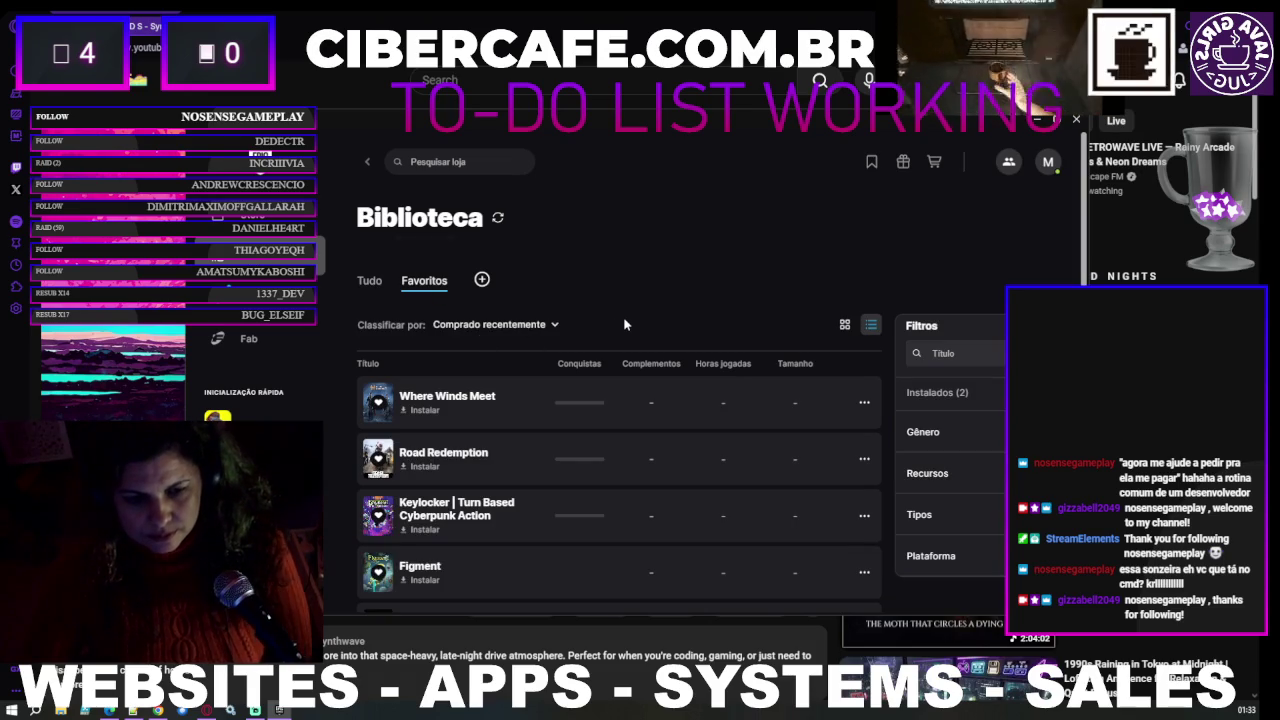
Step: Scroll the library and launch Cyberpunk 2077 with Inicializar
scroll(623, 320, down, 2)
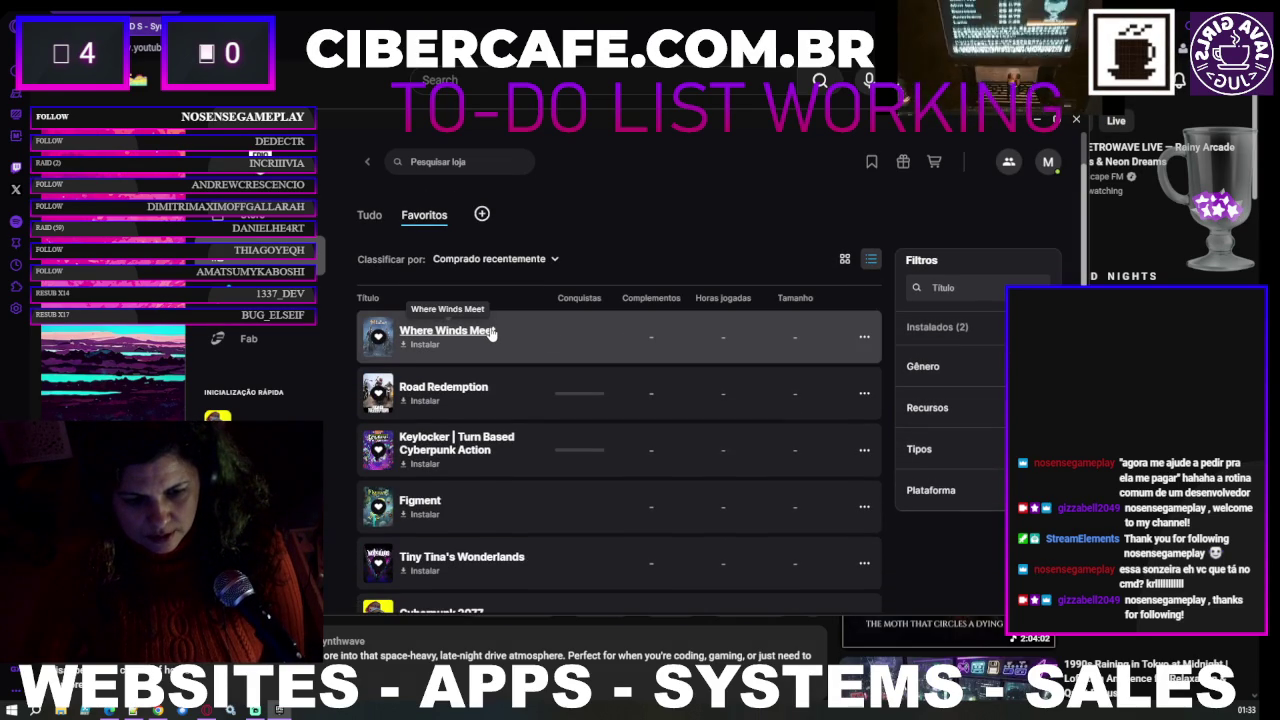
scroll(490, 333, down, 3)
scroll(490, 333, down, 3)
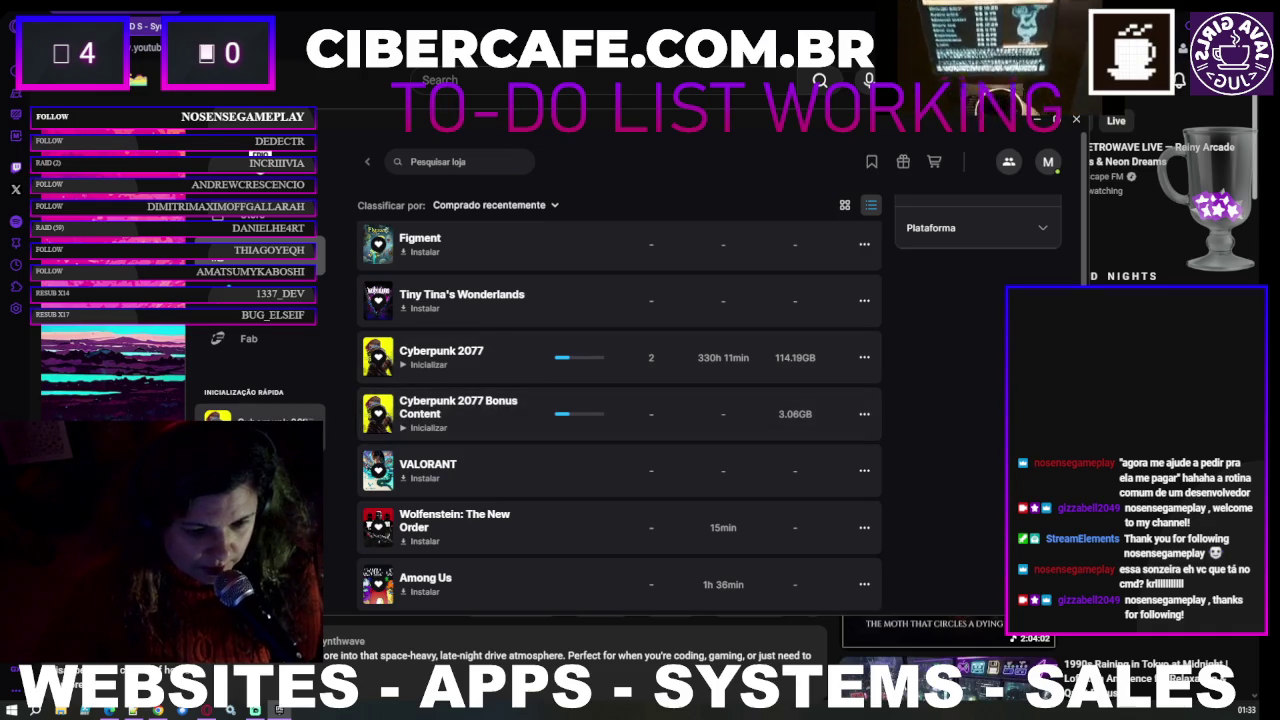
click(250, 425)
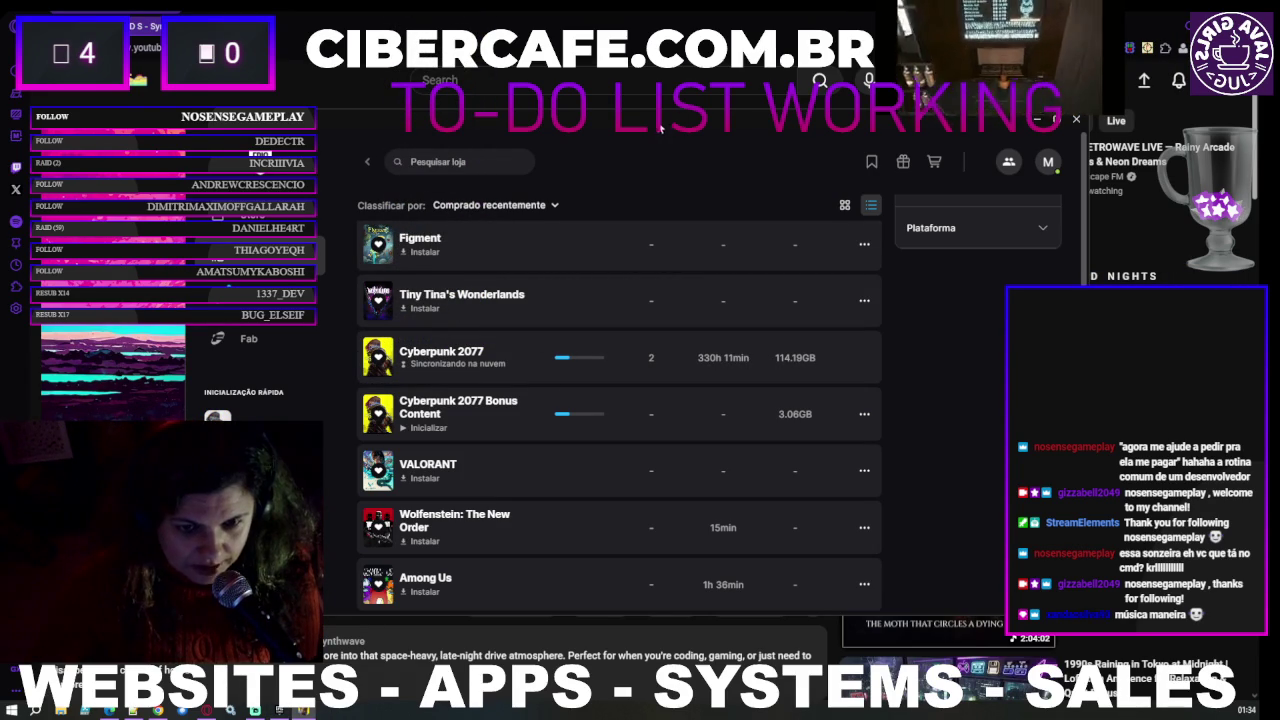
Step: Restore the launcher to a smaller window, shift it left, and switch back to YouTube
mouse_move(940, 120)
mouse_down()
mouse_move(832, 187)
mouse_move(1145, 218)
mouse_move(820, 25)
mouse_move(790, 70)
mouse_move(800, 135)
mouse_up()
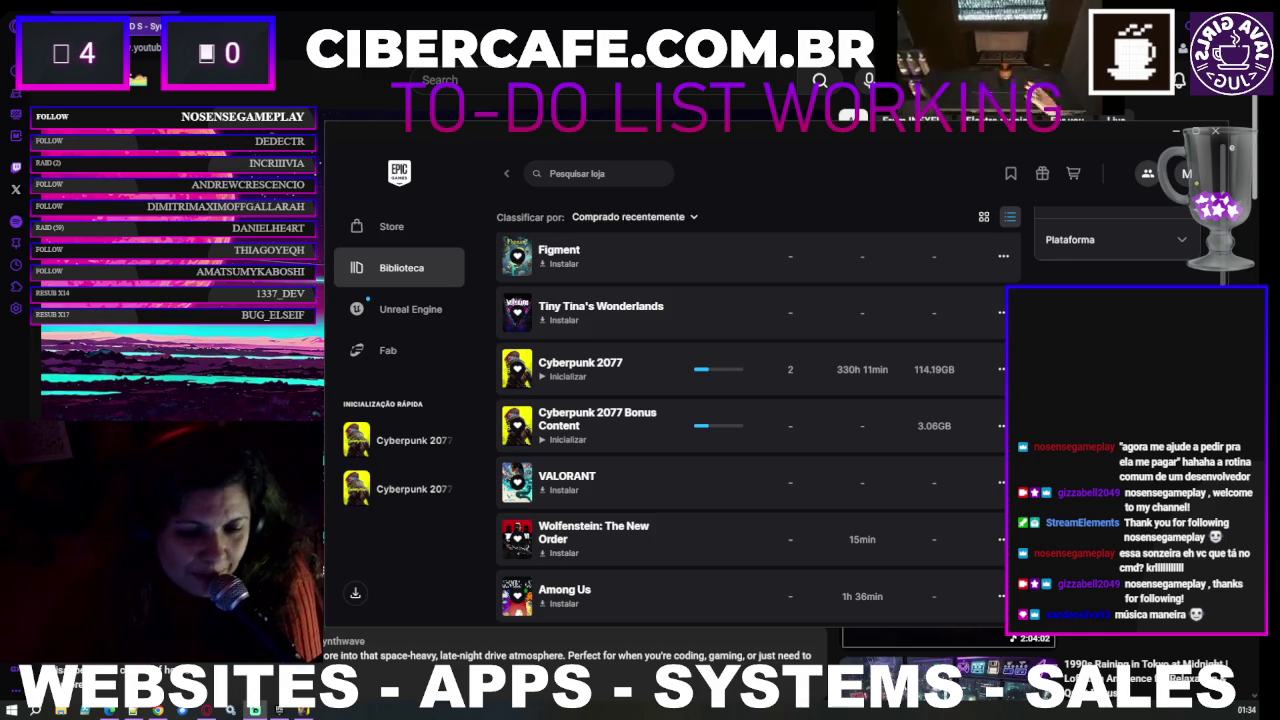
drag(679, 139, 566, 130)
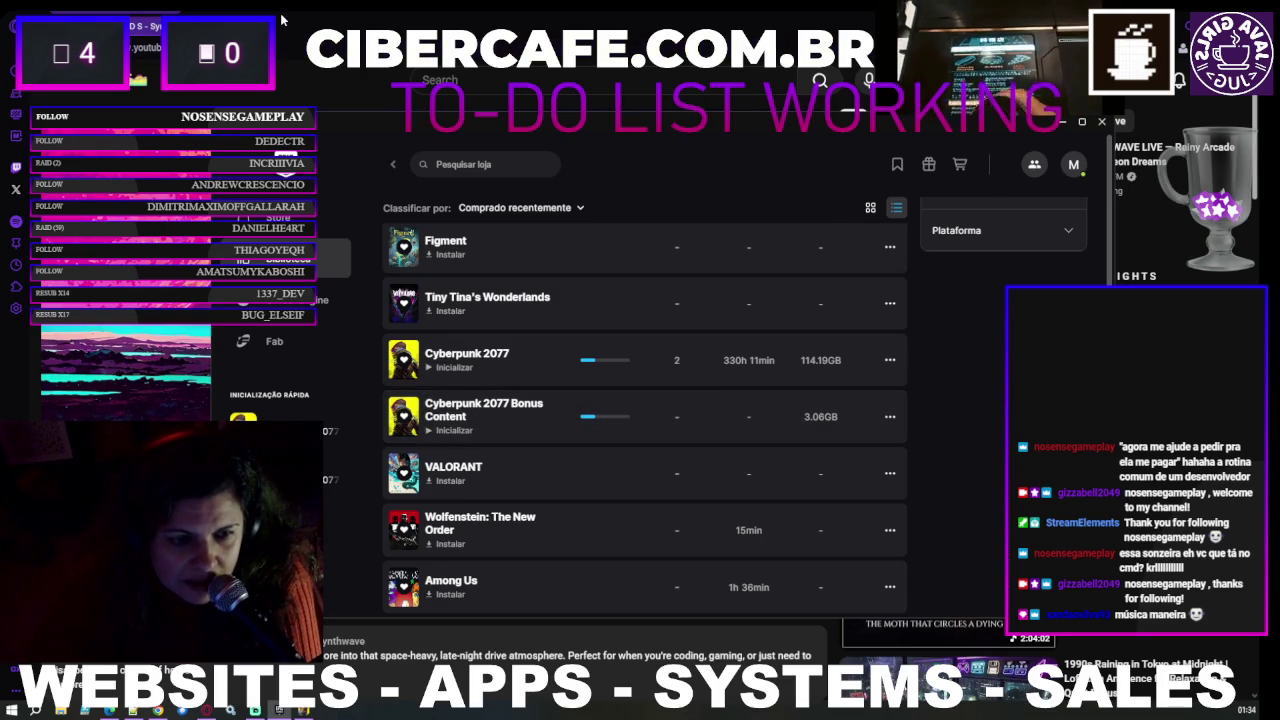
key(alt+Tab)
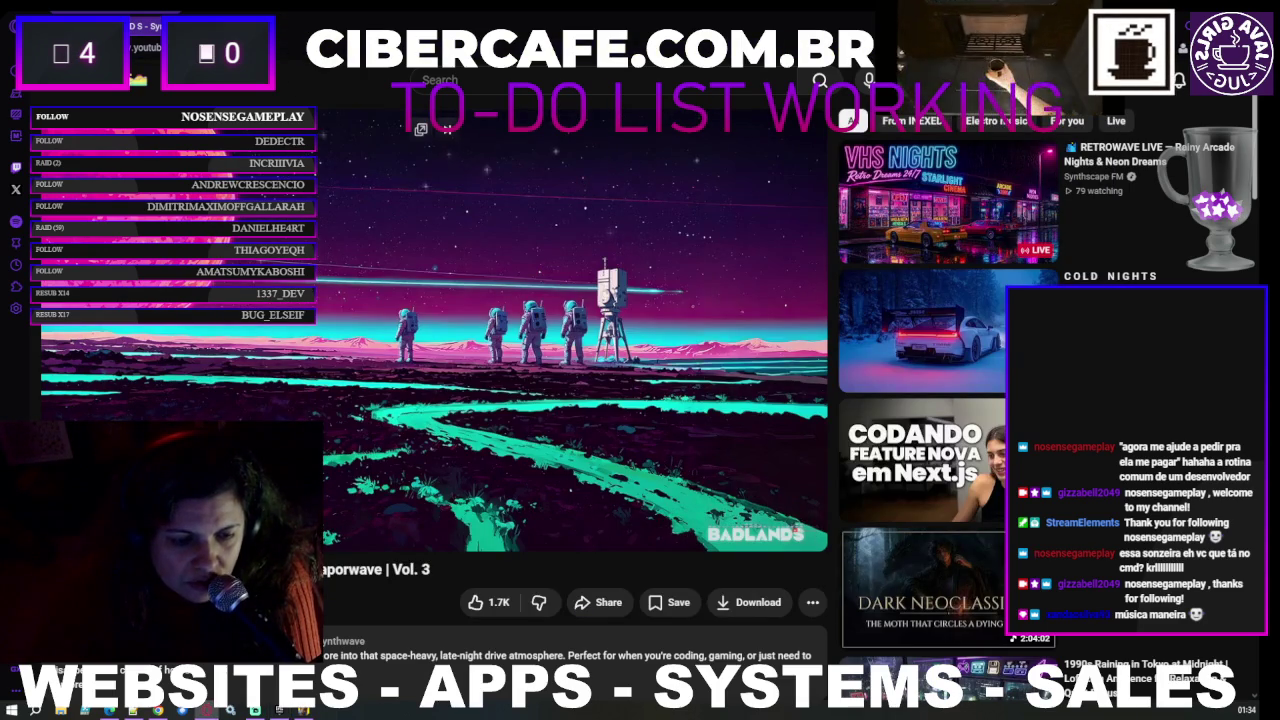
Step: Select part of the Vaporwave video title, zoom the page to 125%, and return to the Epic launcher
double_click(352, 569)
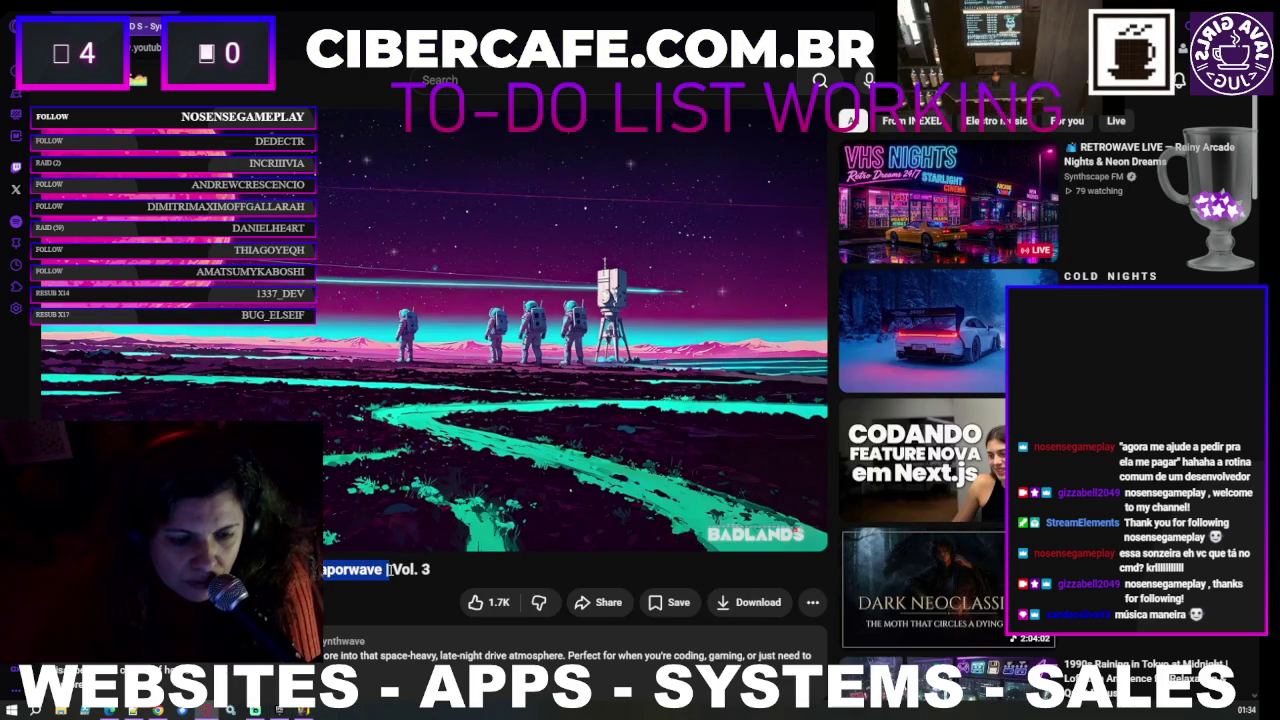
drag(330, 569, 384, 569)
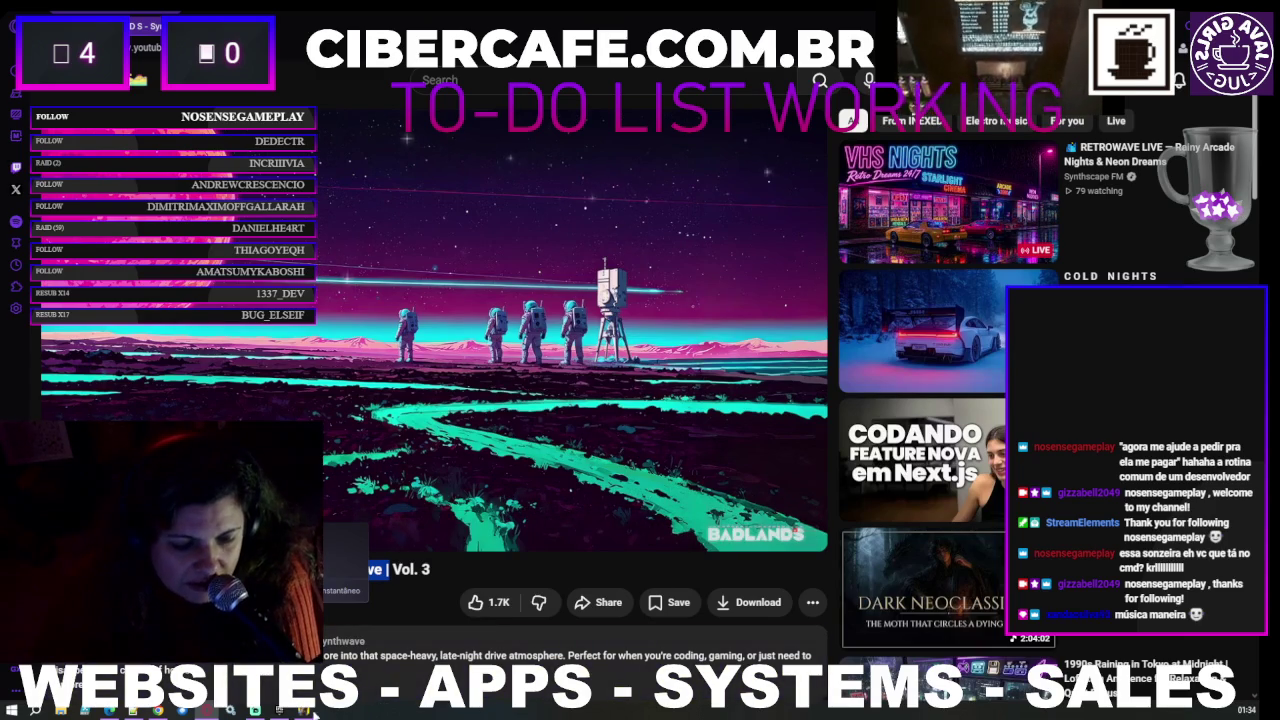
mouse_move(305, 711)
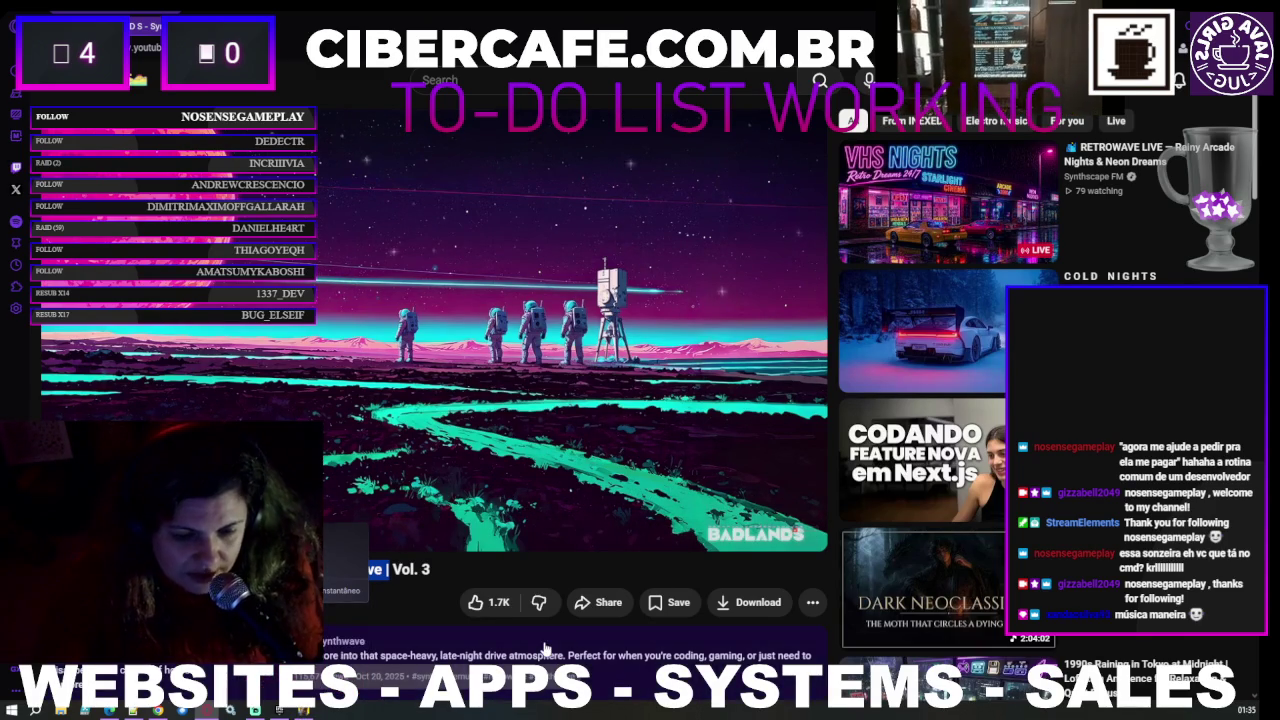
key(ctrl+plus)
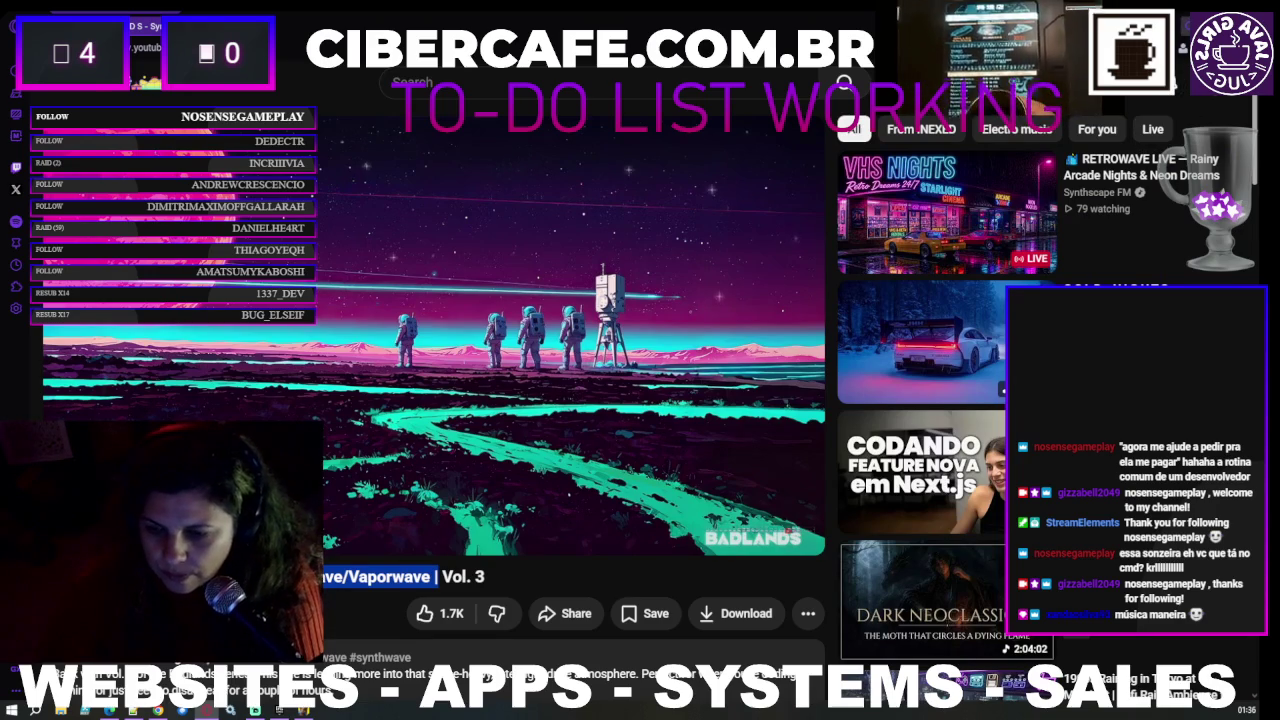
key(alt+Tab)
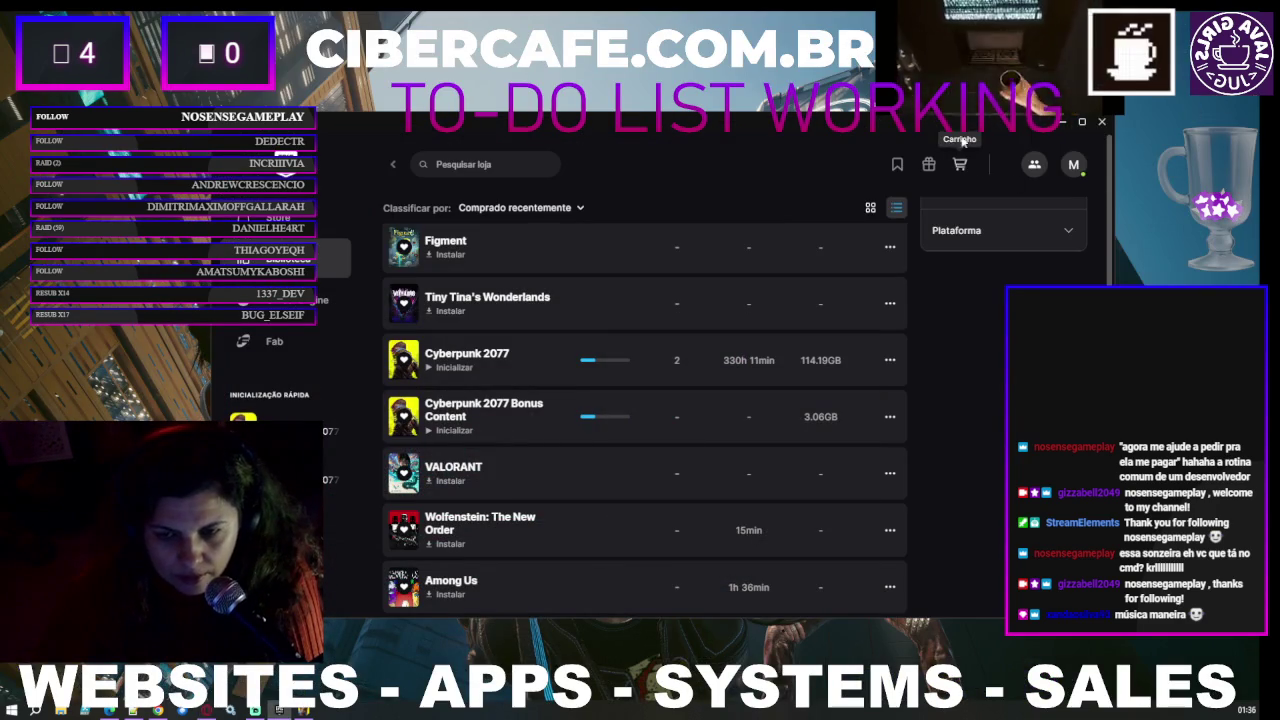
Step: Nudge the launcher window left and minimize it to reveal the desktop
drag(741, 127, 705, 123)
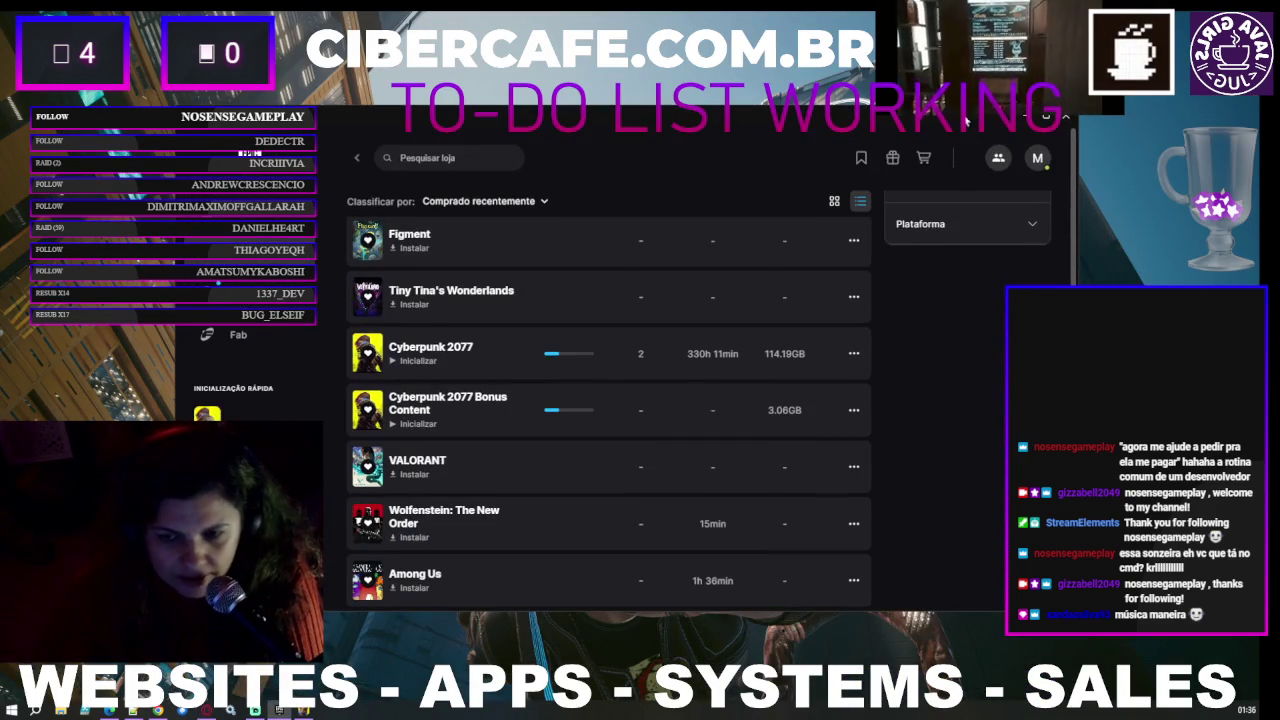
click(1024, 117)
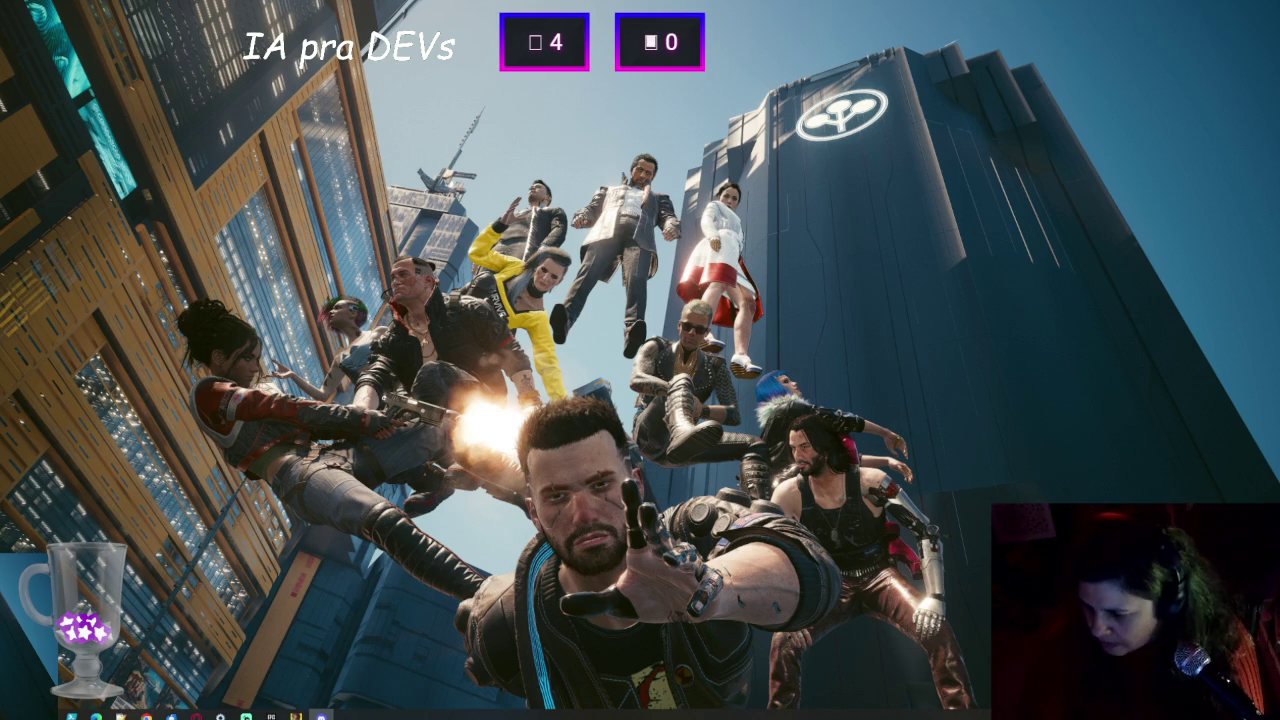
Step: Capture the screen and save it as Screenshot_50.jpg in Downloads
key(super+shift+s)
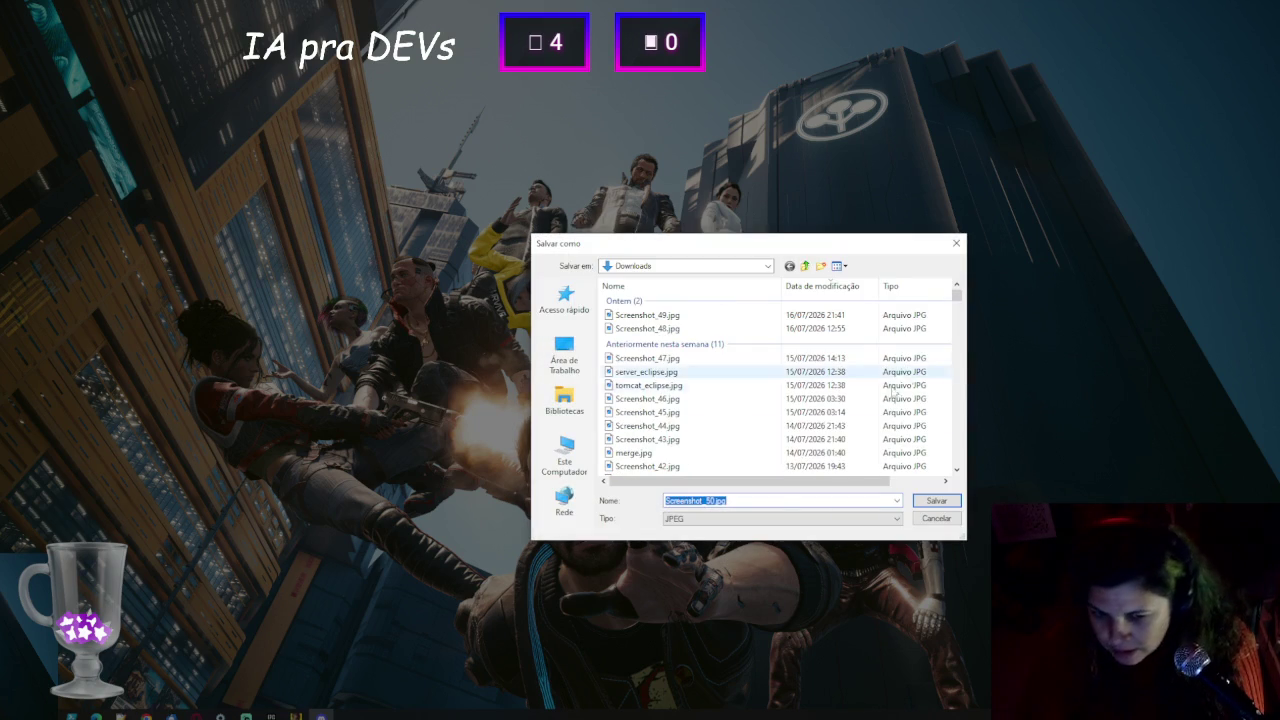
click(931, 502)
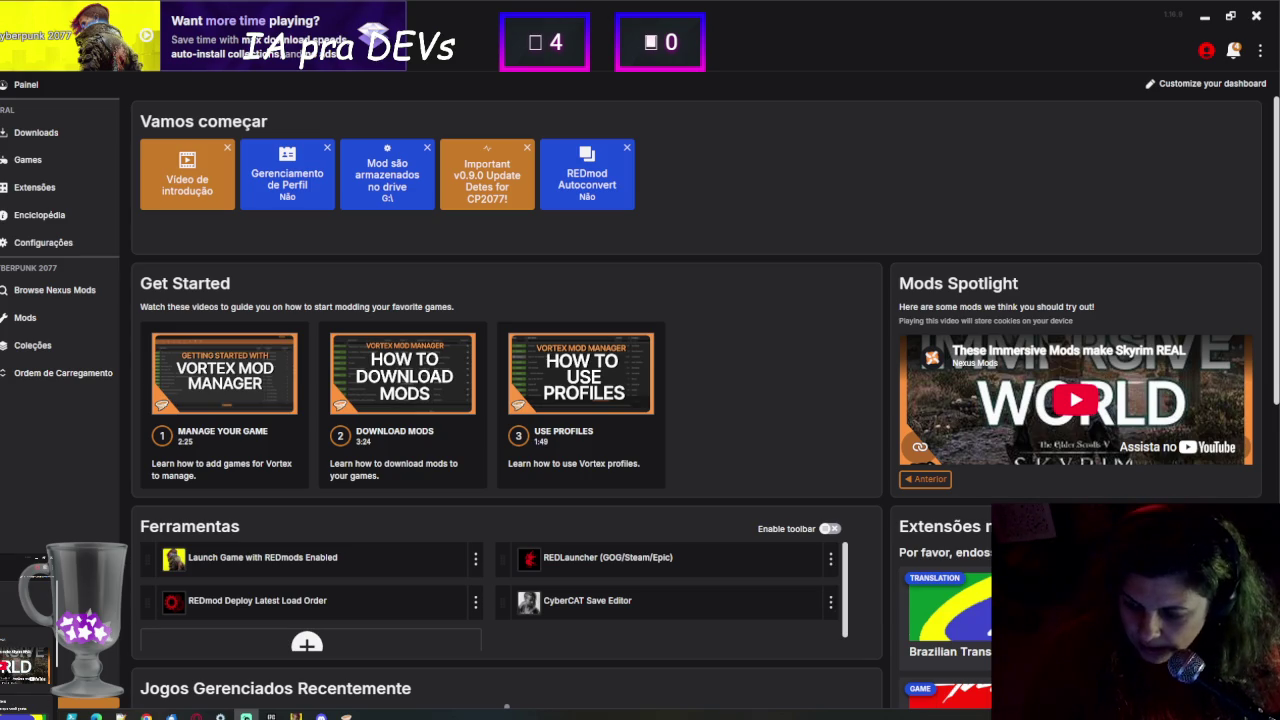
key(alt+Tab)
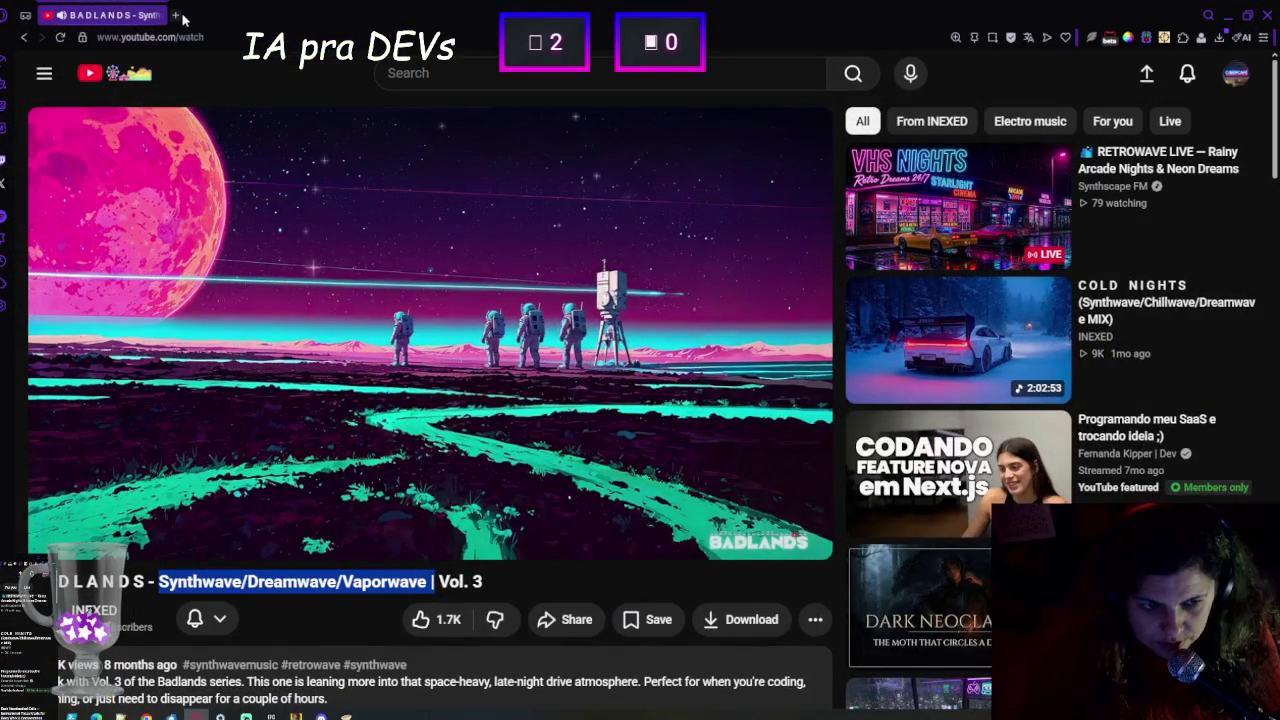
key(ctrl+t)
text(cha)
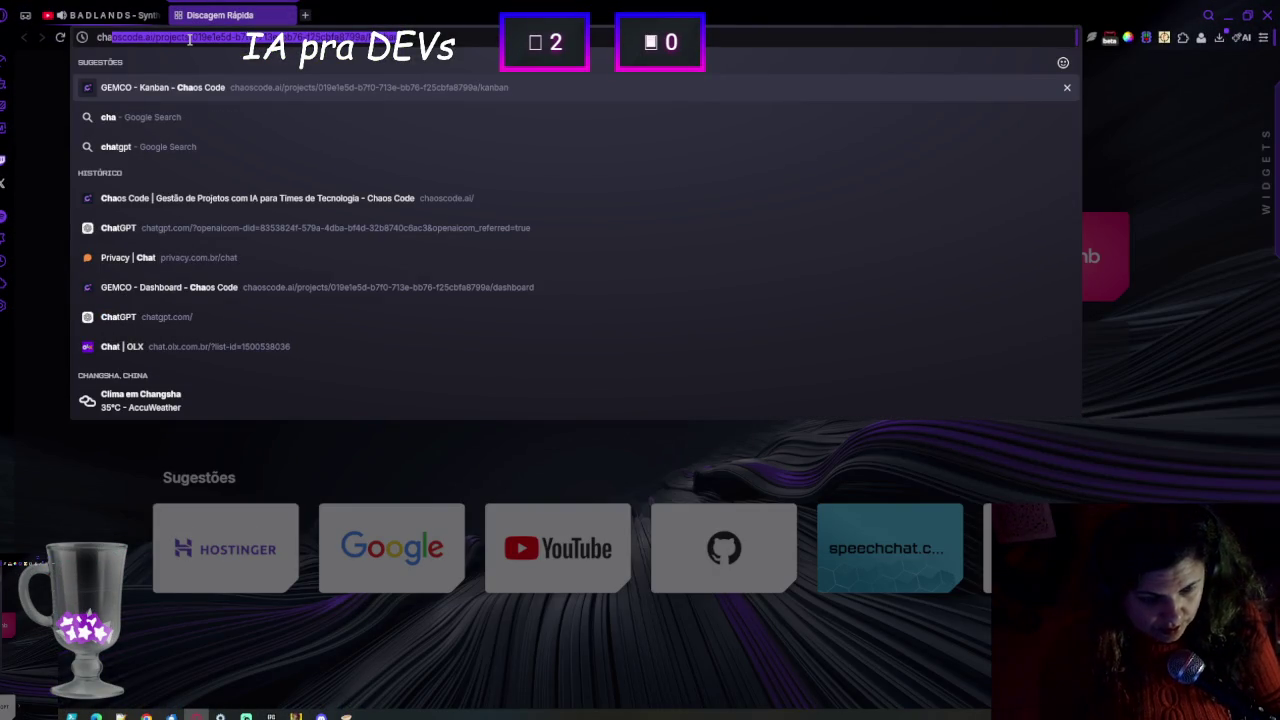
key(BackSpace)
key(BackSpace)
key(BackSpace)
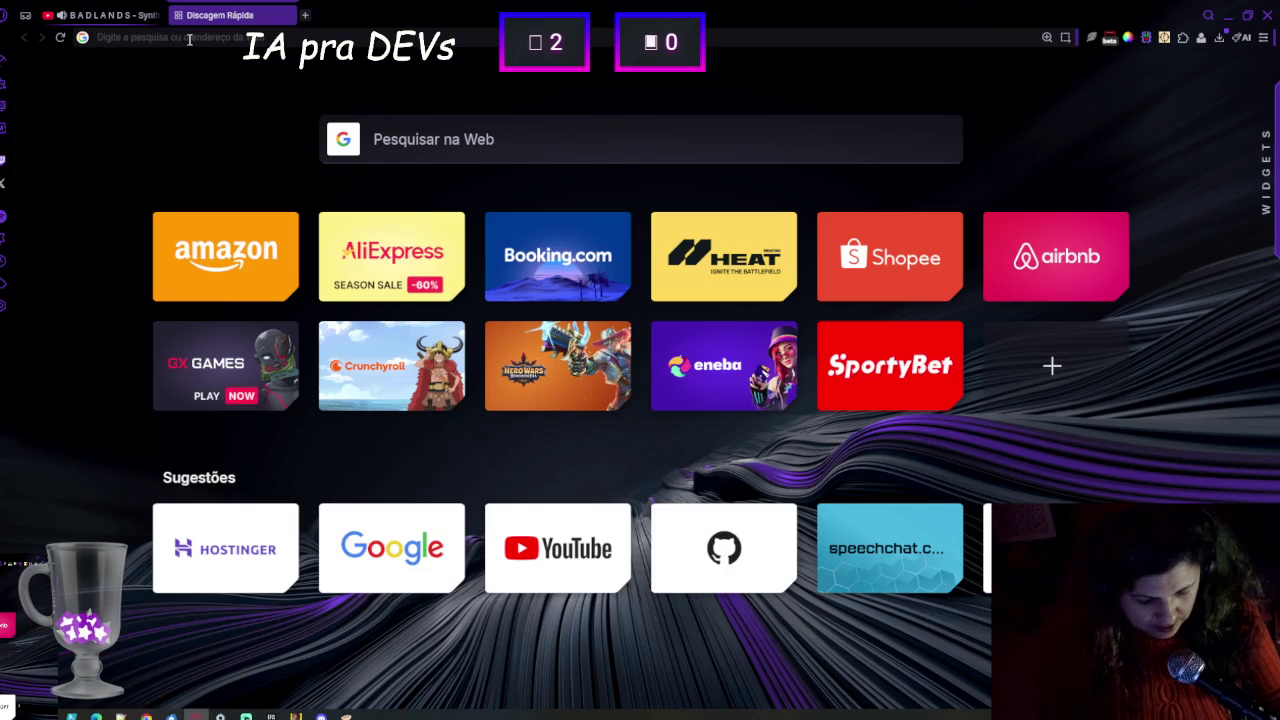
text(spe)
key(Down)
key(Up)
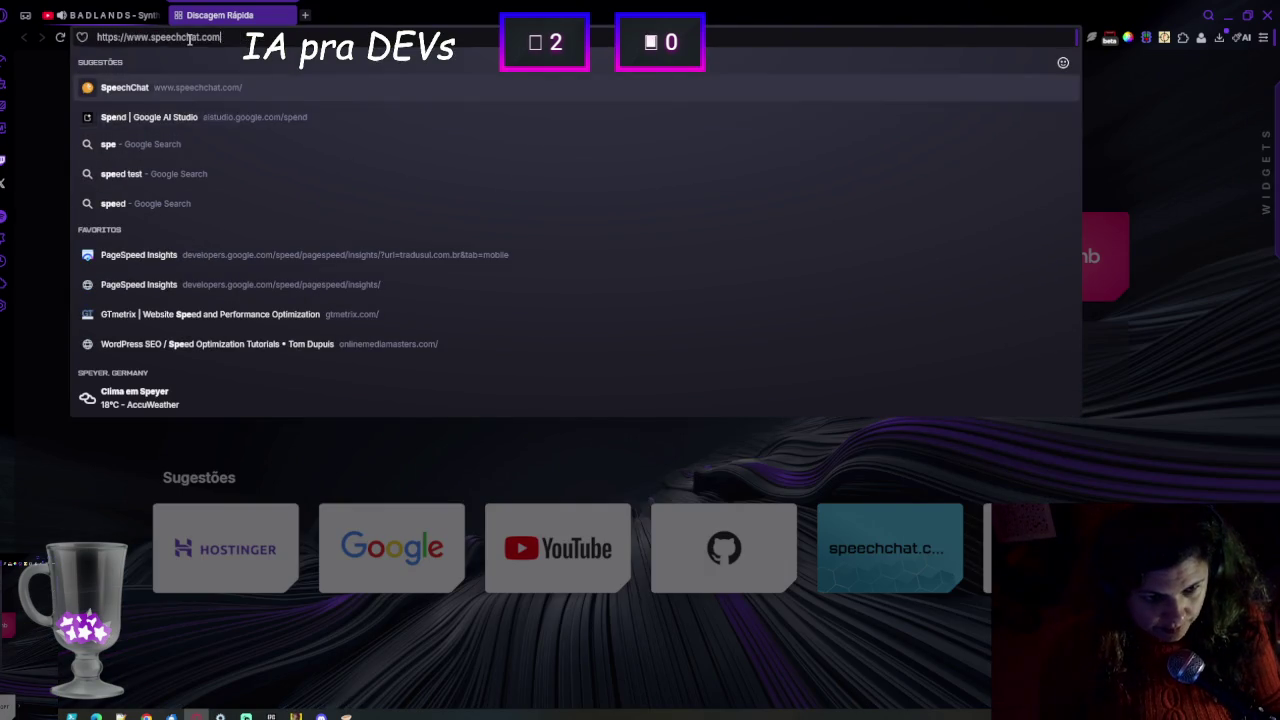
key(Return)
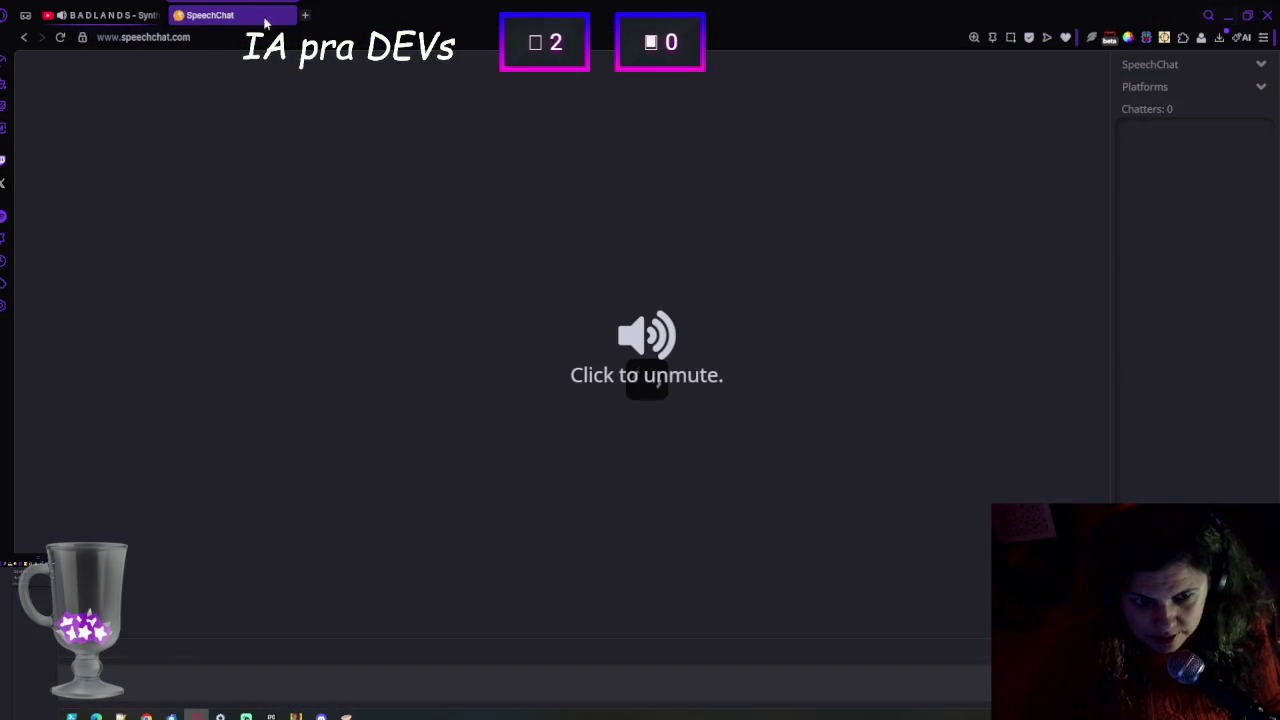
click(100, 15)
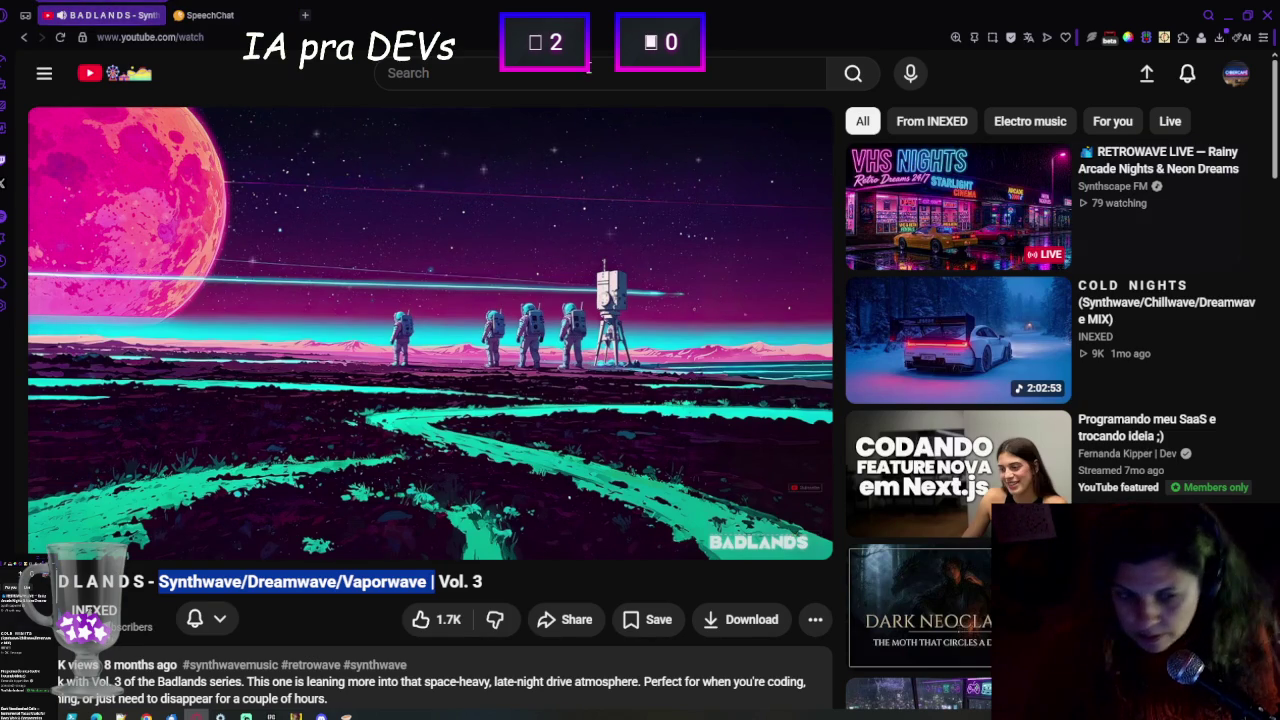
Step: Unmute SpeechChat in its tab and return to the BADLANDS video tab
click(220, 15)
click(446, 371)
click(88, 15)
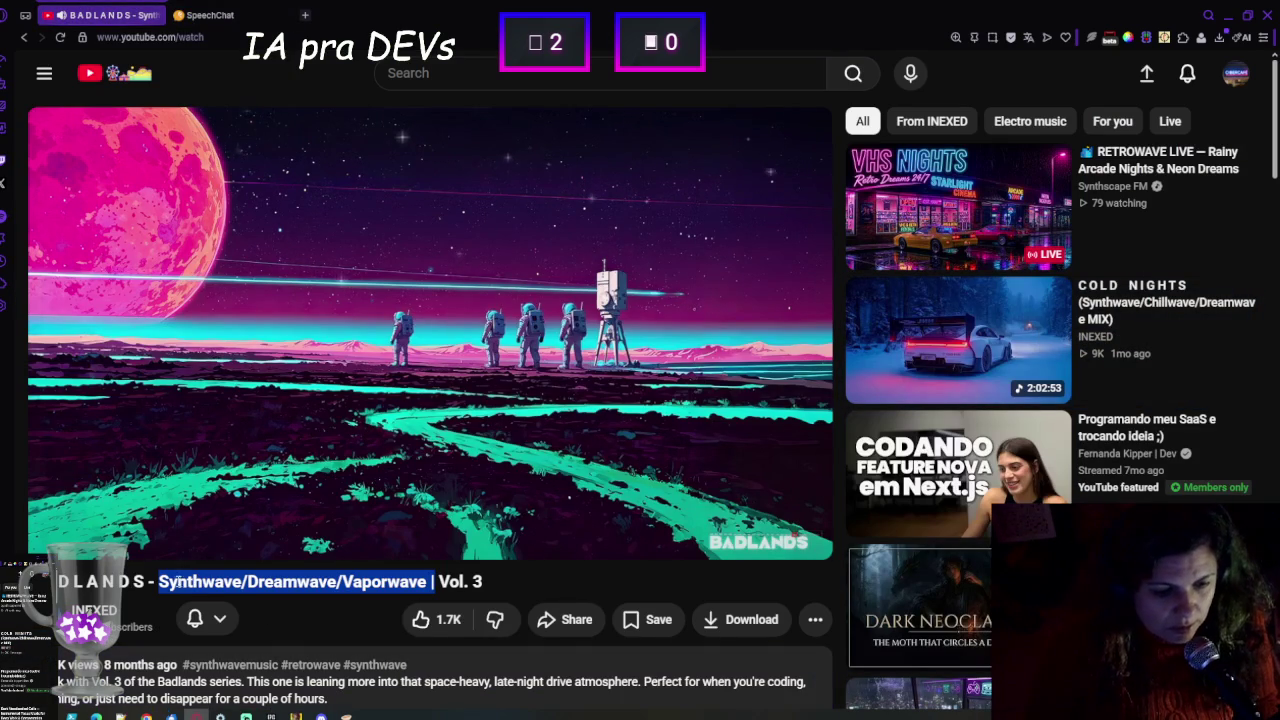
Step: Select 'Synthwave/Dreamwave' in the video title, briefly switch away, then scroll down the page
drag(157, 583, 426, 583)
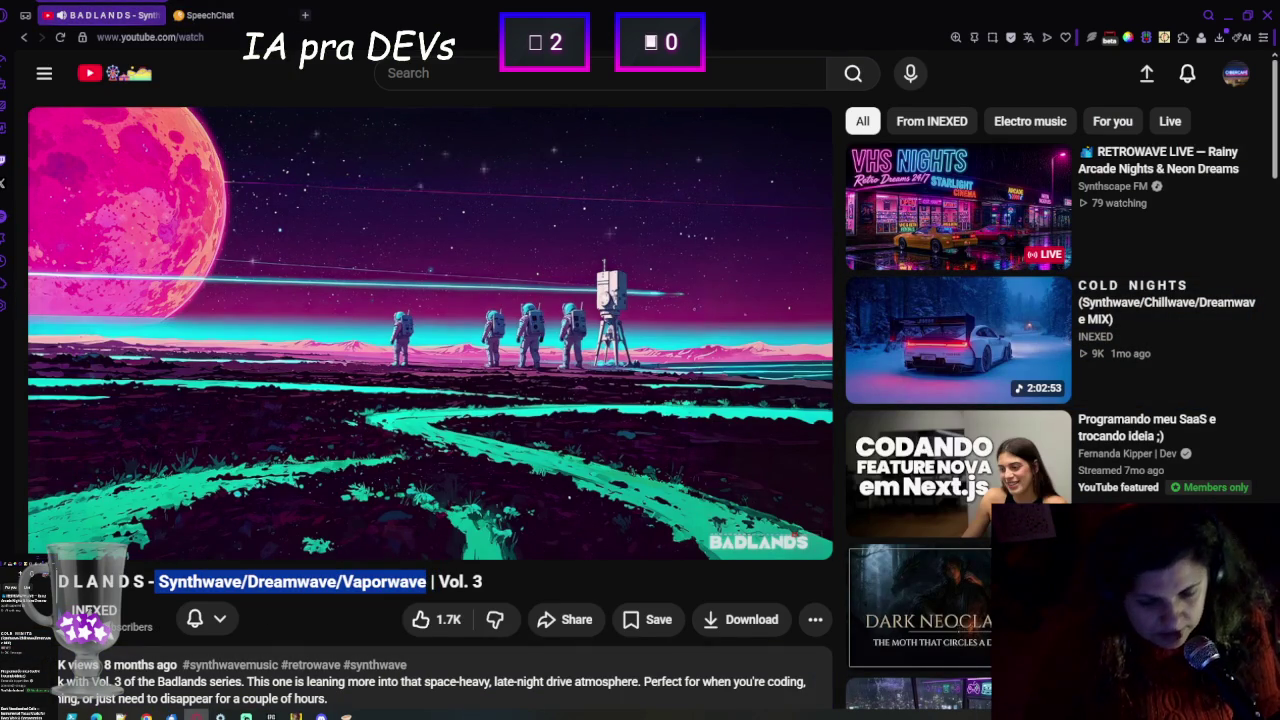
key(alt+Tab)
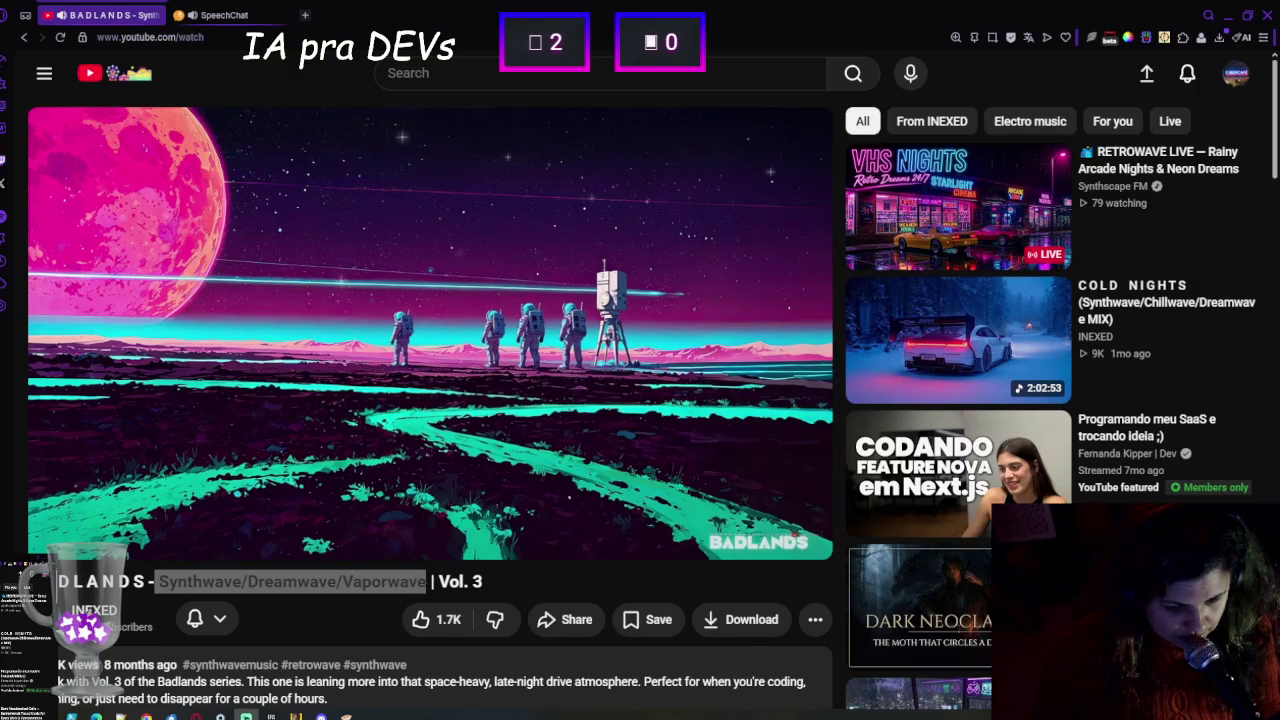
click(337, 587)
scroll(337, 590, down, 1)
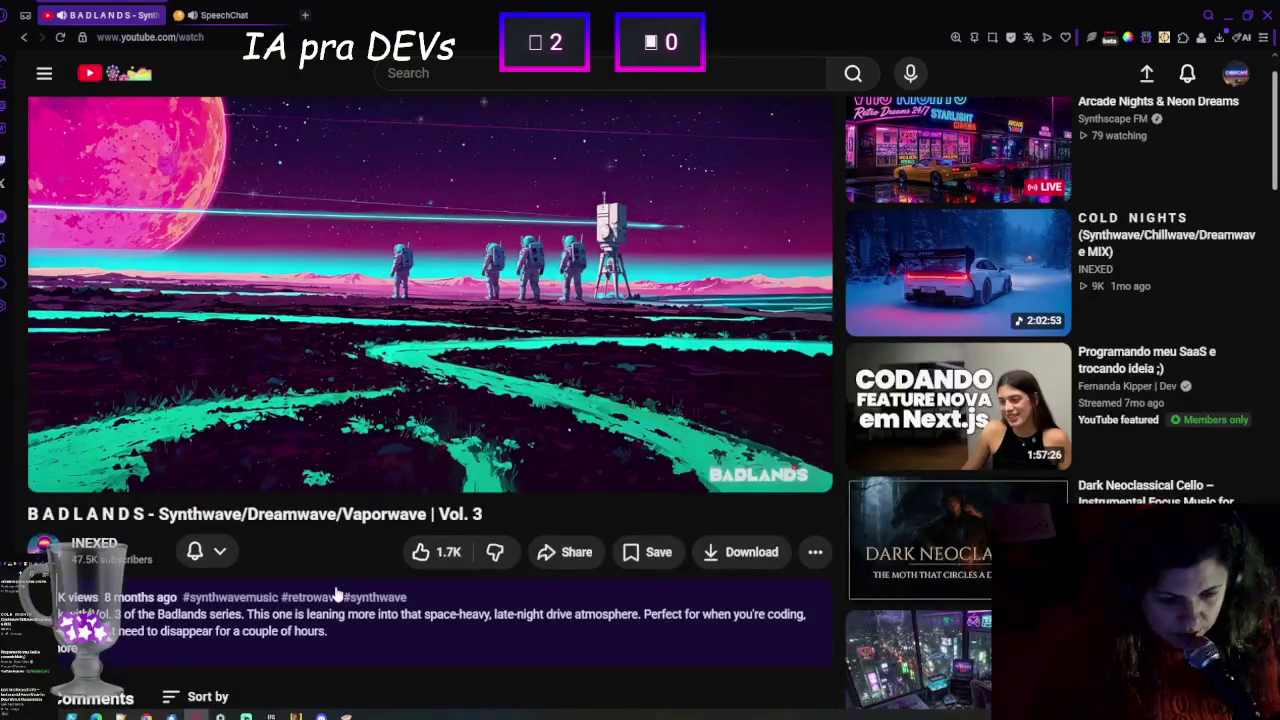
Step: Scroll back up the video page and switch to Vortex from the taskbar
scroll(337, 594, up, 1)
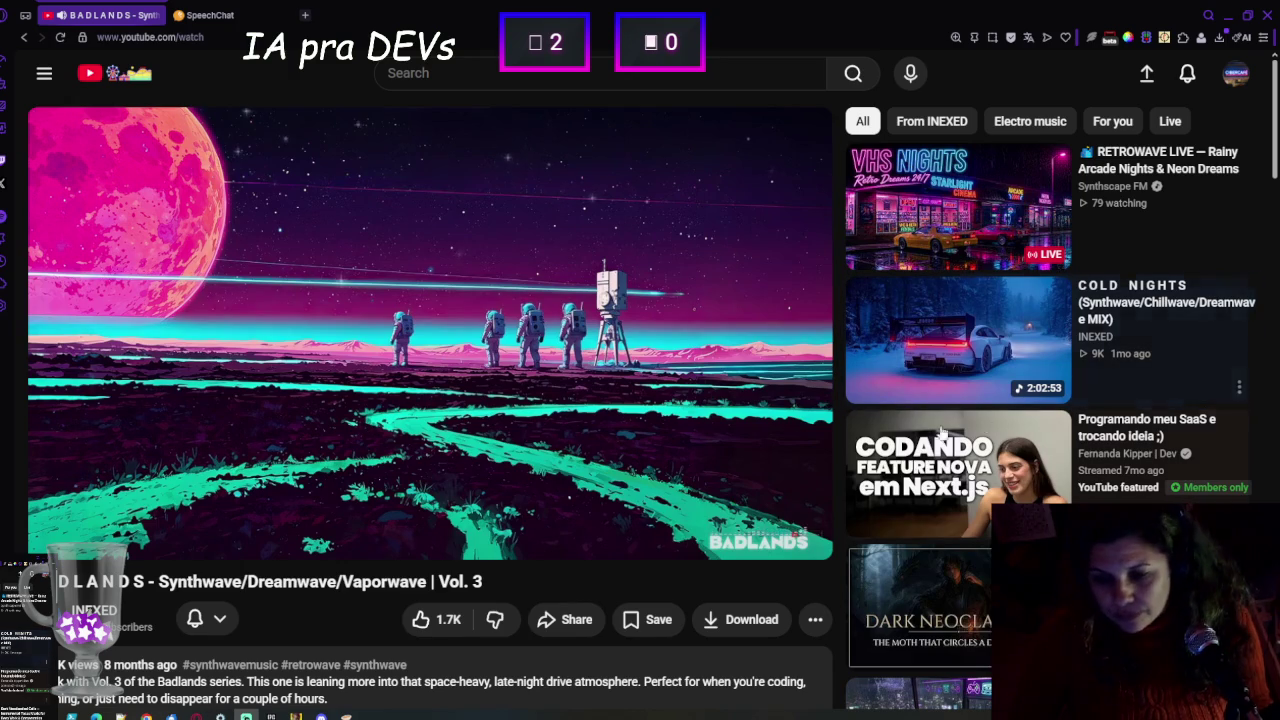
click(345, 716)
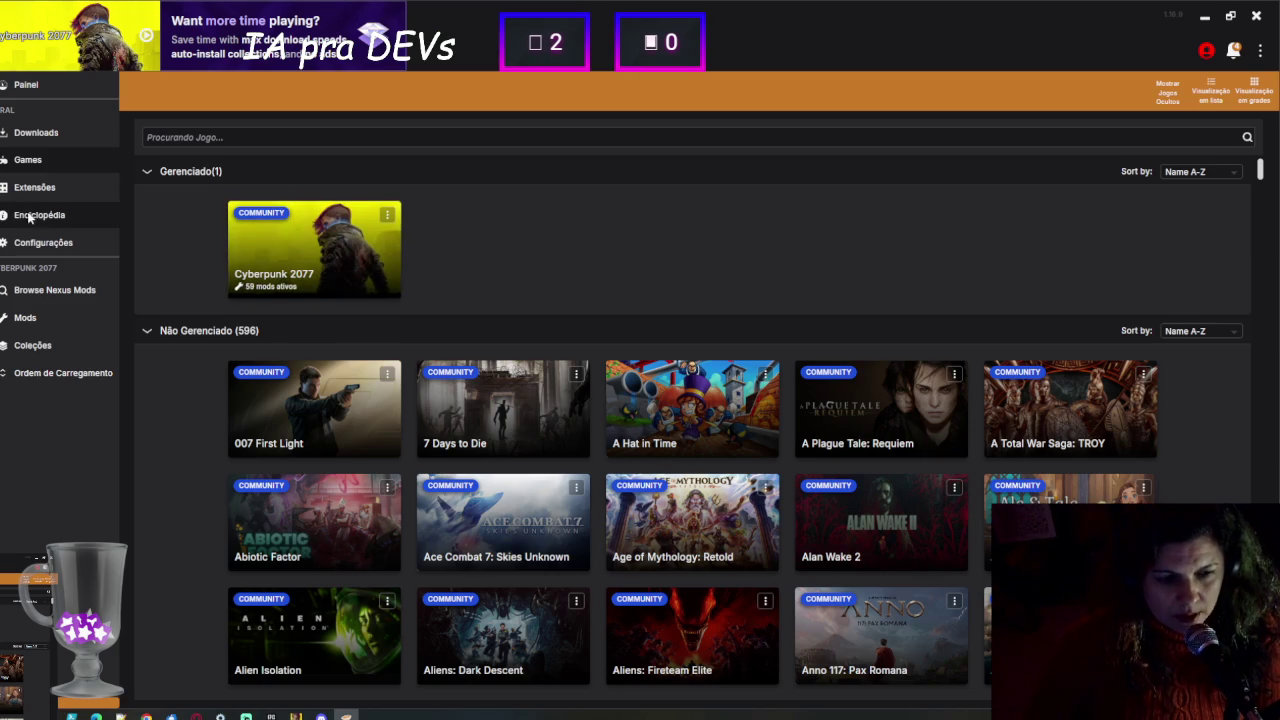
Step: Go from Downloads to the Cyberpunk 2077 Mods page and clear all filters, revealing 18 updatable mods
click(35, 133)
click(30, 317)
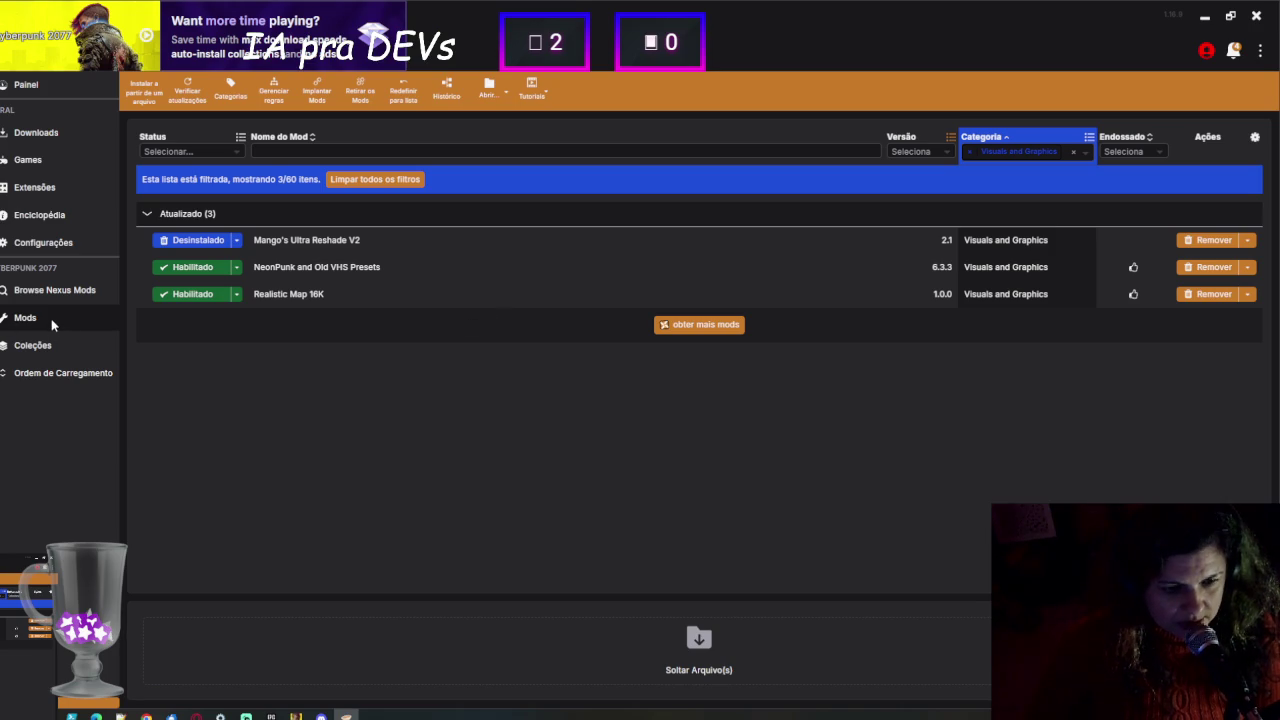
click(367, 184)
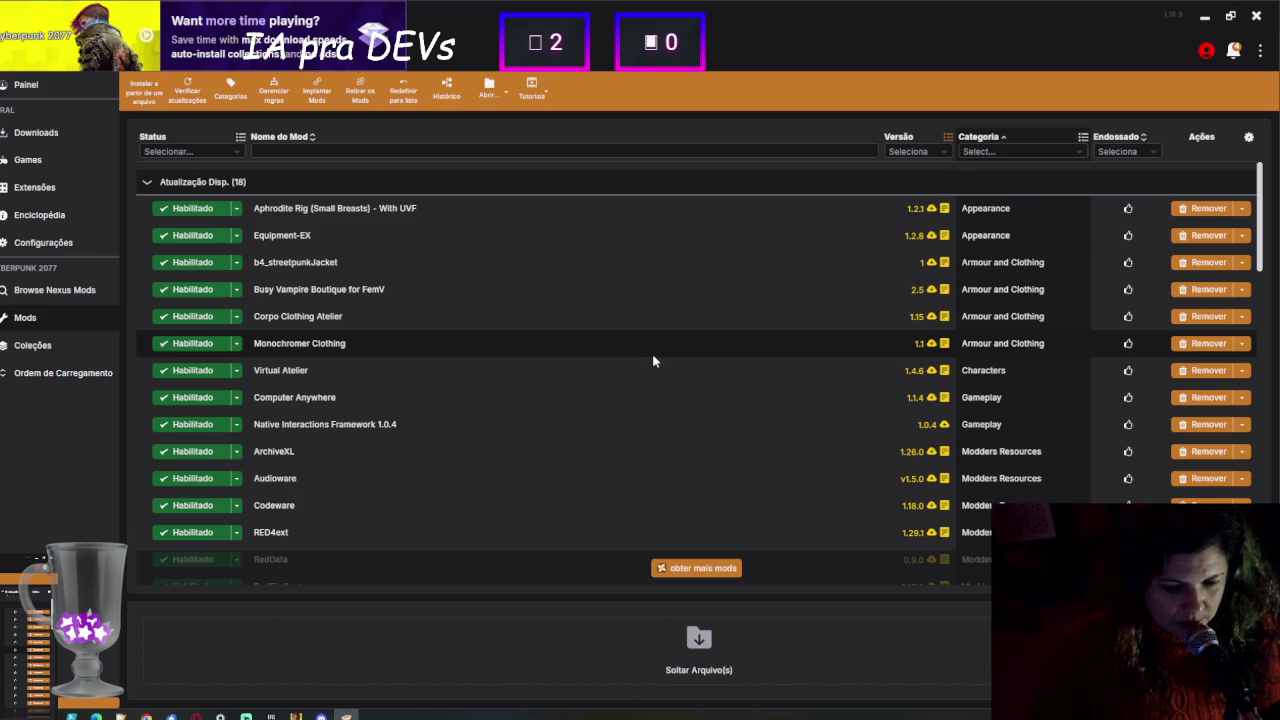
Step: Browse the mod list and look at the version, endorsement and status filters without changing them
scroll(653, 361, down, 3)
scroll(653, 361, down, 3)
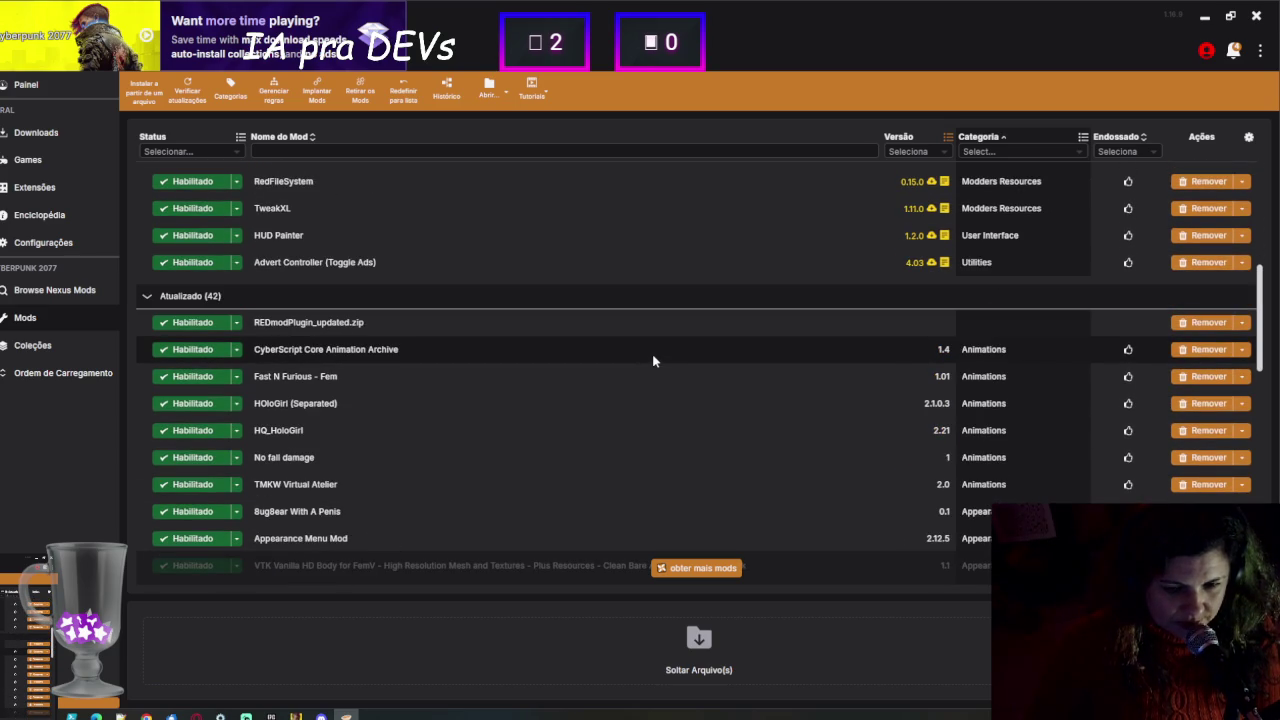
scroll(653, 361, down, 10)
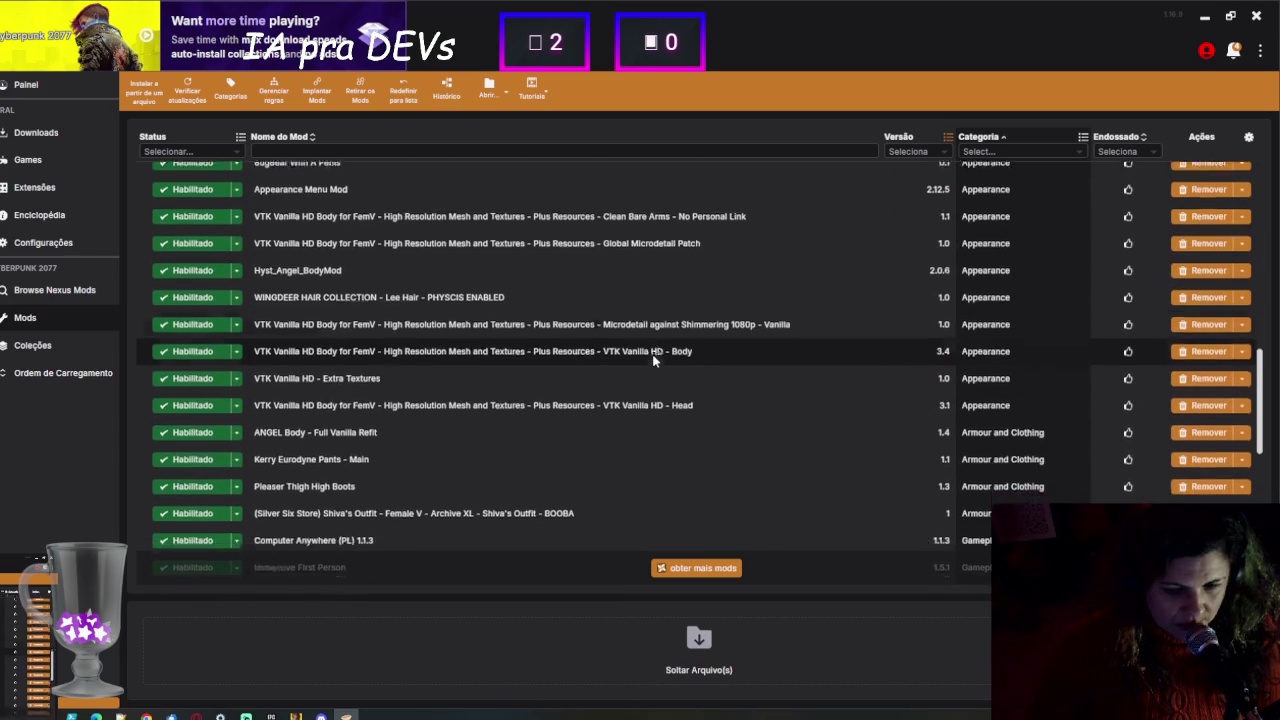
scroll(653, 361, up, 15)
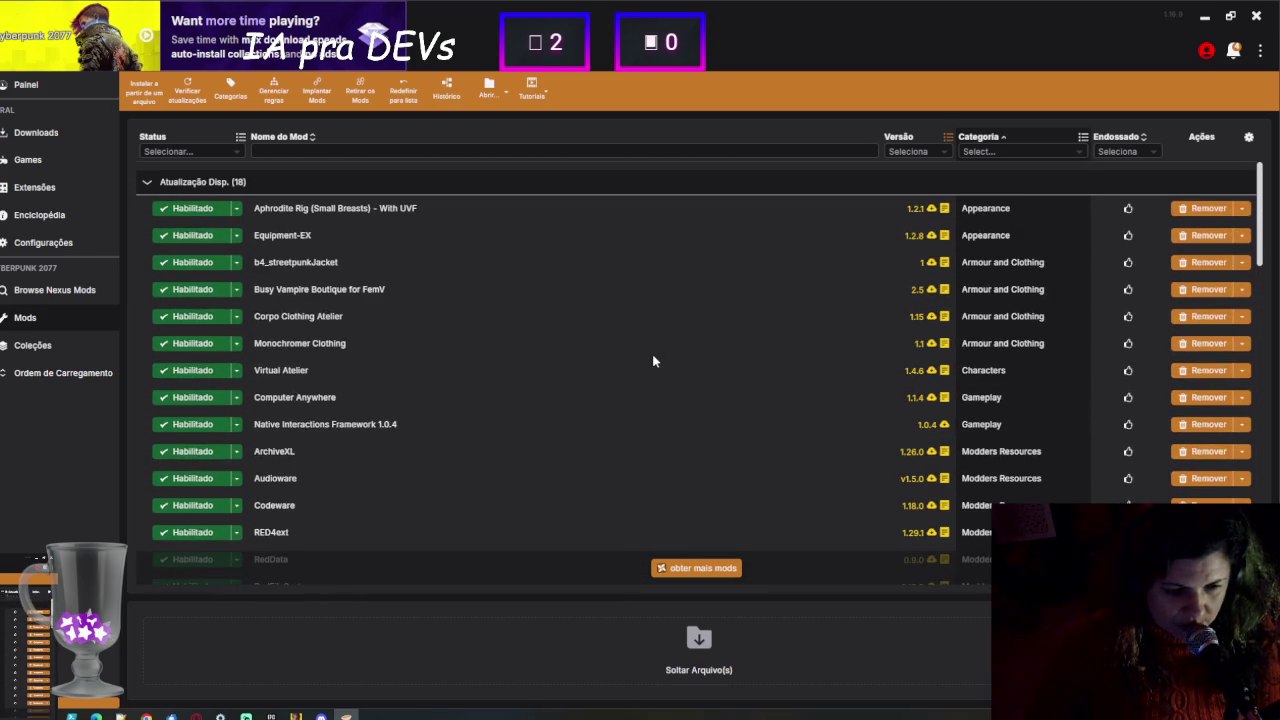
scroll(653, 361, down, 3)
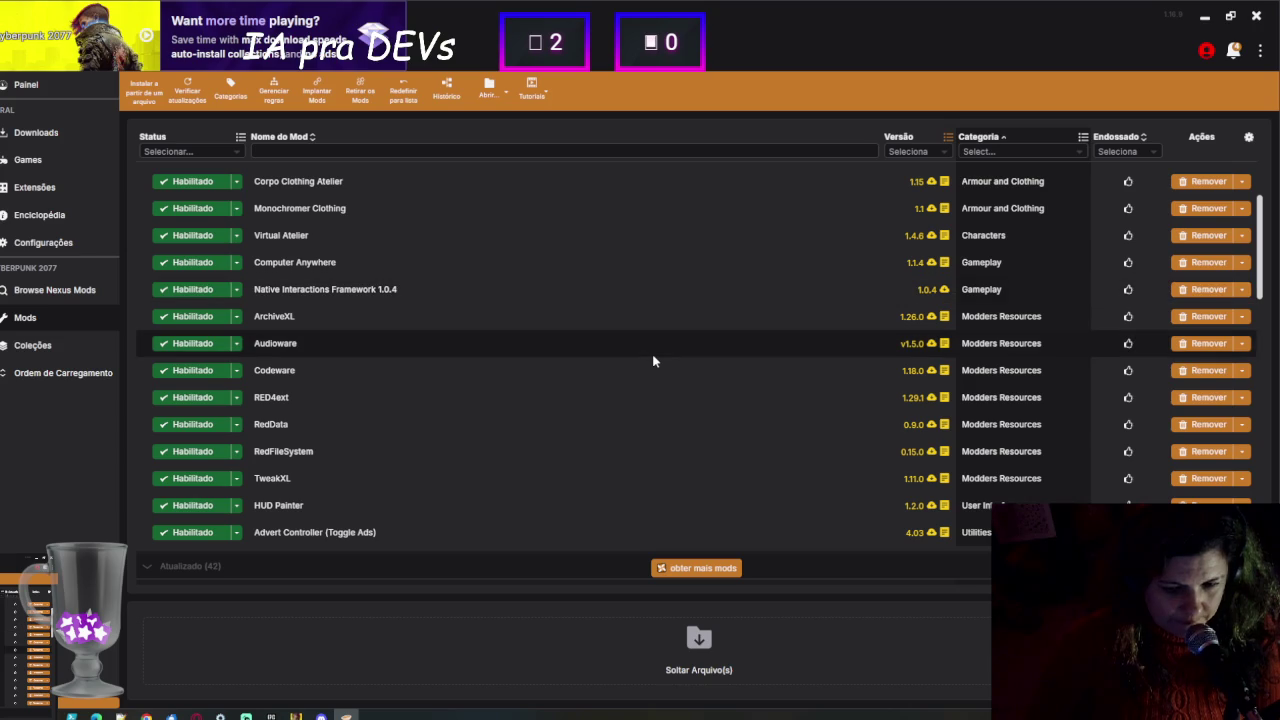
click(923, 152)
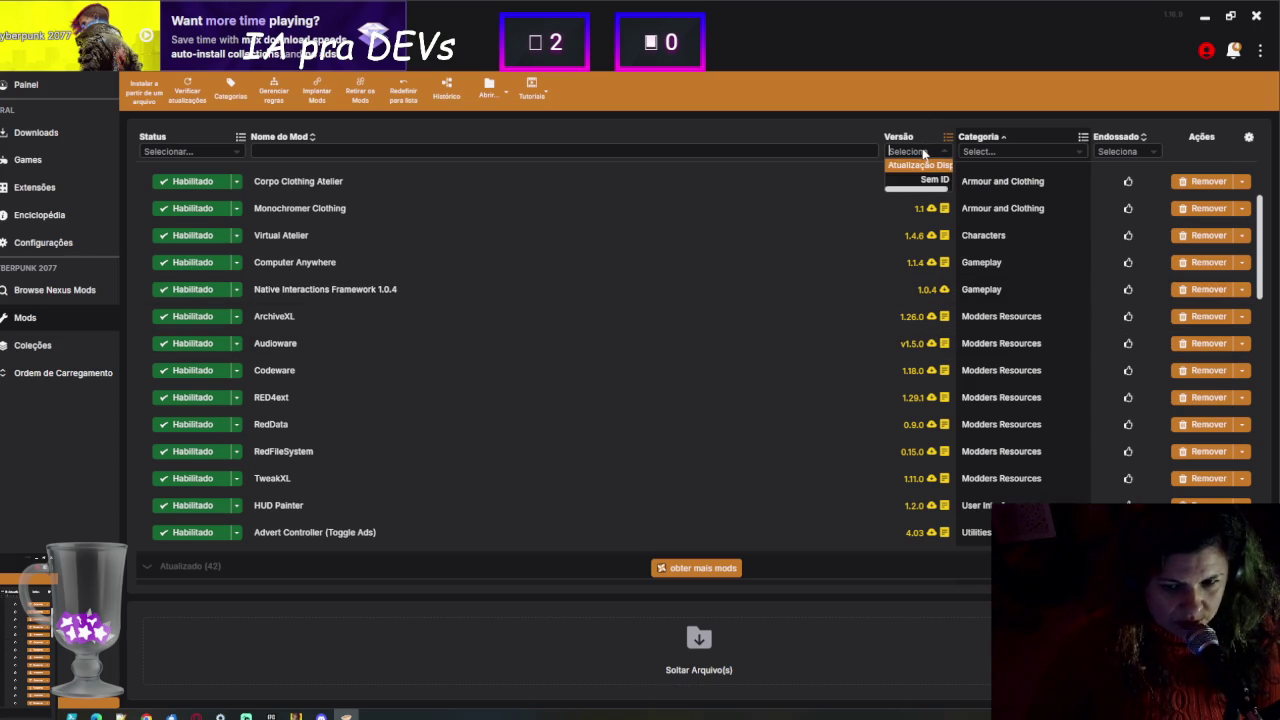
click(1143, 151)
click(1209, 141)
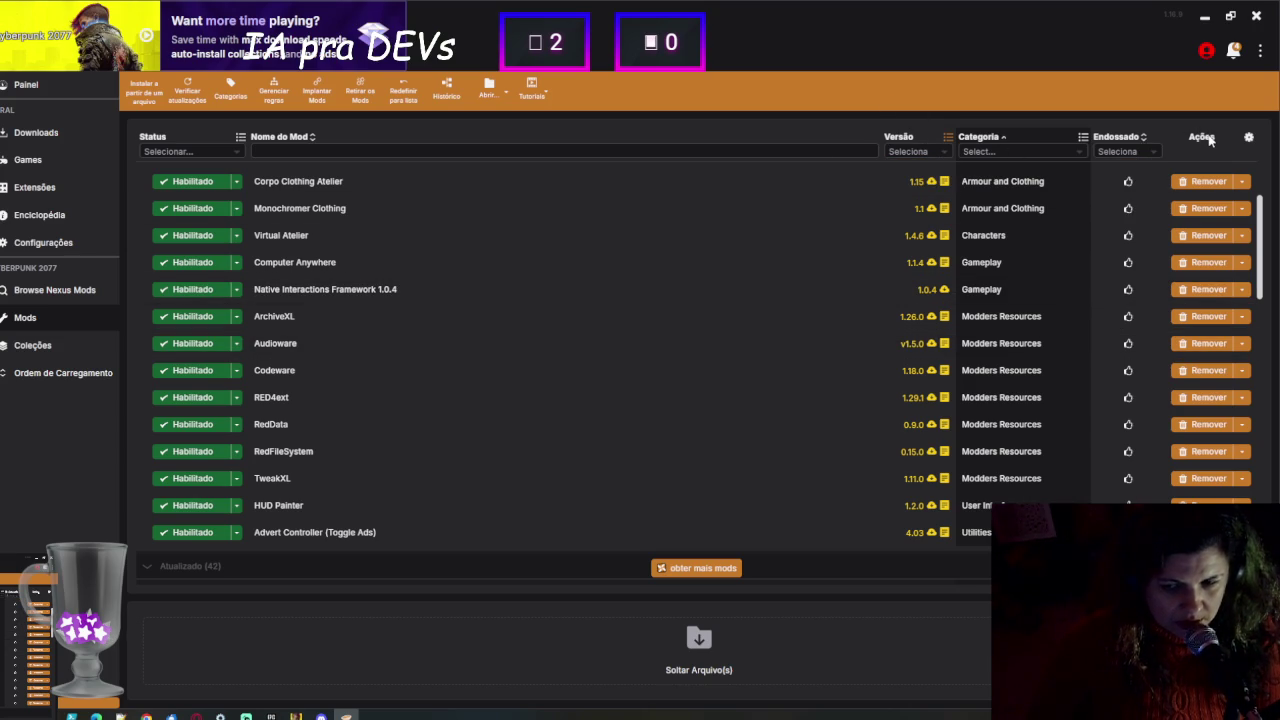
click(192, 152)
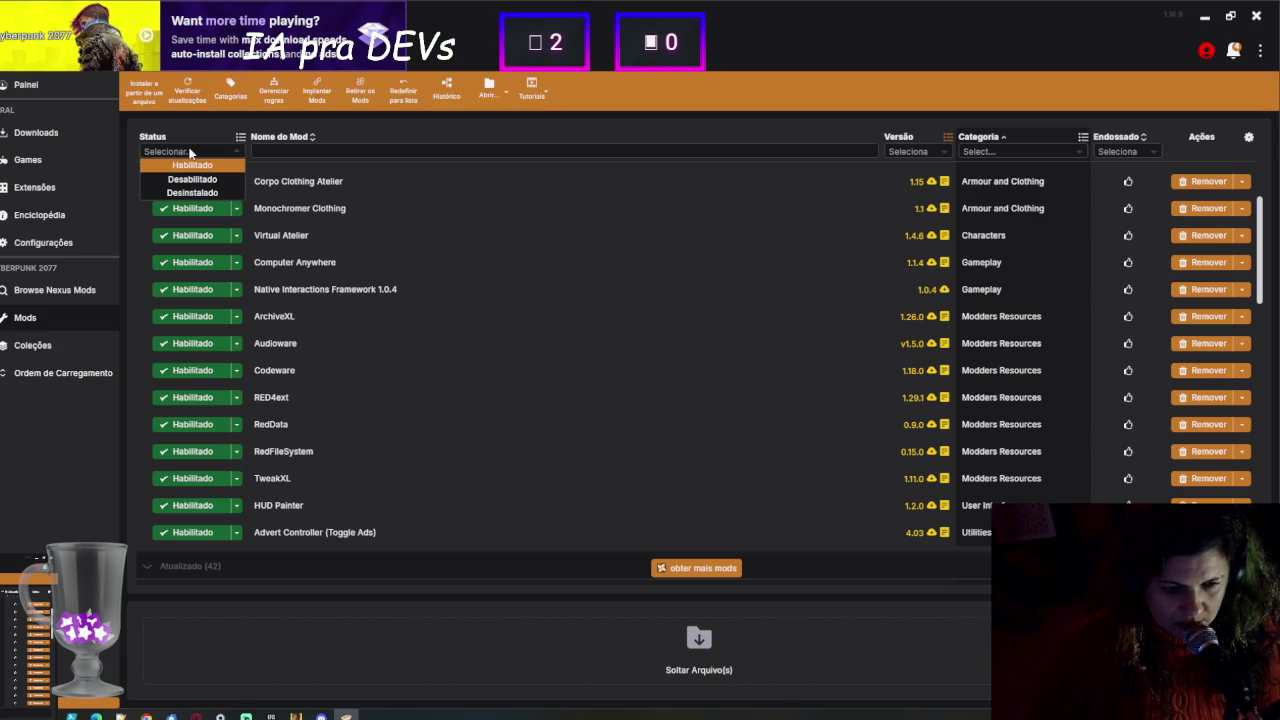
click(539, 180)
Step: Run the mod update check, dismiss its notifications, then check again for newer versions
click(184, 94)
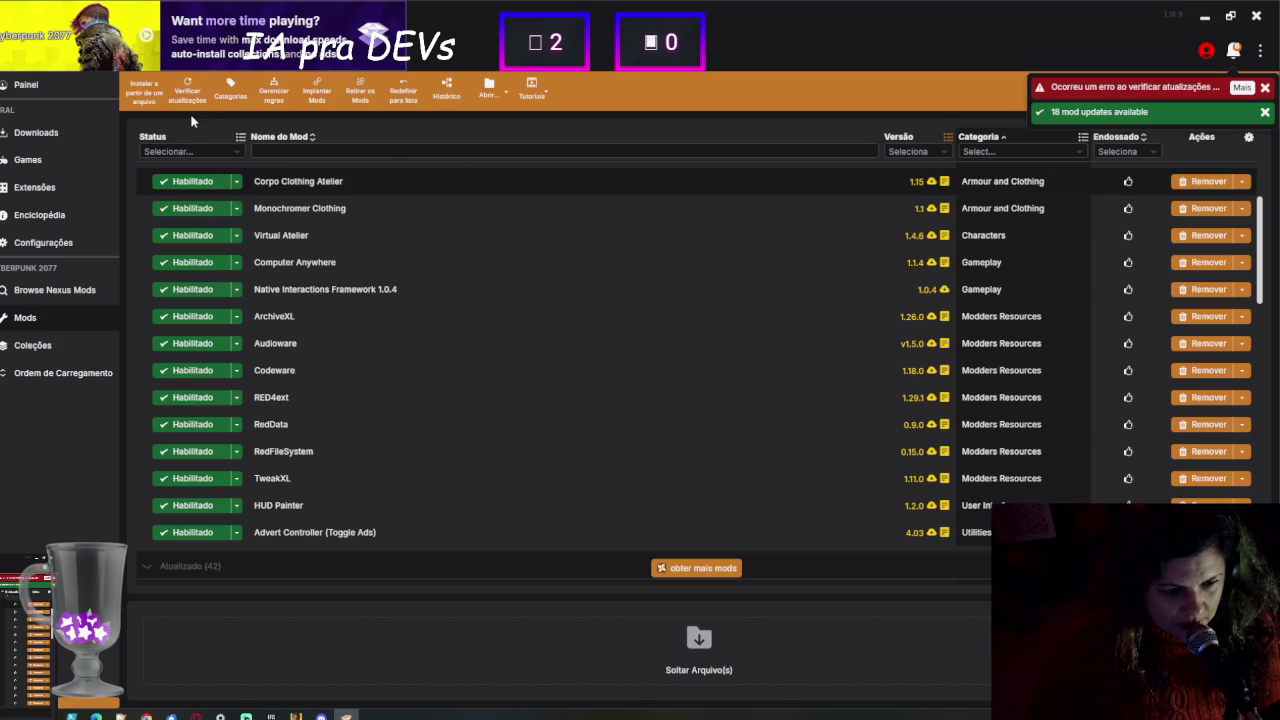
click(1265, 88)
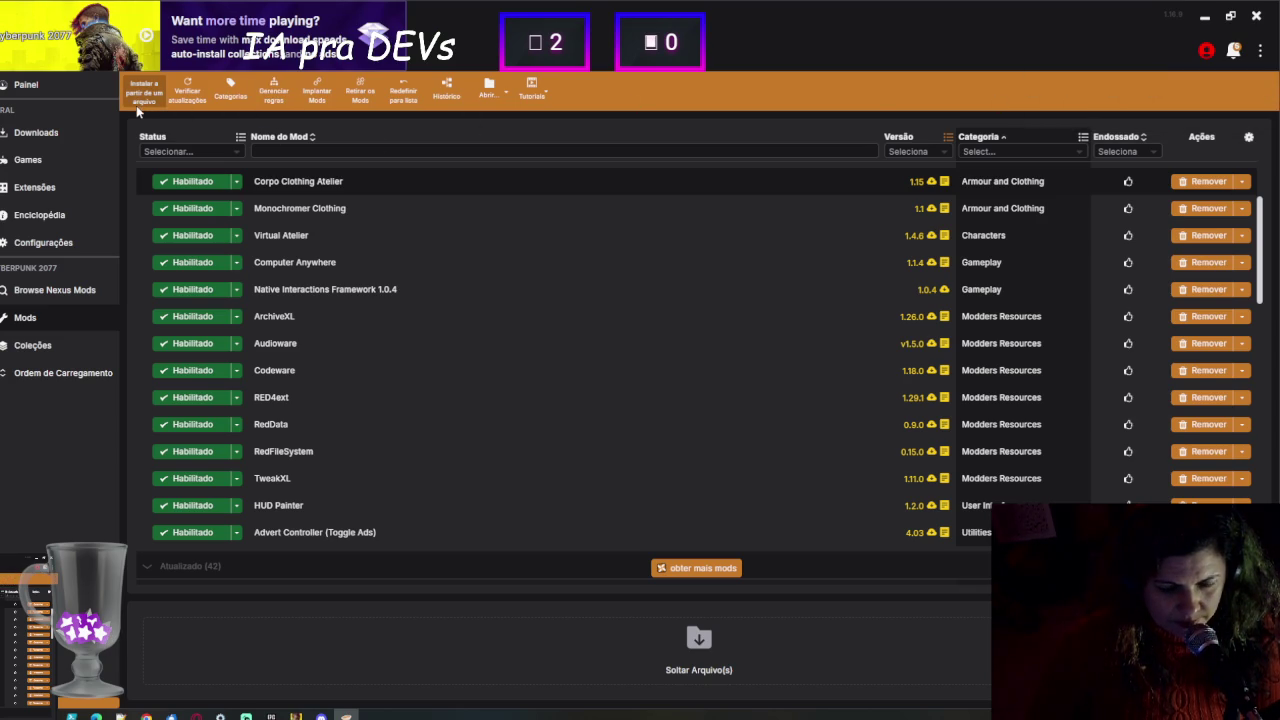
click(499, 104)
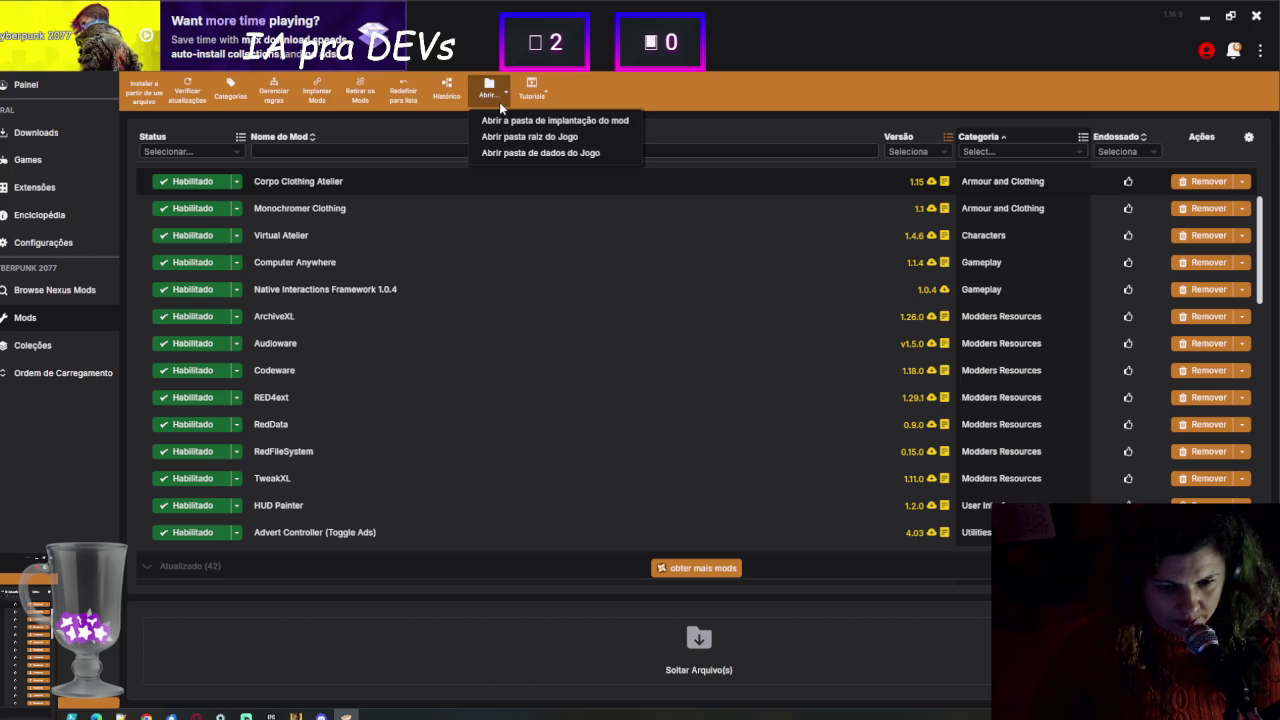
click(499, 102)
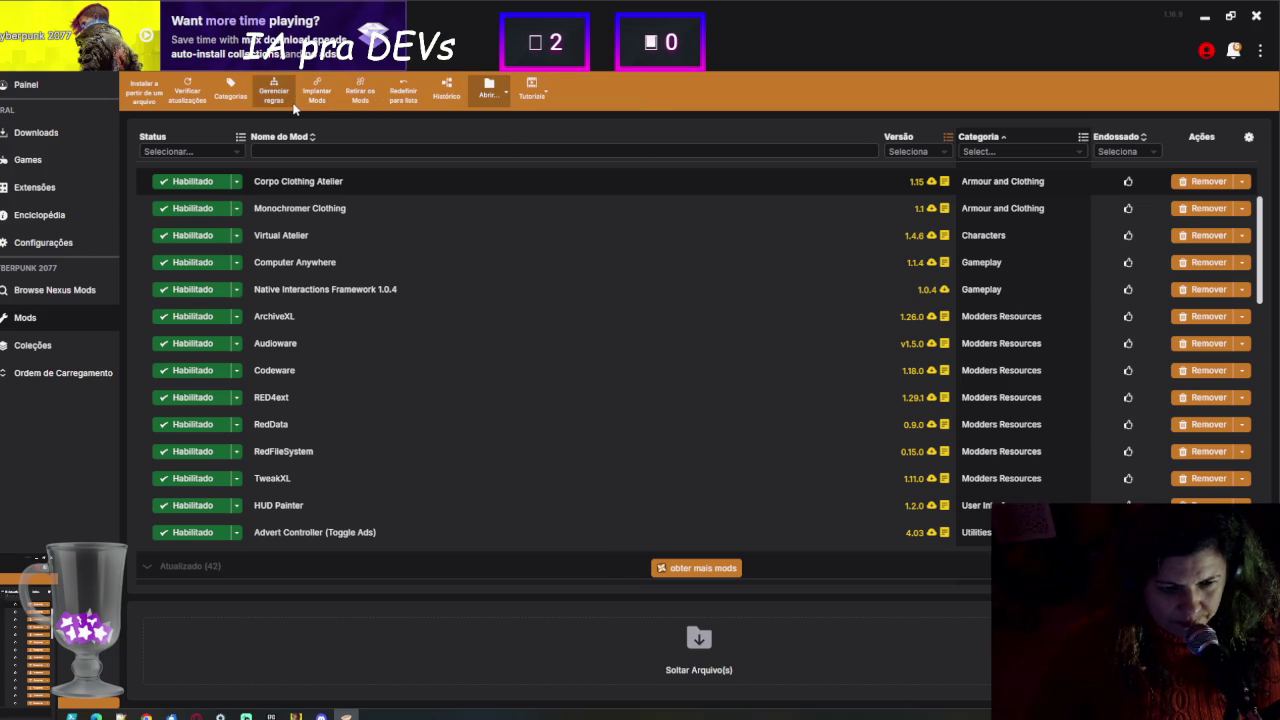
click(187, 100)
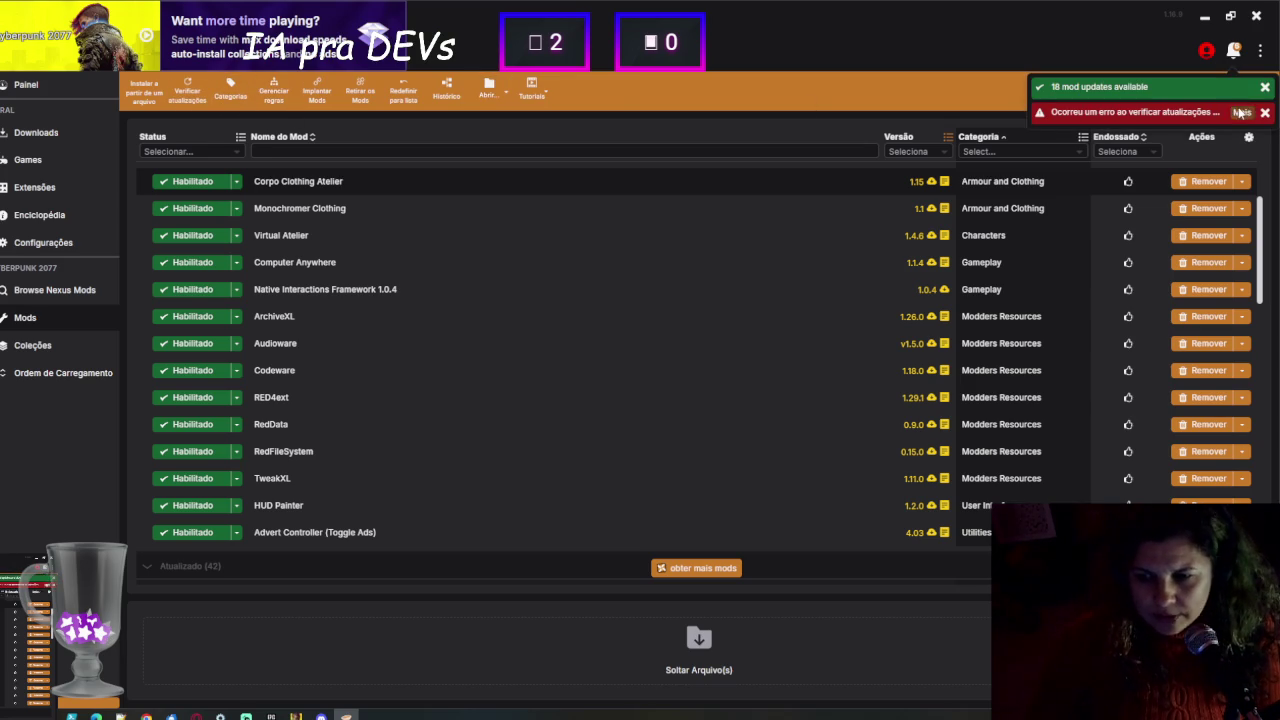
Step: Review the expired-token error details, close it, and sign back in to Nexus Mods
click(1240, 112)
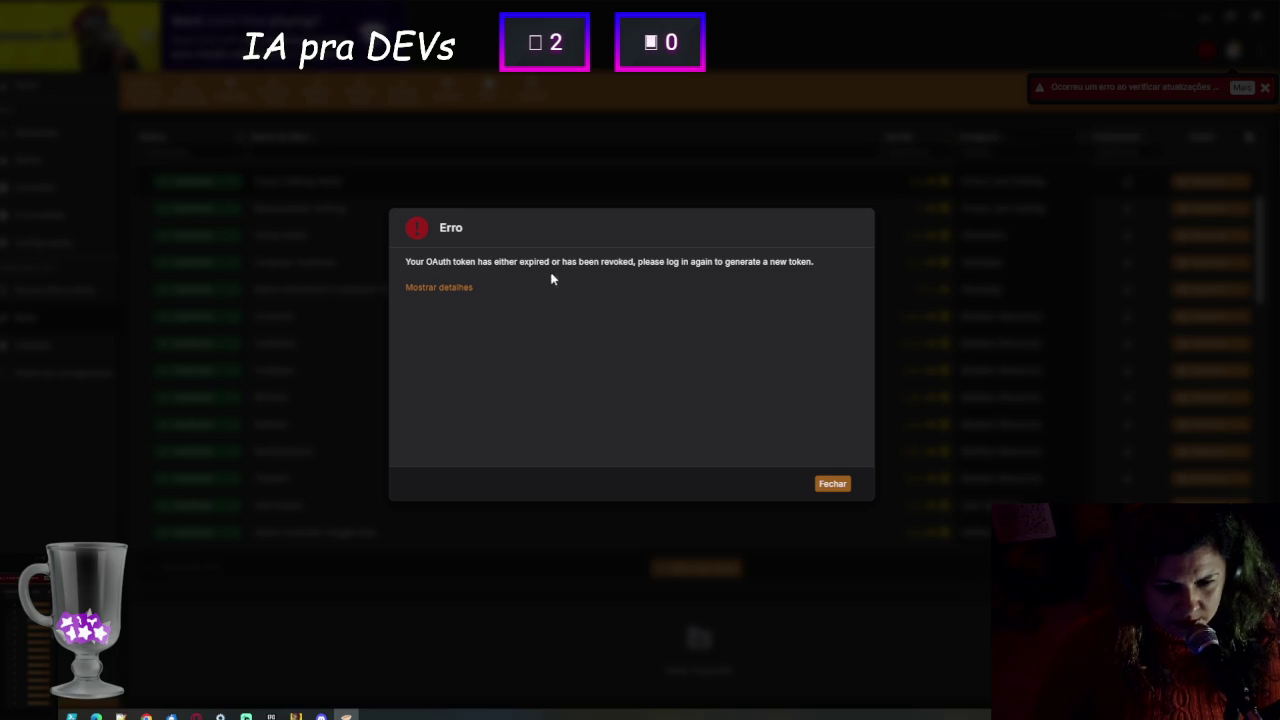
click(440, 289)
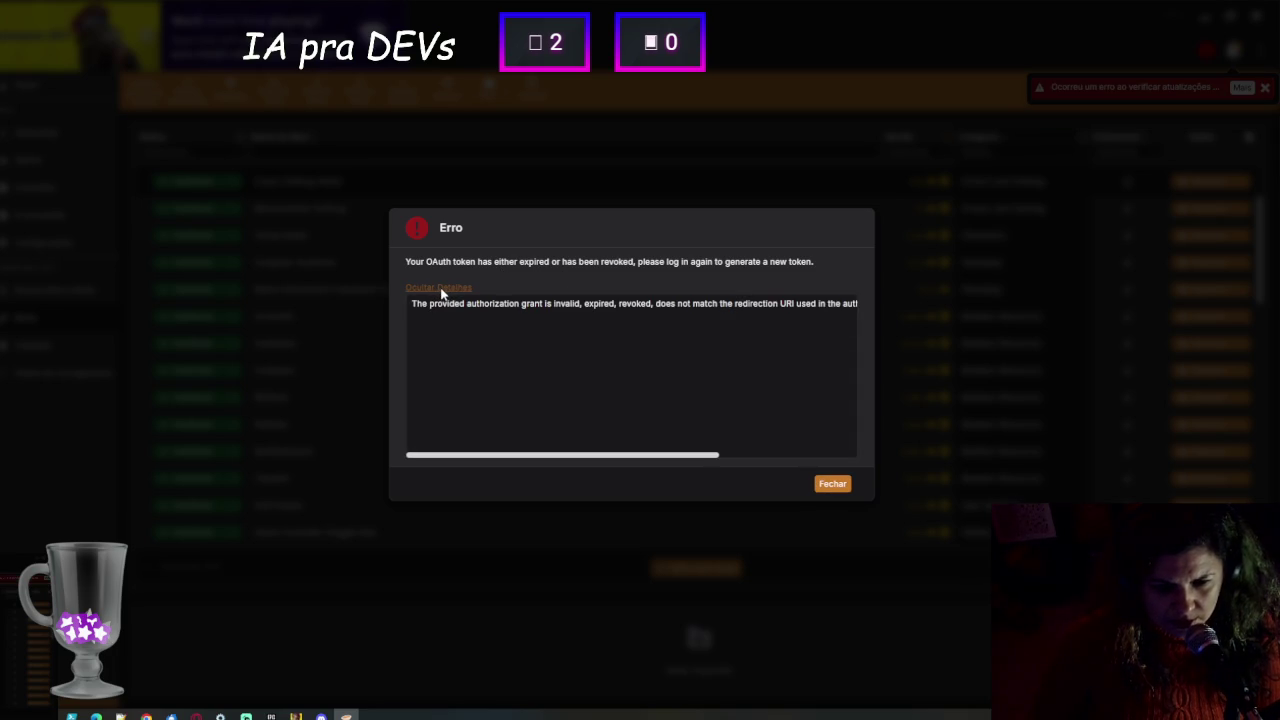
click(833, 484)
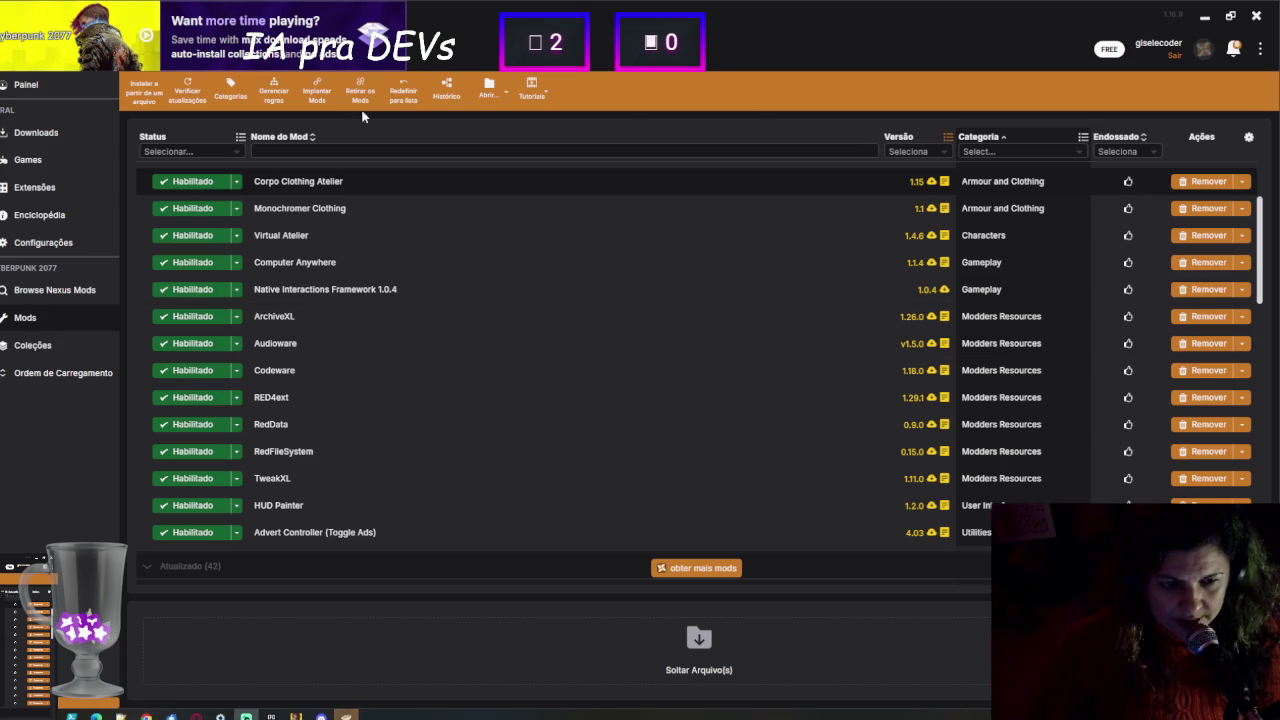
Step: Re-run Verificar atualizações now that the Nexus Mods account is signed in
click(198, 89)
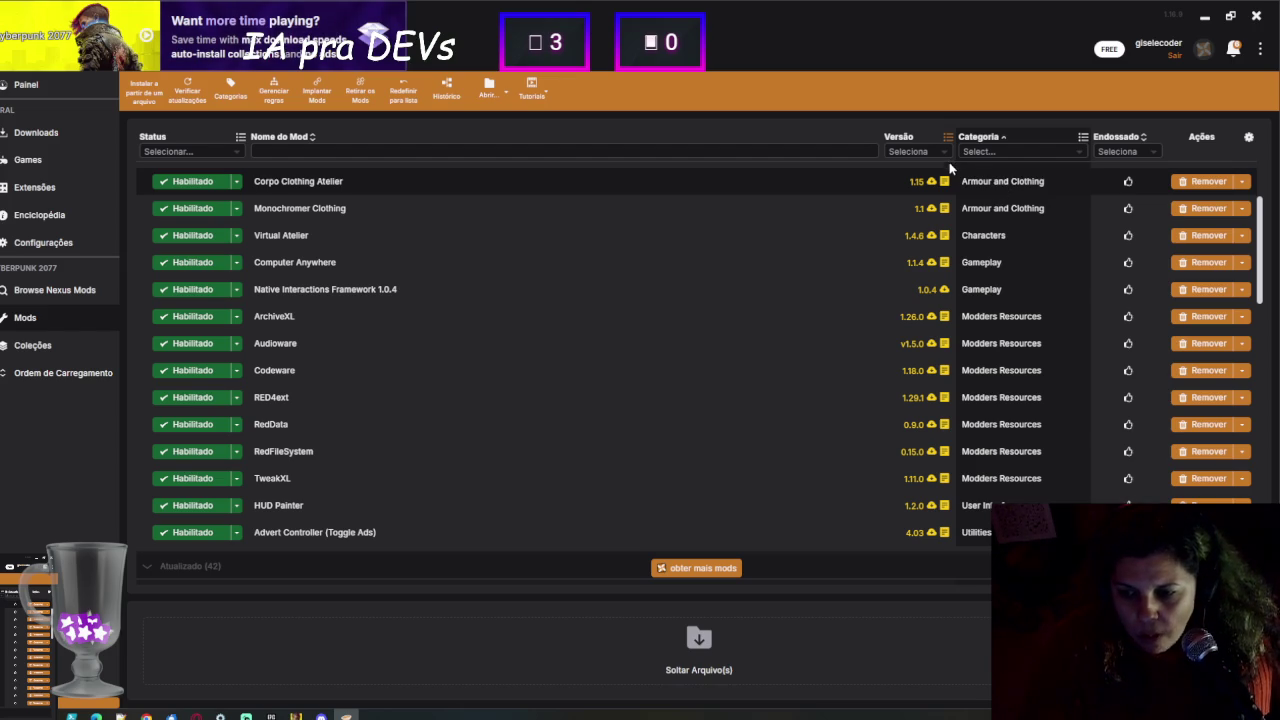
click(1248, 138)
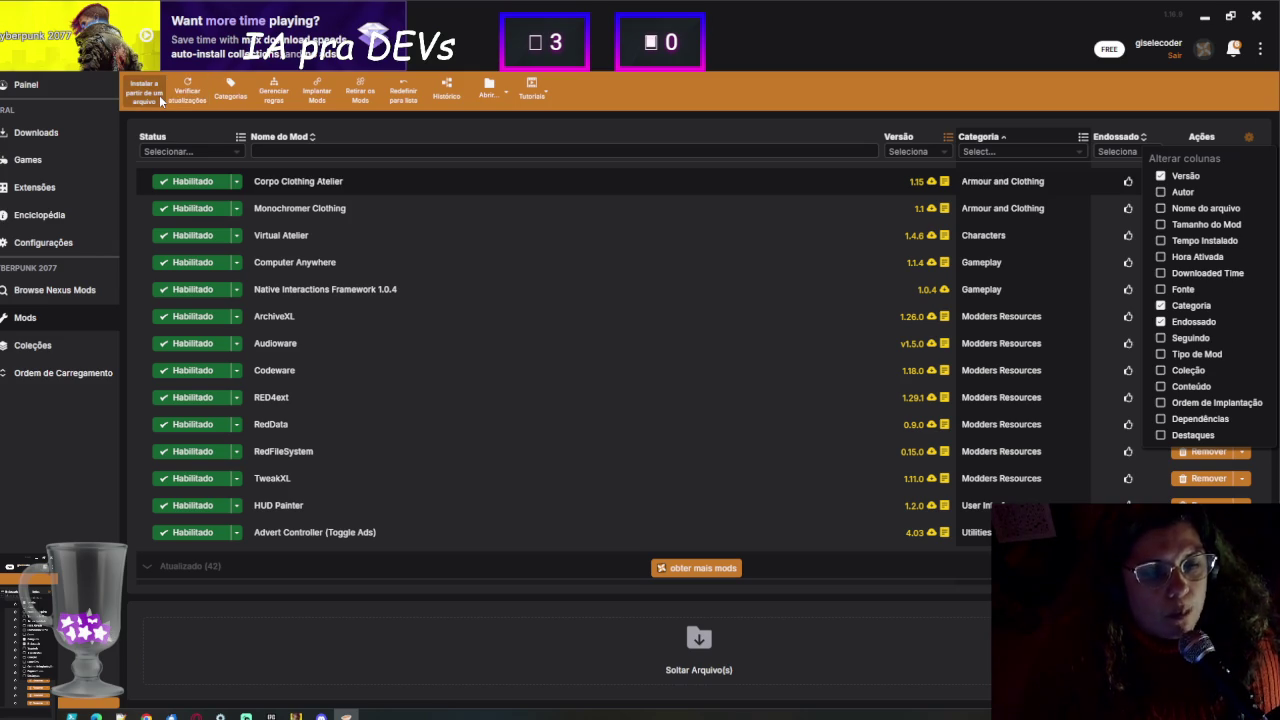
click(930, 184)
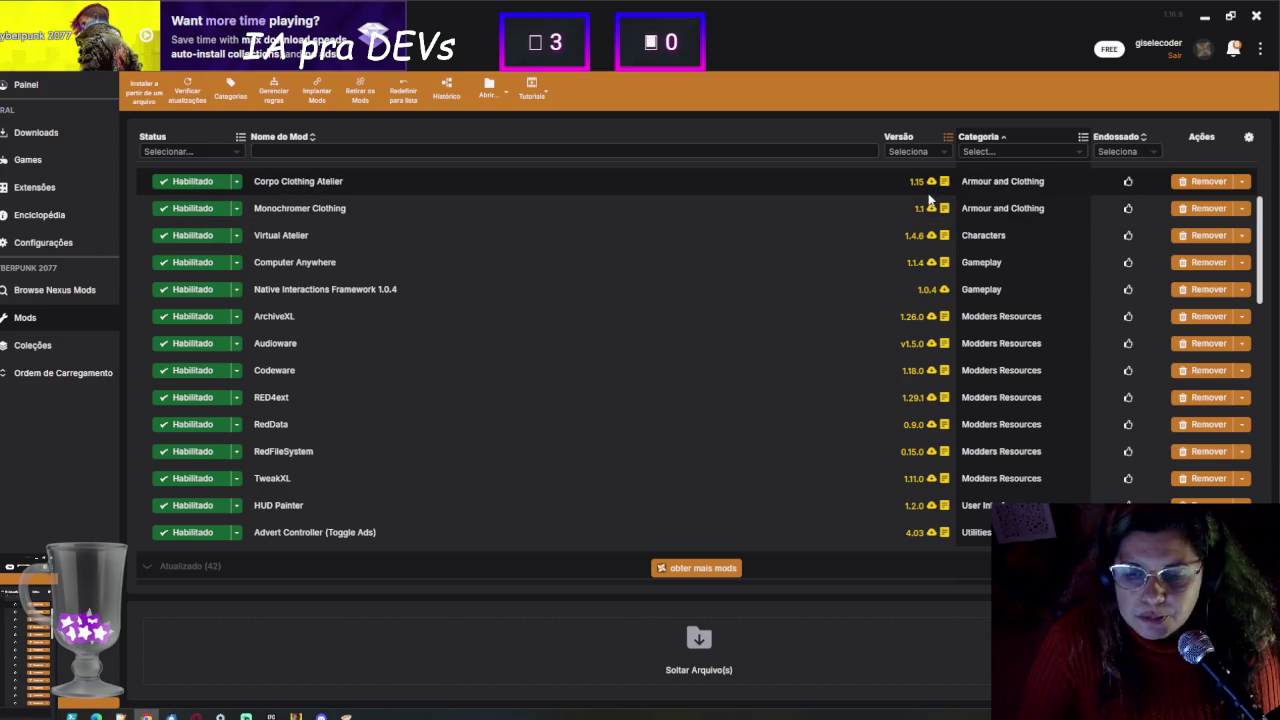
Step: Install the Corpo Clothing Atelier update with Atualizar todos os perfis, replacing the old version everywhere
mouse_move(932, 208)
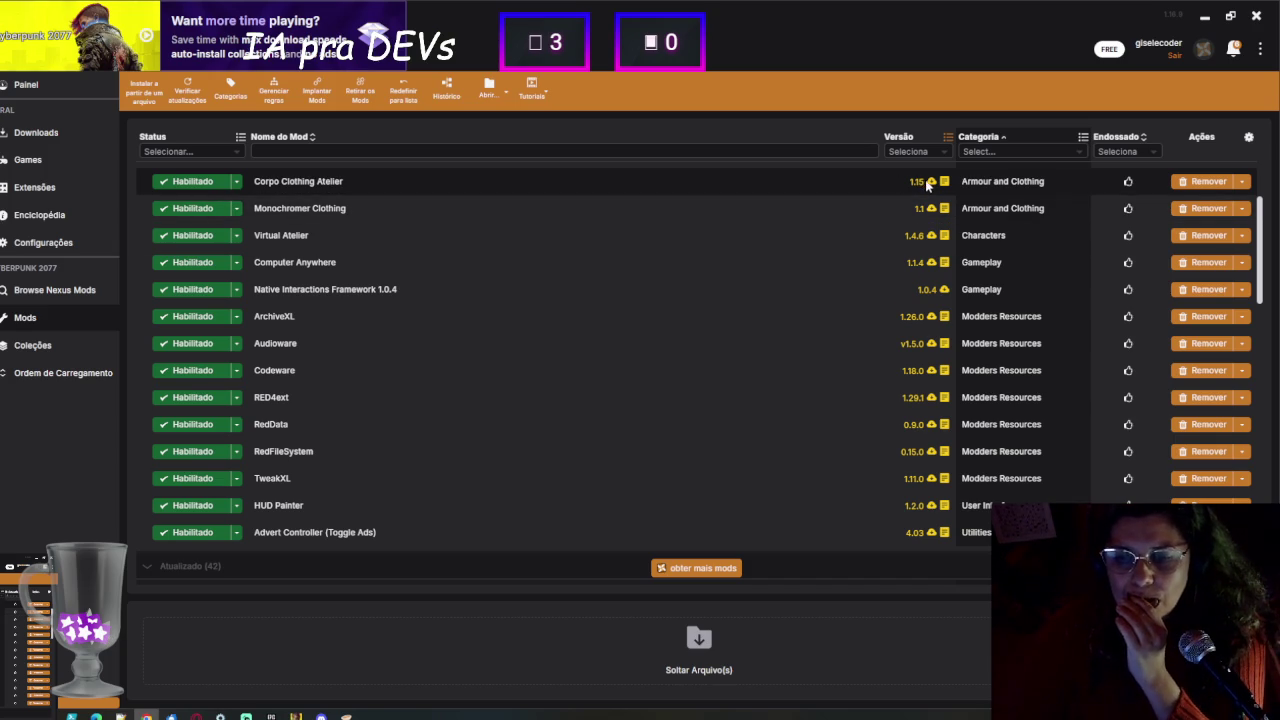
click(946, 152)
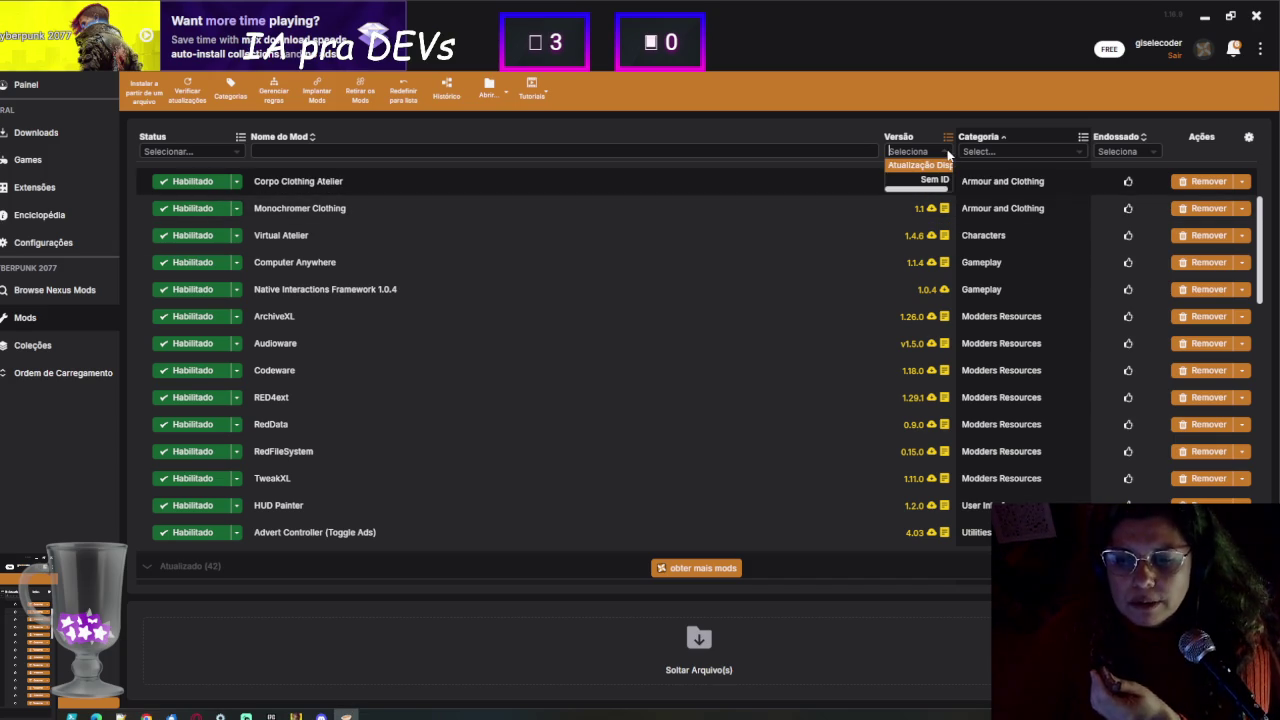
click(947, 153)
click(237, 182)
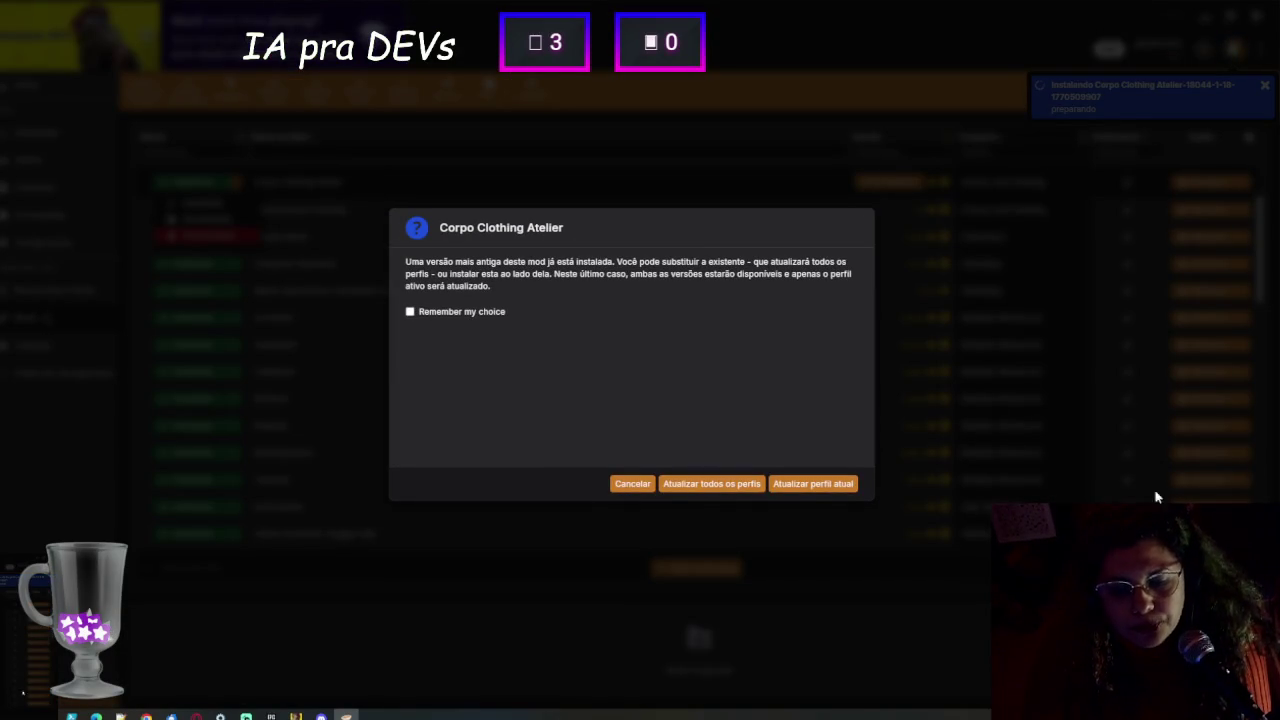
click(737, 487)
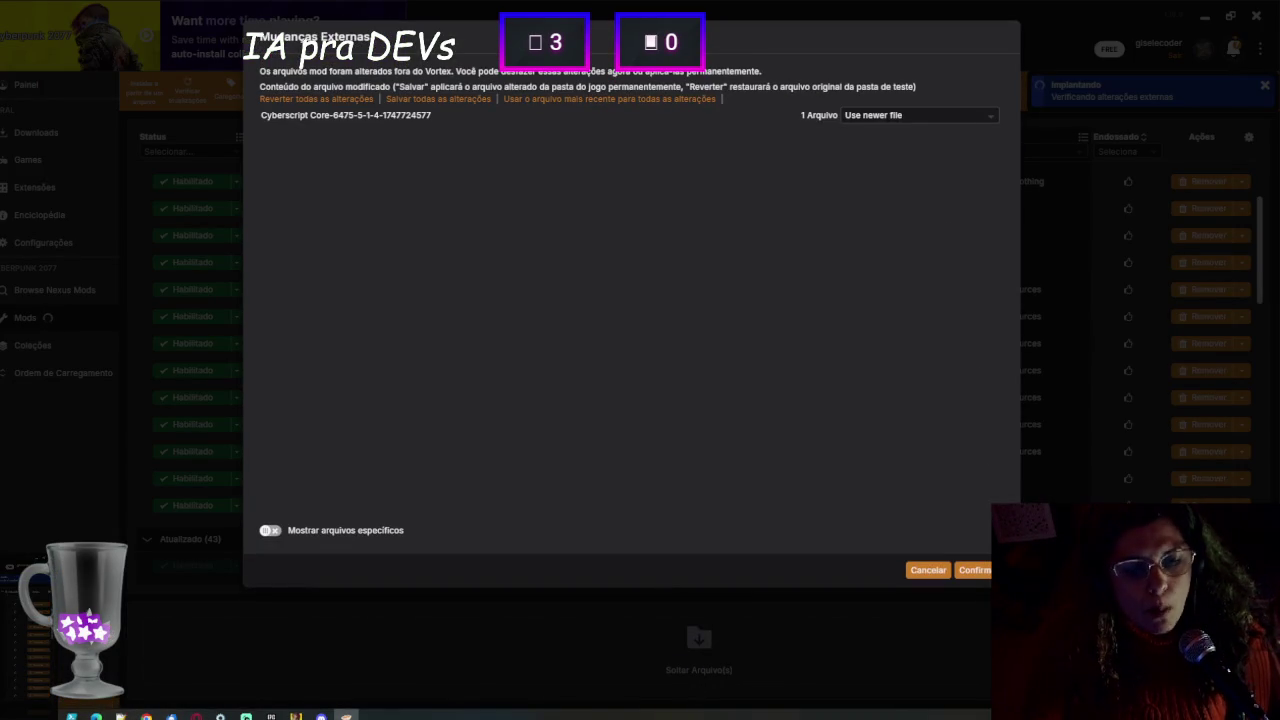
Step: Confirm the external changes, keeping the newer Cyberscript Core file
click(975, 570)
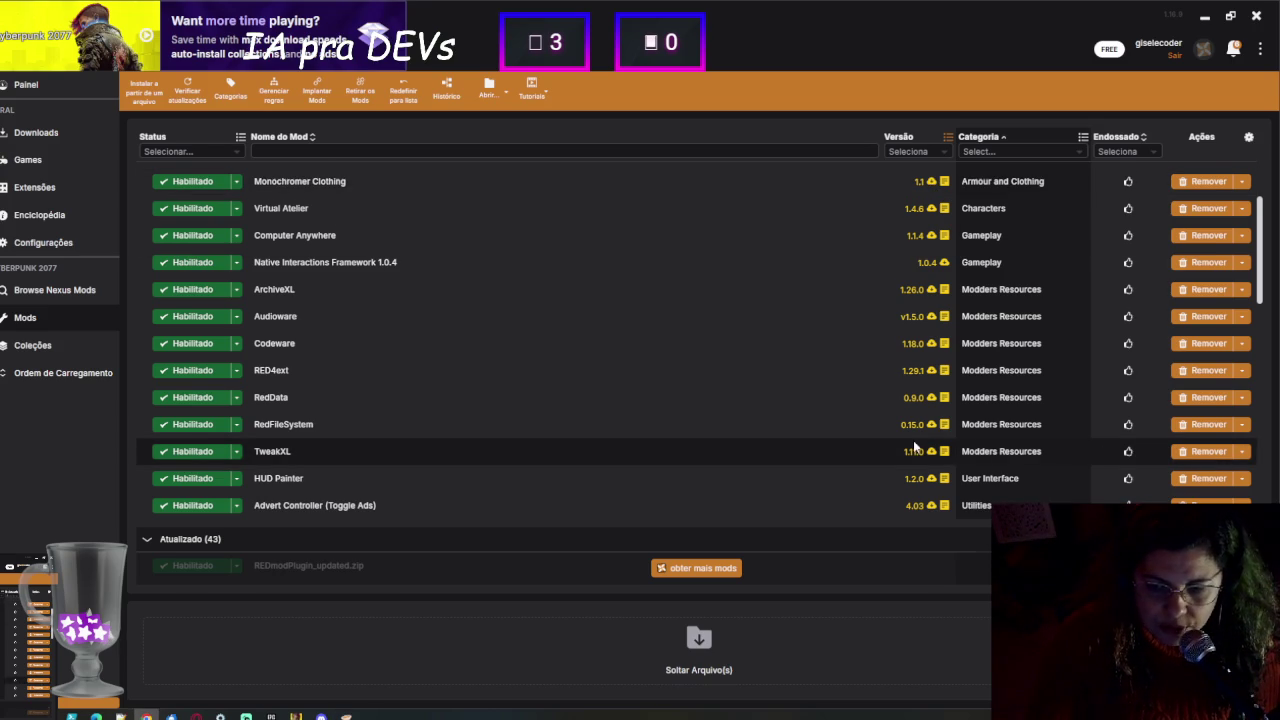
Step: Install the new Monochromer Clothing - Classic version with Atualizar perfil atual
scroll(913, 440, down, 3)
scroll(913, 440, up, 4)
scroll(913, 440, up, 1)
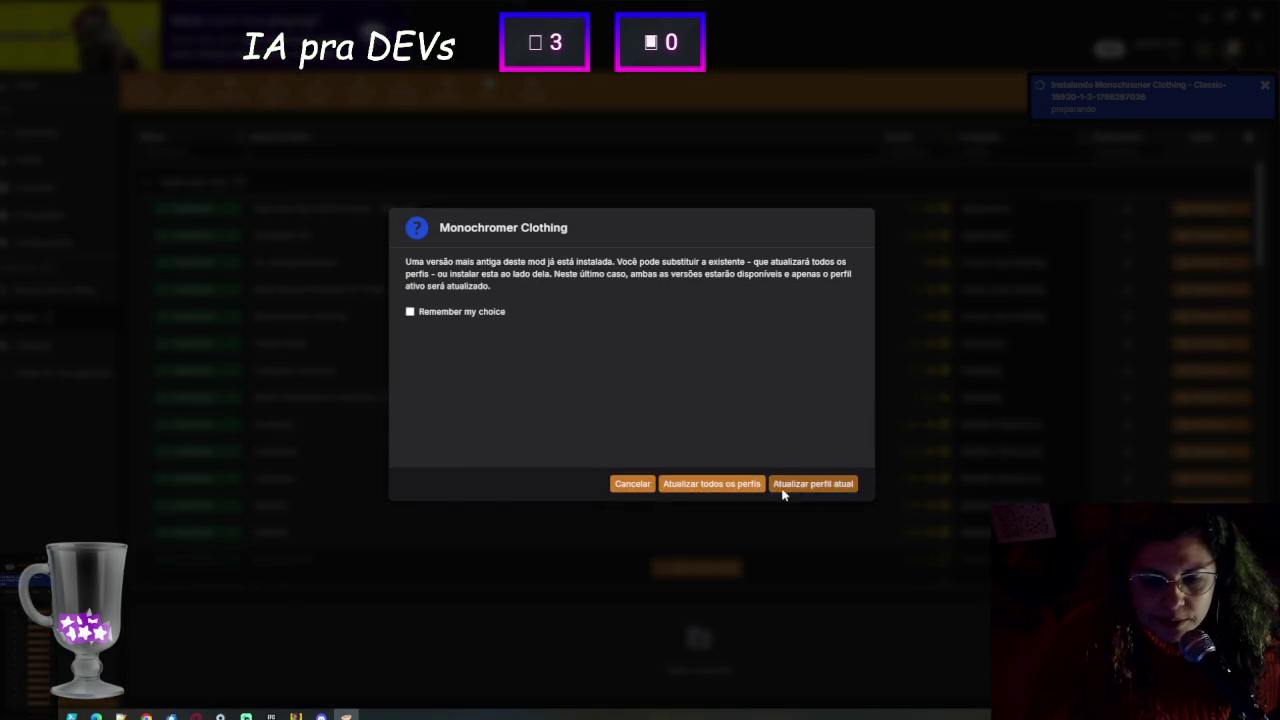
click(742, 485)
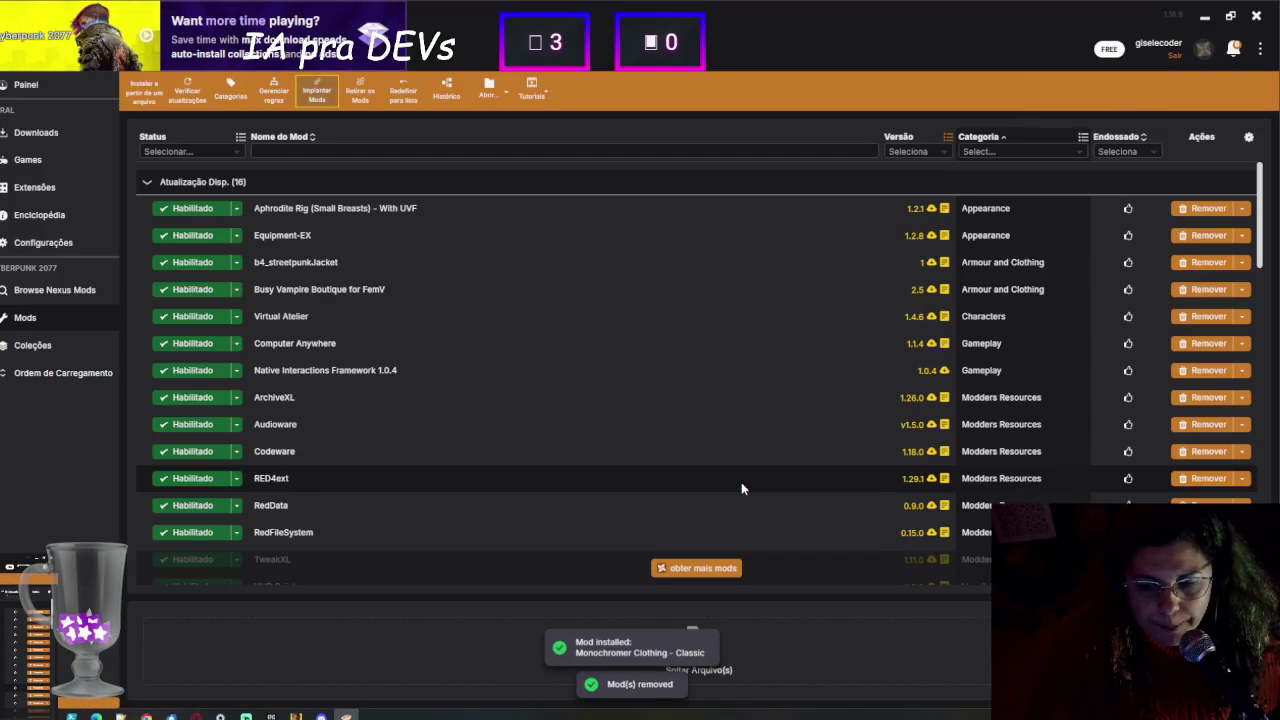
mouse_move(928, 207)
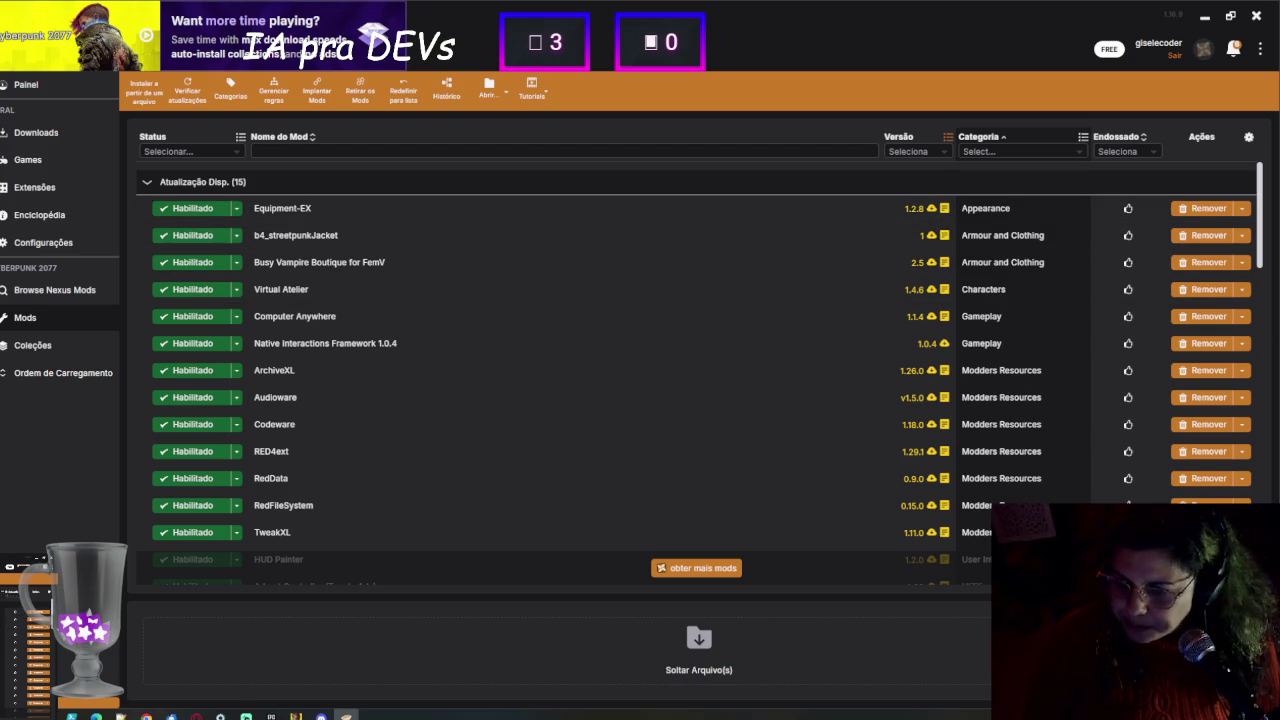
Step: Re-download the existing Aphrodite Rig archive and dismiss the redundant mods notice
key(alt+Tab)
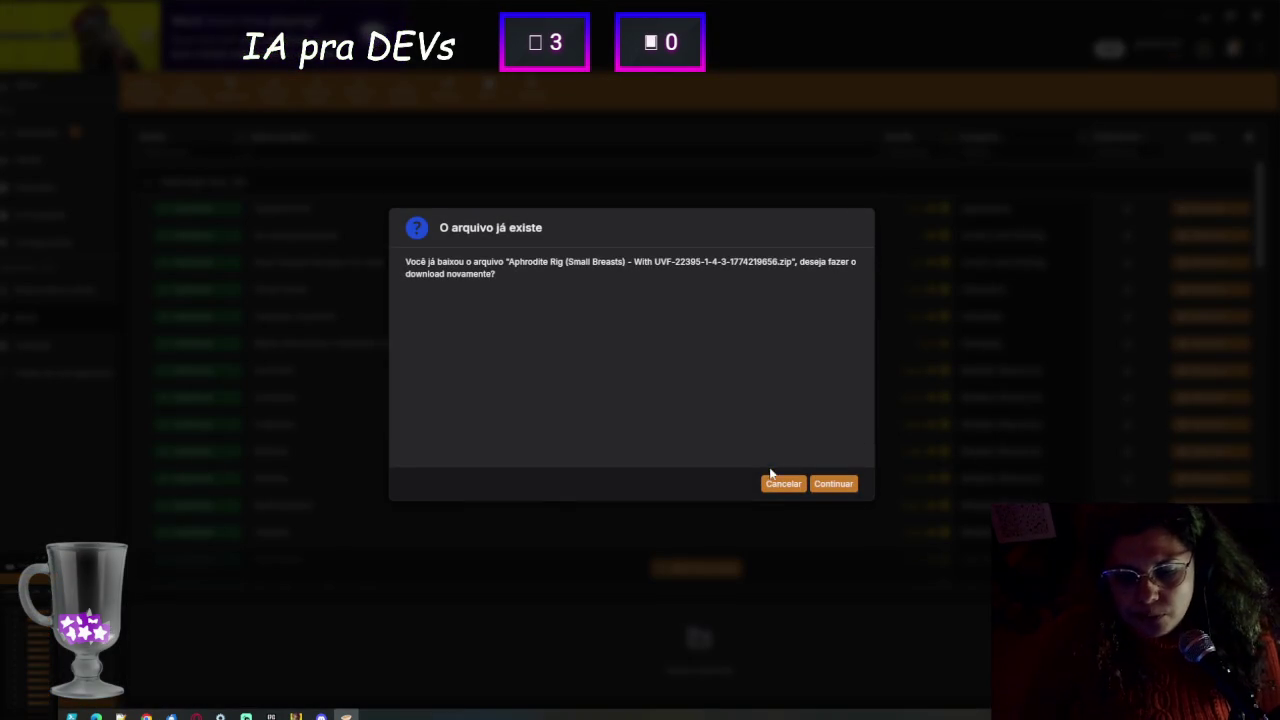
click(826, 486)
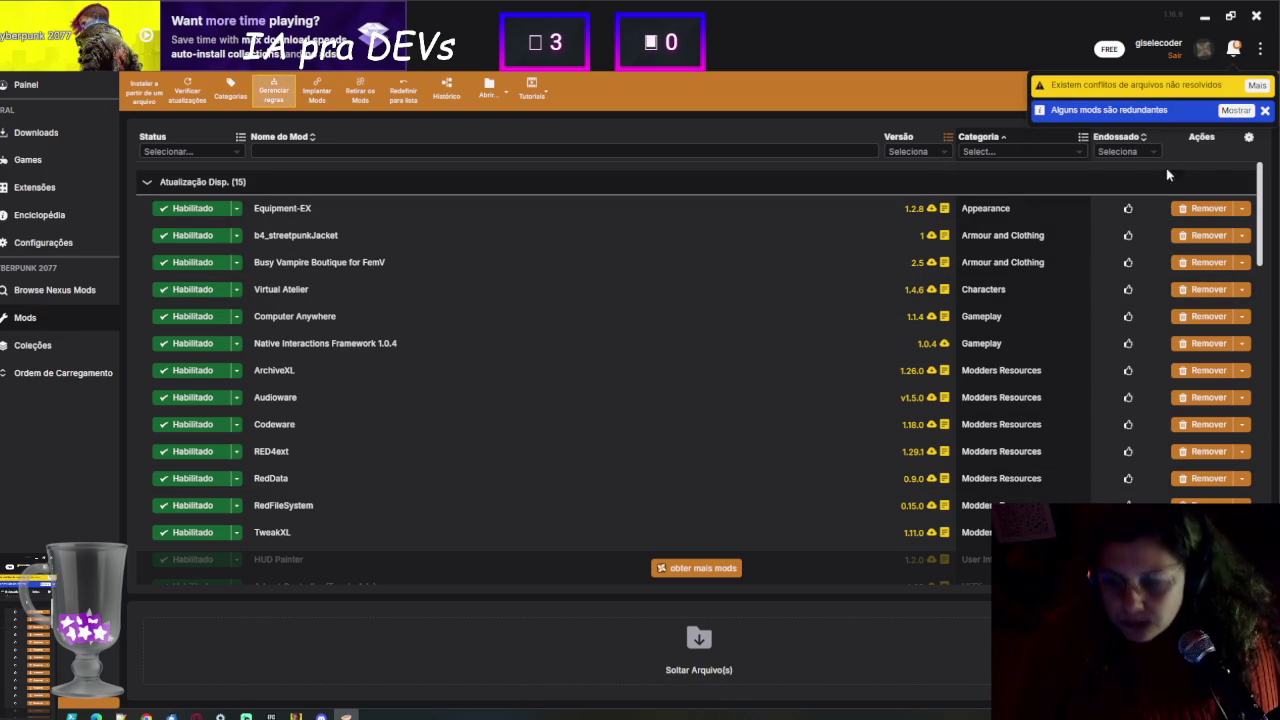
click(1234, 109)
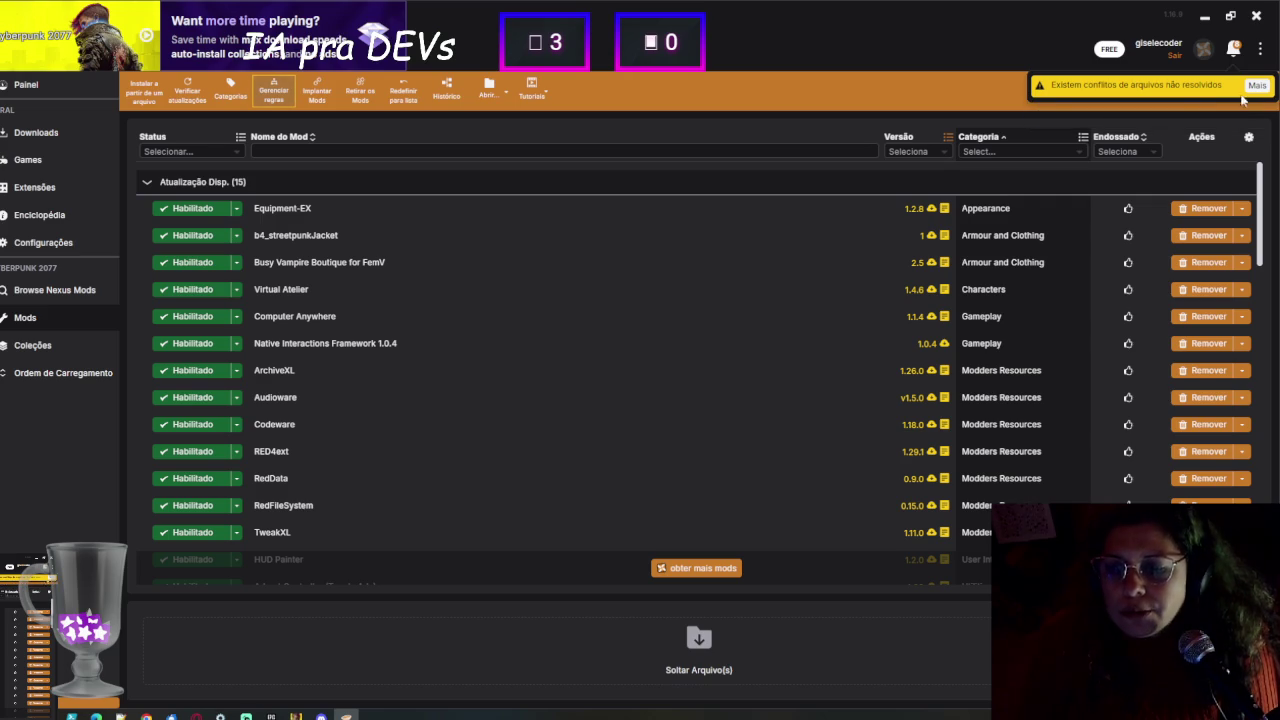
Step: Set the first Aphrodite Rig conflict rule to 'Somente esta Versão' and save the rules
click(1254, 88)
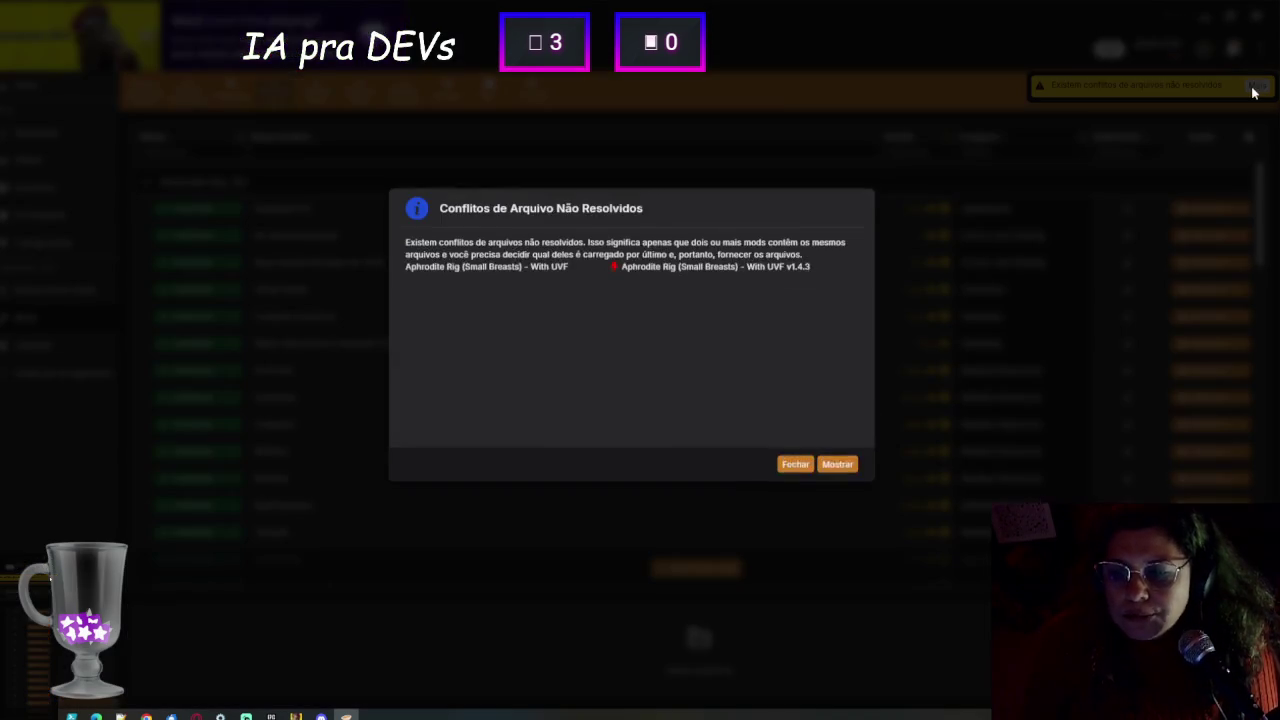
click(838, 484)
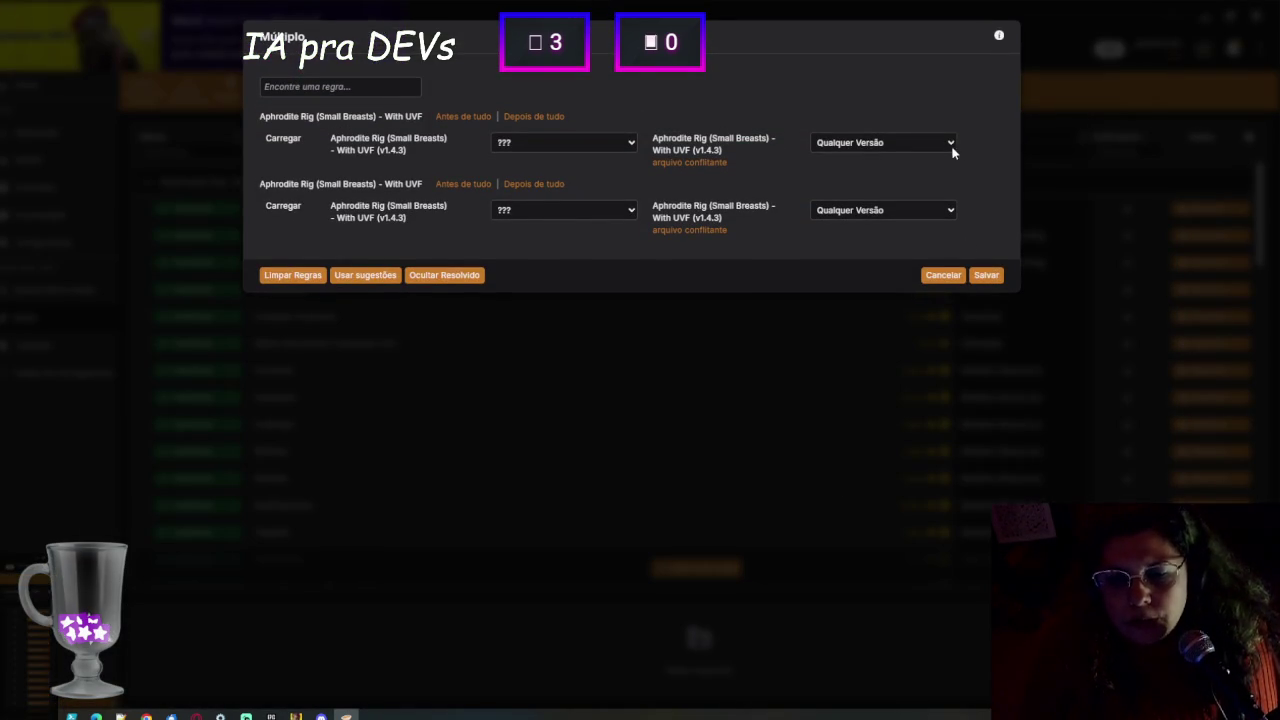
click(950, 143)
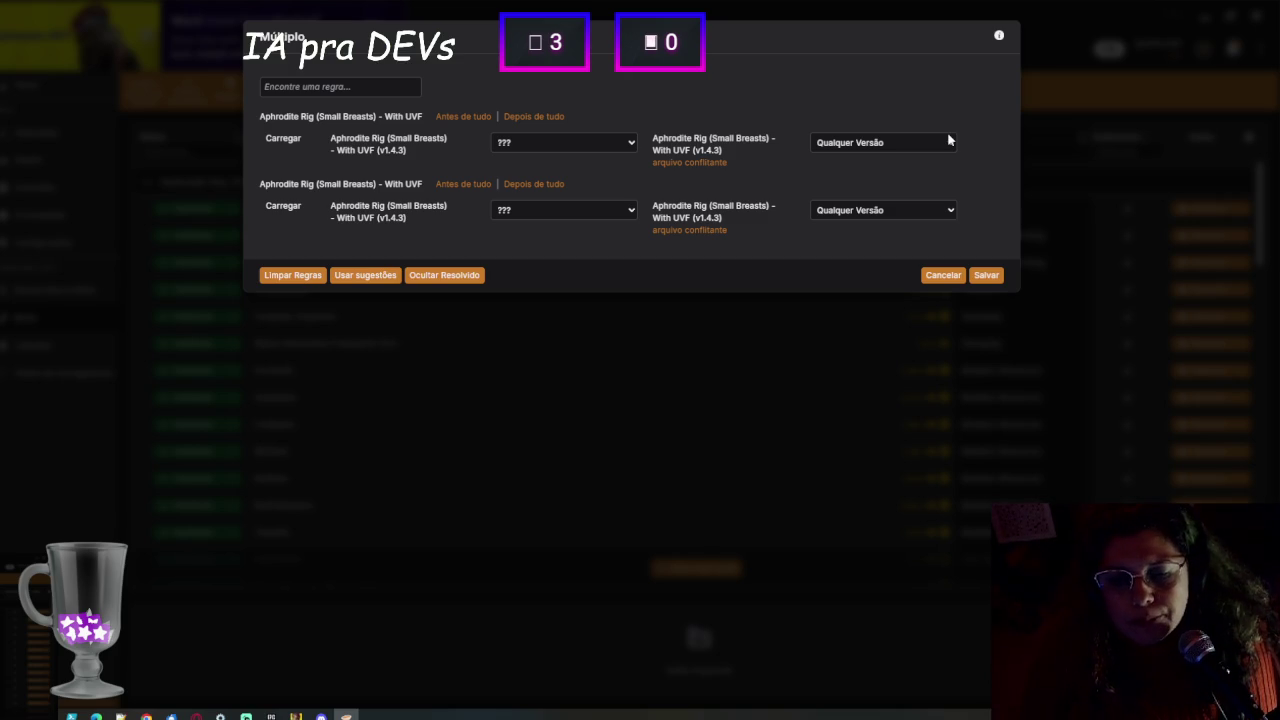
click(949, 142)
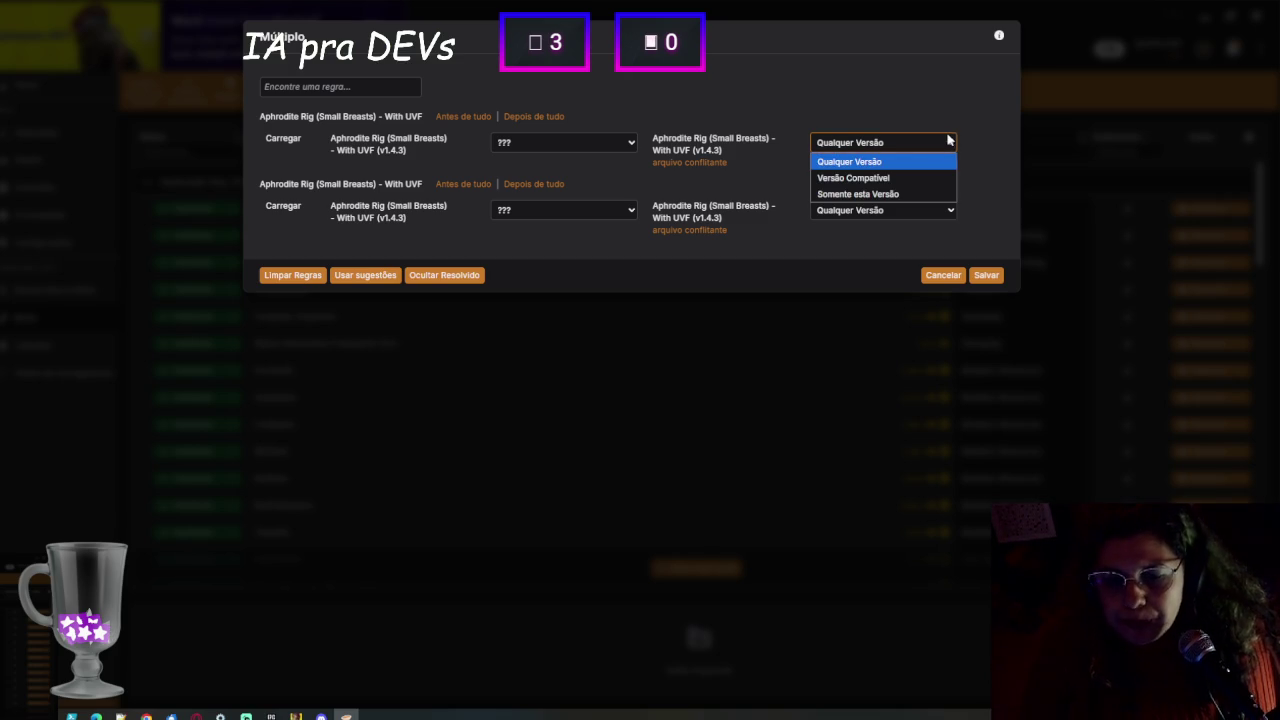
click(877, 193)
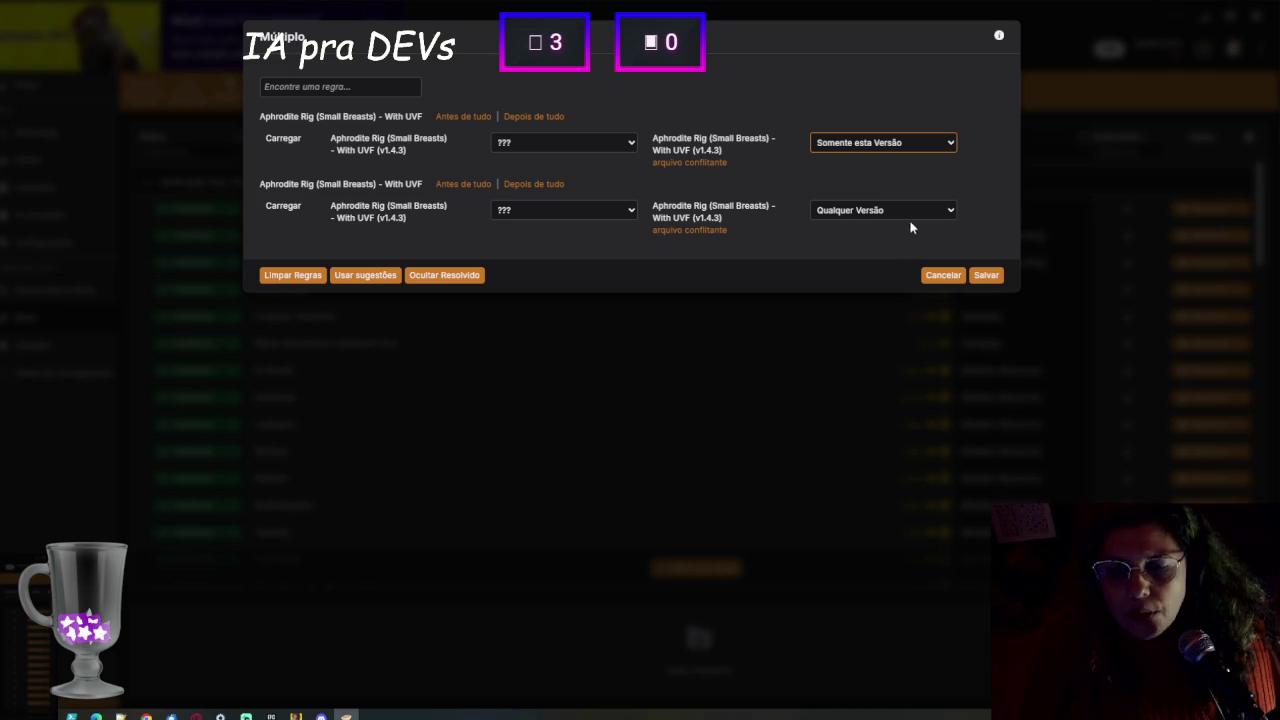
click(984, 277)
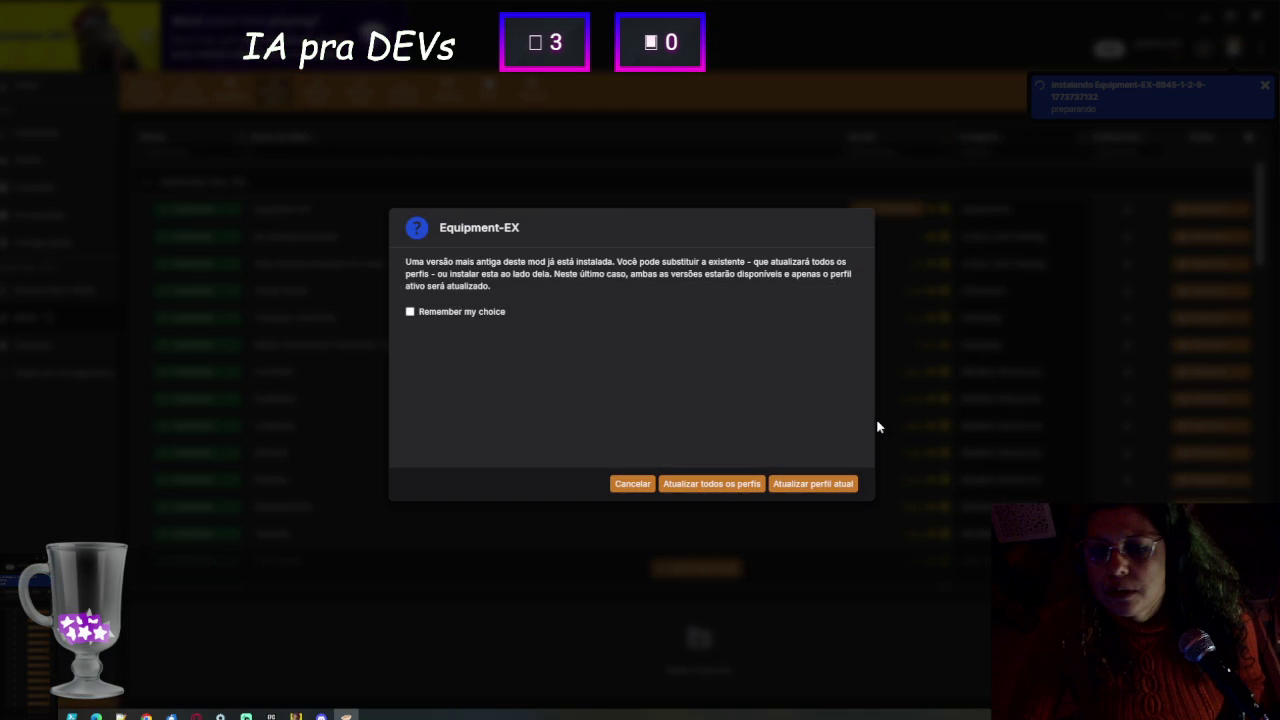
Step: Confirm the Equipment-EX install, then start downloading further mod updates from the Versão column
click(745, 484)
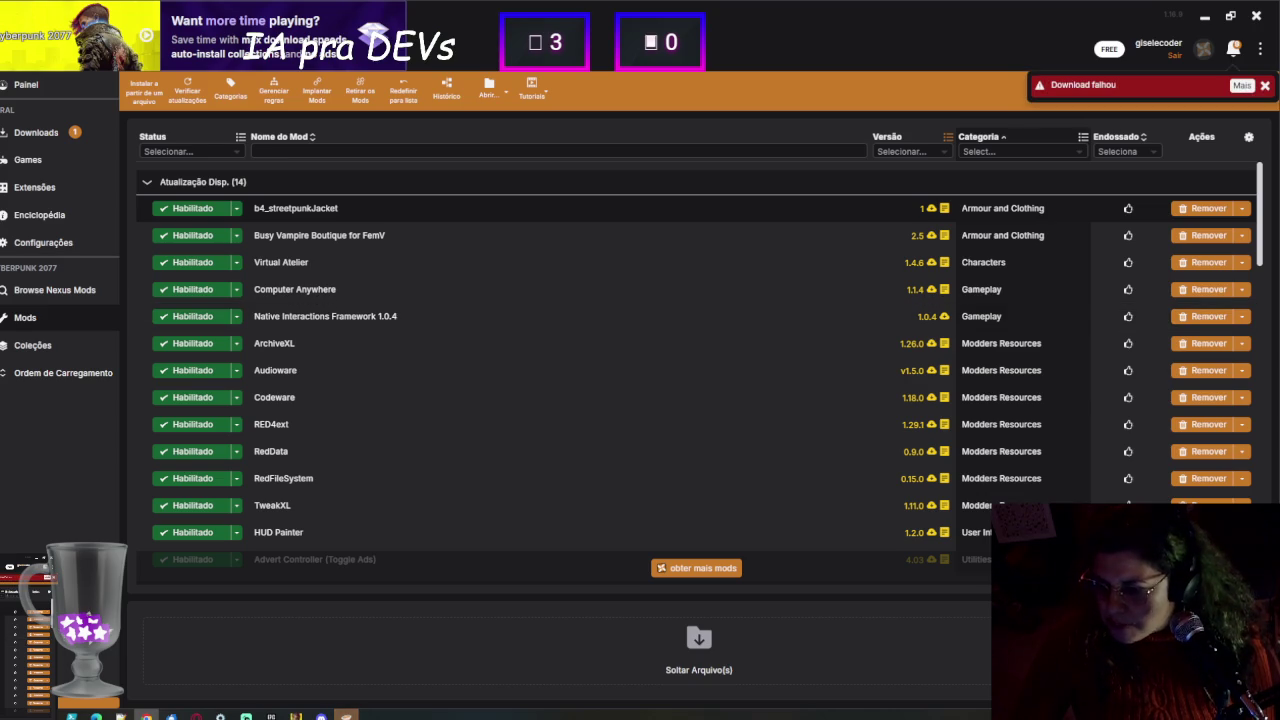
click(942, 324)
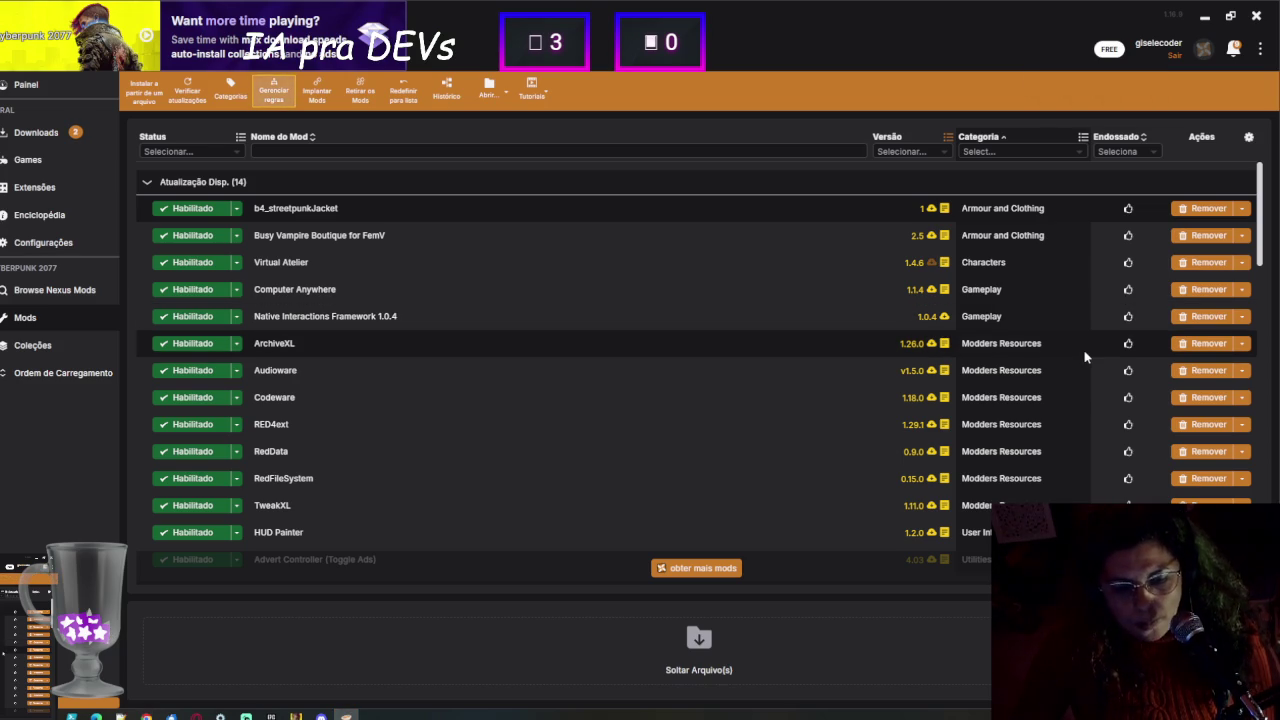
scroll(780, 552, down, 5)
scroll(781, 555, up, 5)
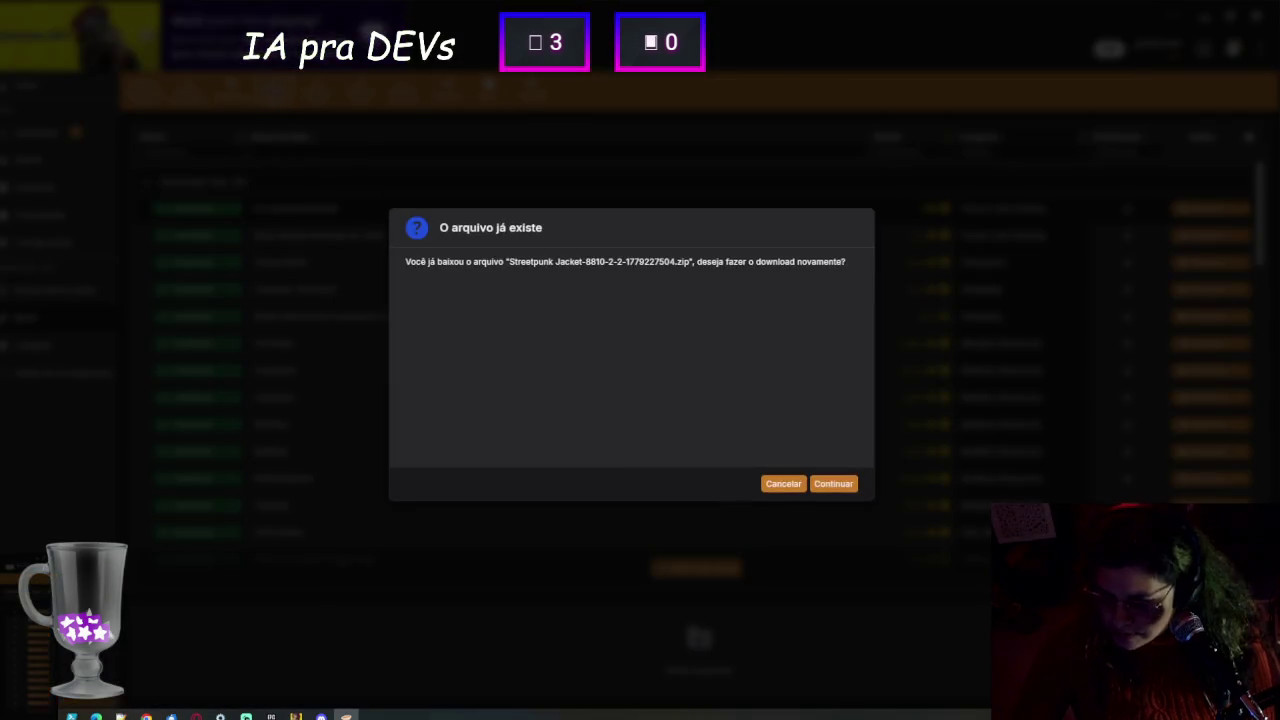
click(850, 485)
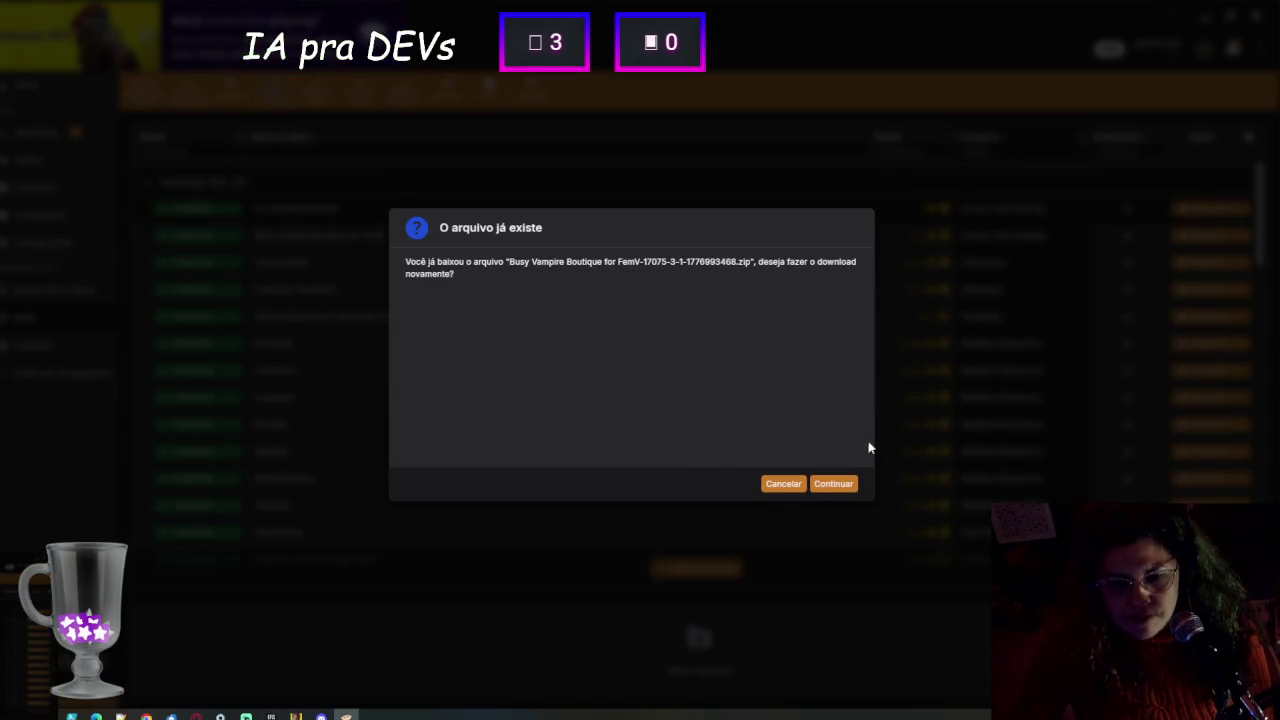
Step: Re-download Busy Vampire Boutique and update it, Virtual Atelier and streetpunk jacket in all profiles
click(841, 486)
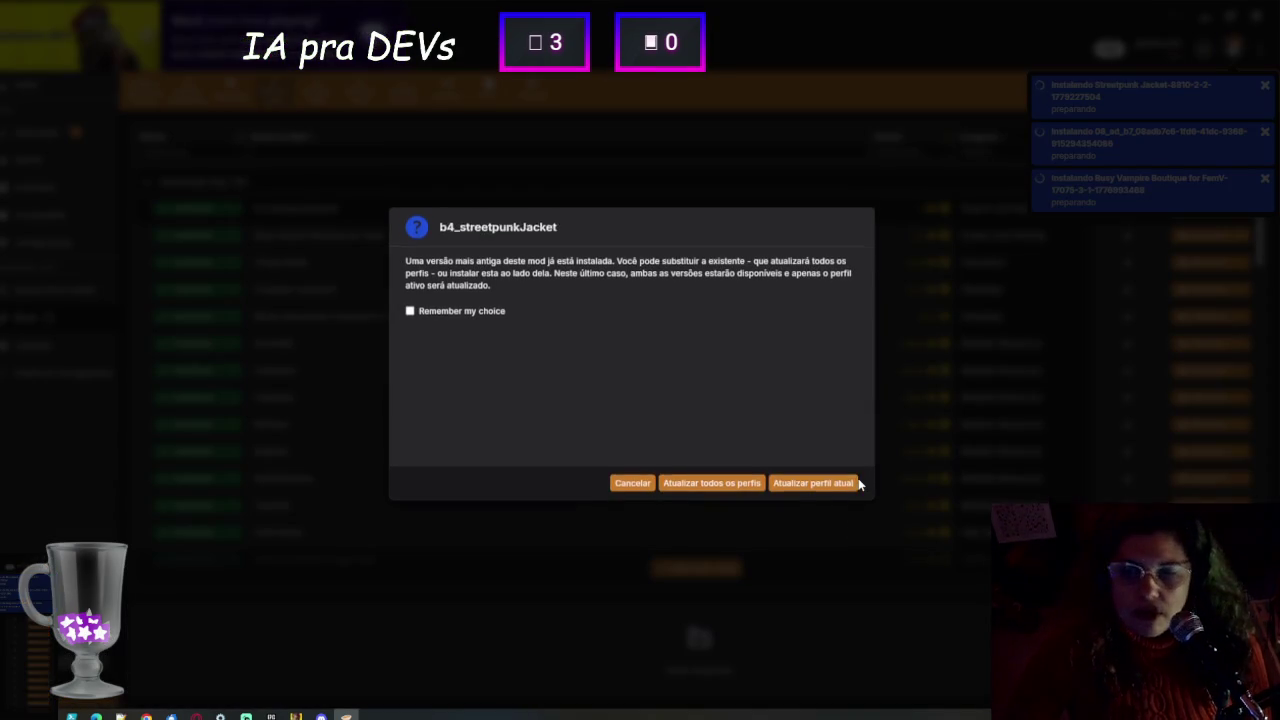
click(856, 482)
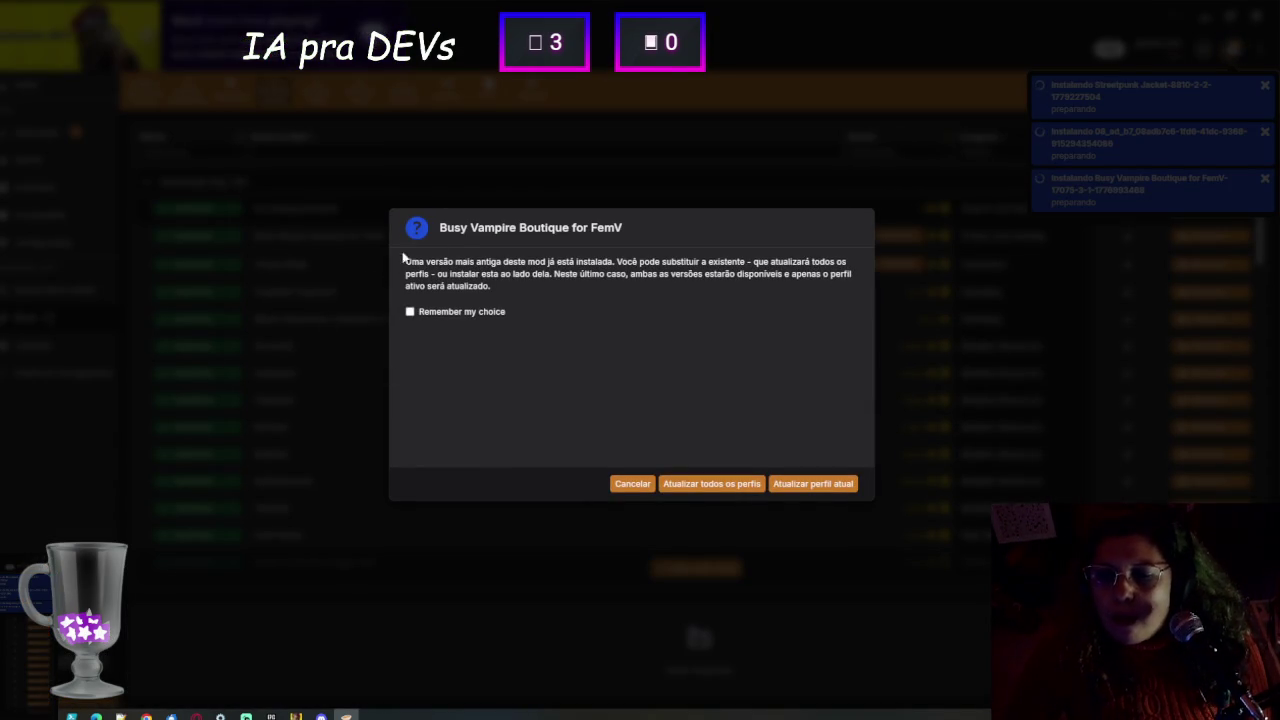
click(737, 484)
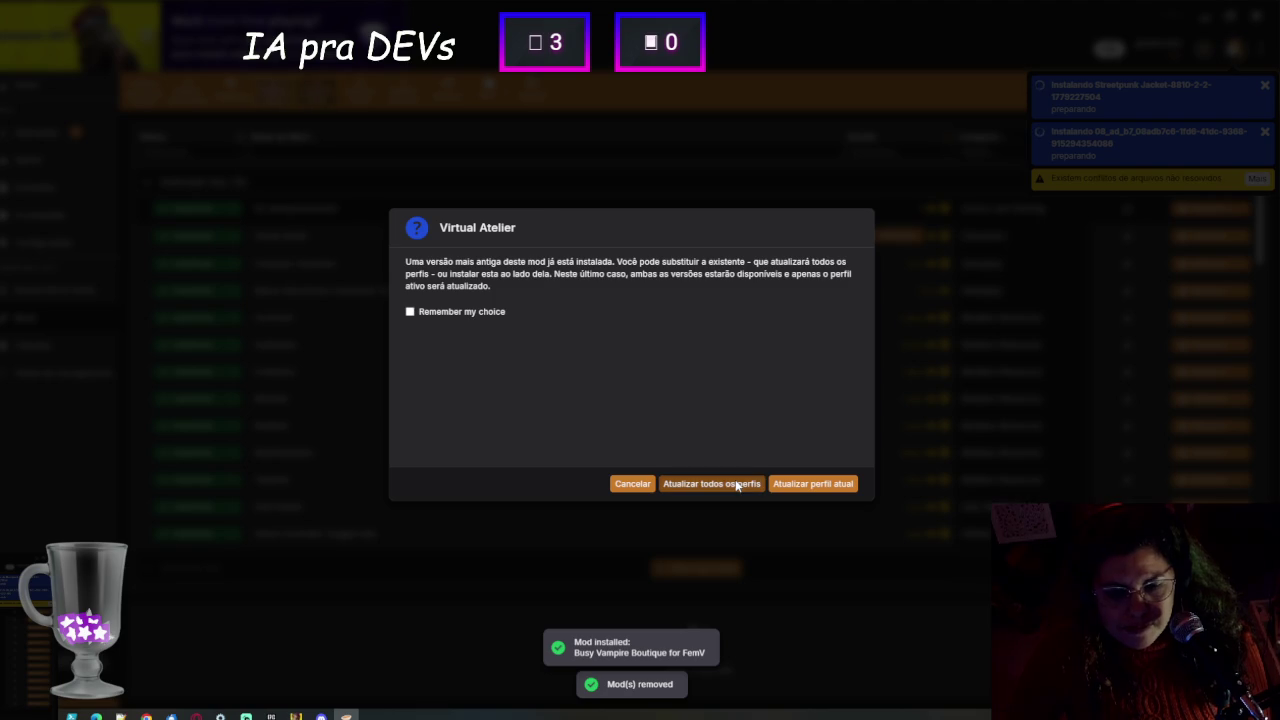
click(737, 484)
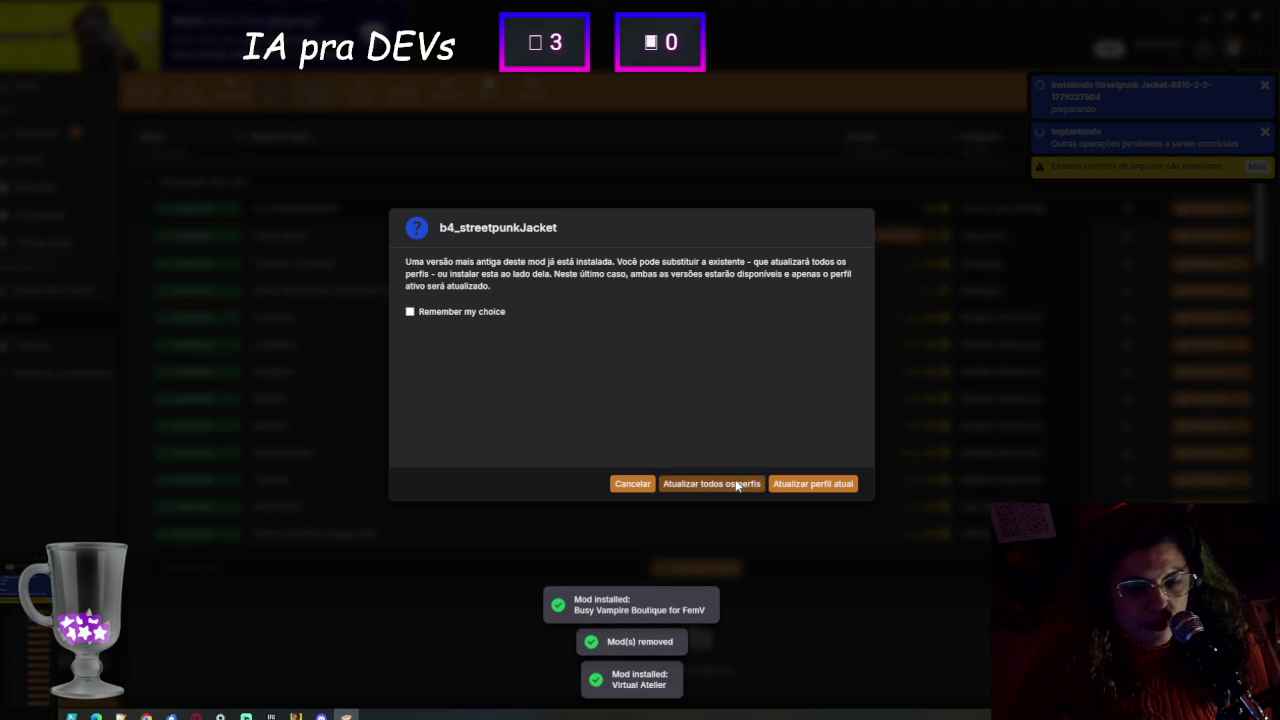
click(737, 484)
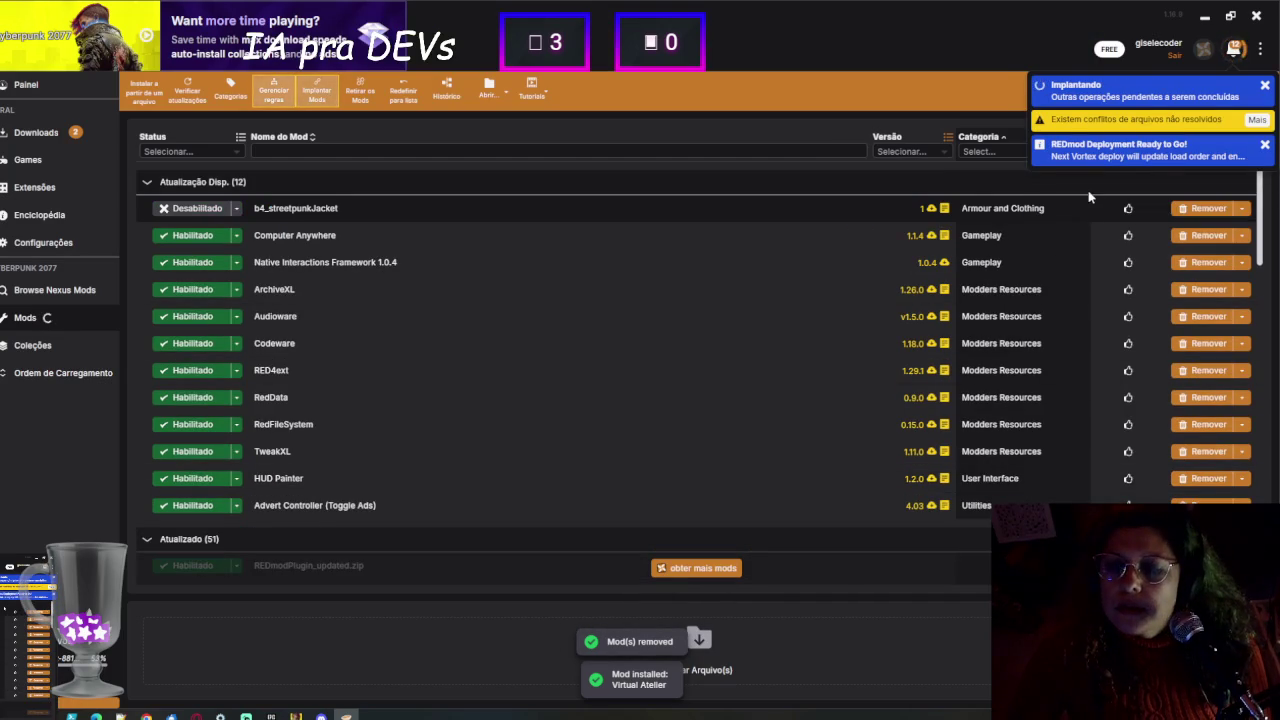
click(1257, 120)
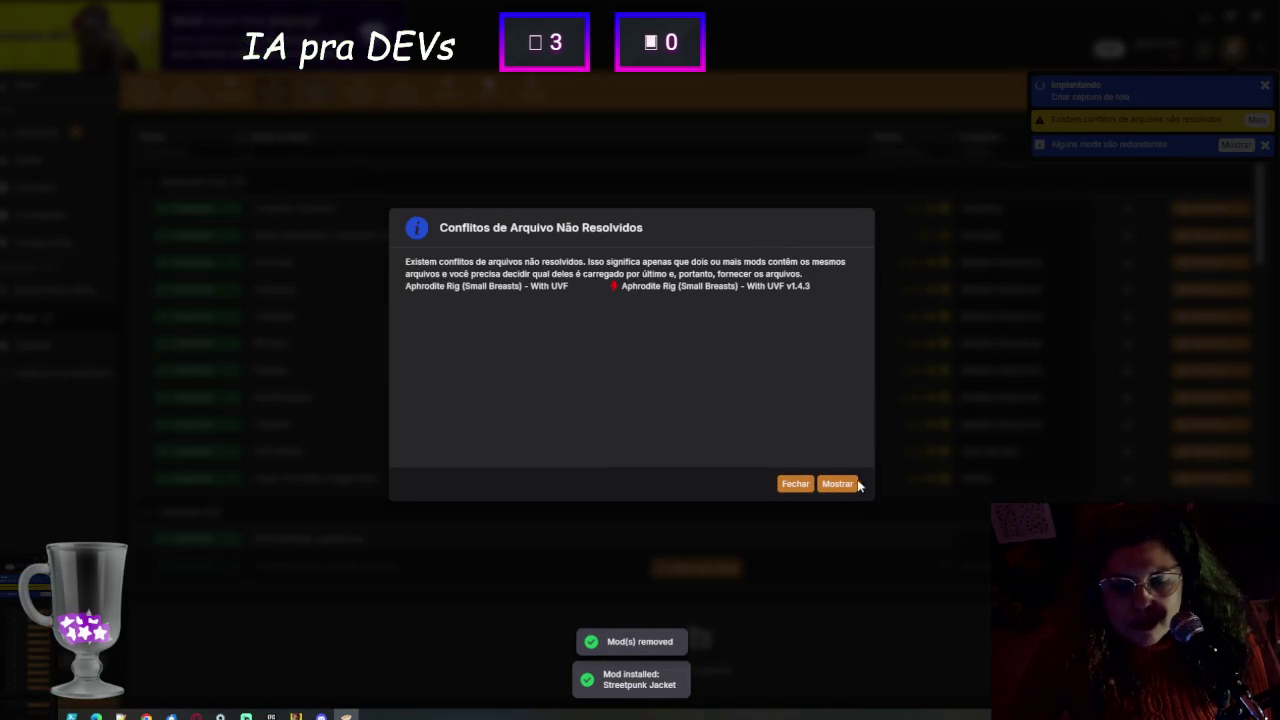
click(857, 484)
click(590, 142)
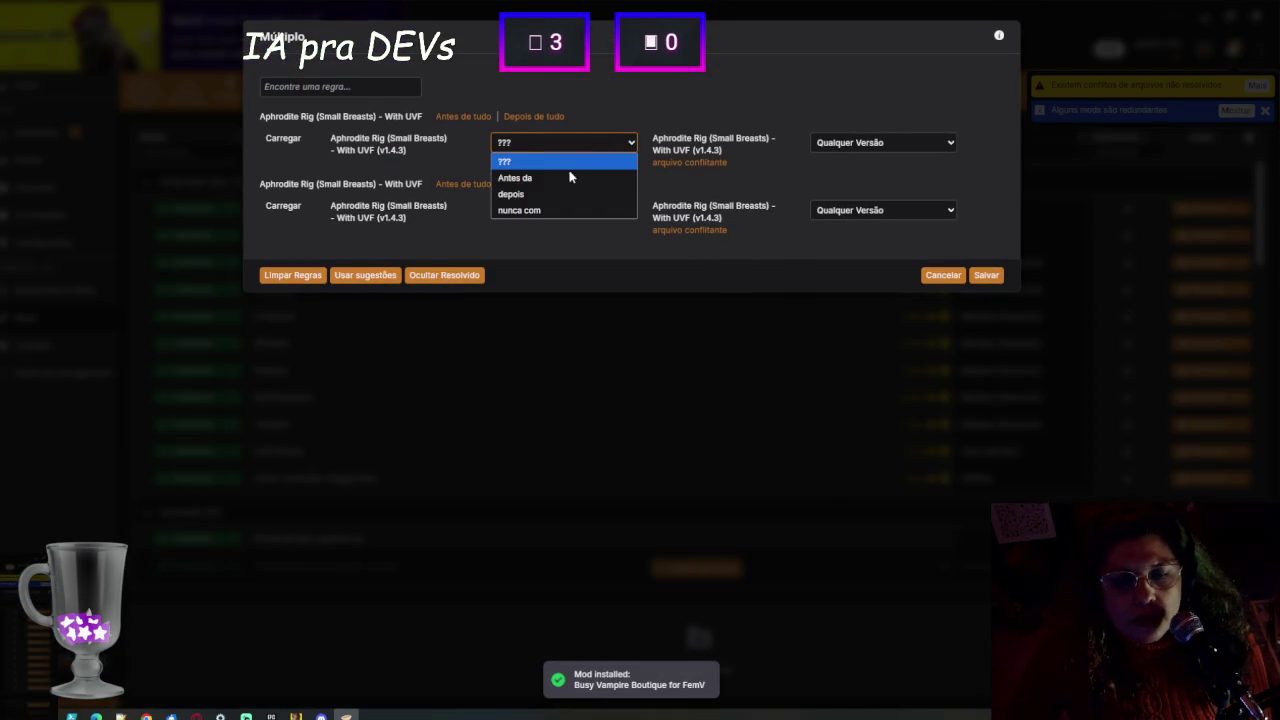
click(822, 143)
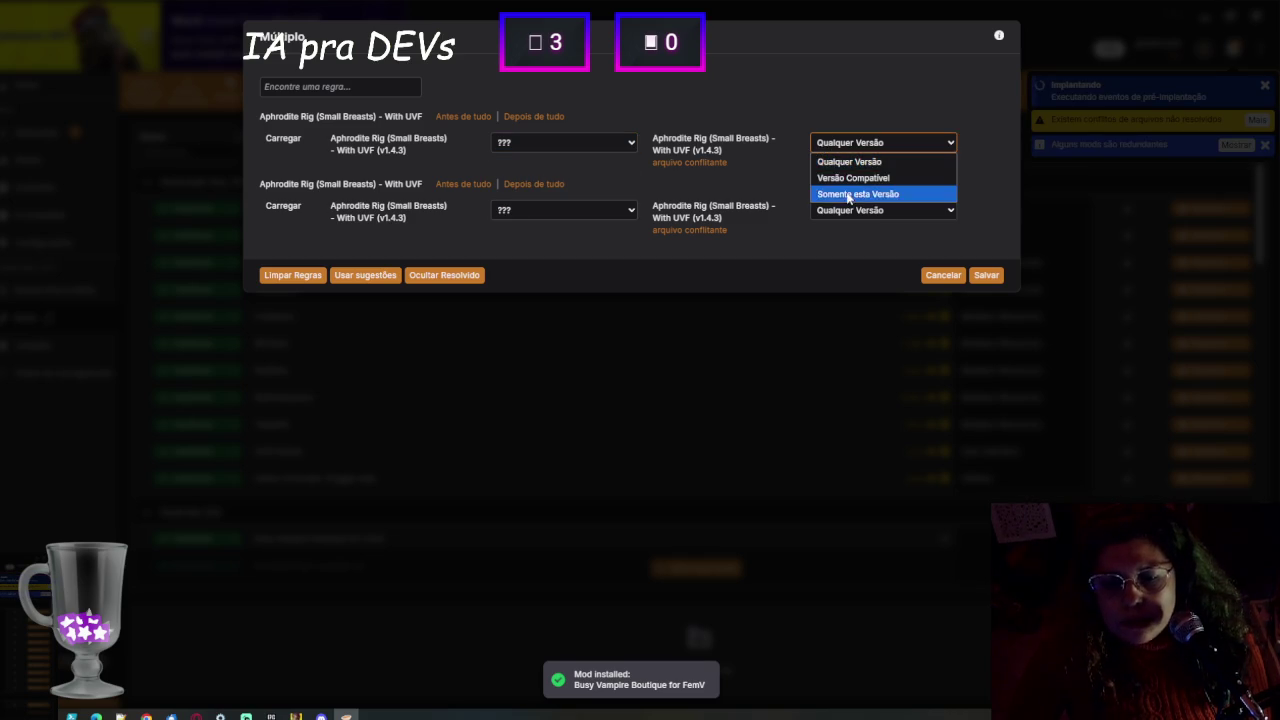
click(848, 195)
click(982, 276)
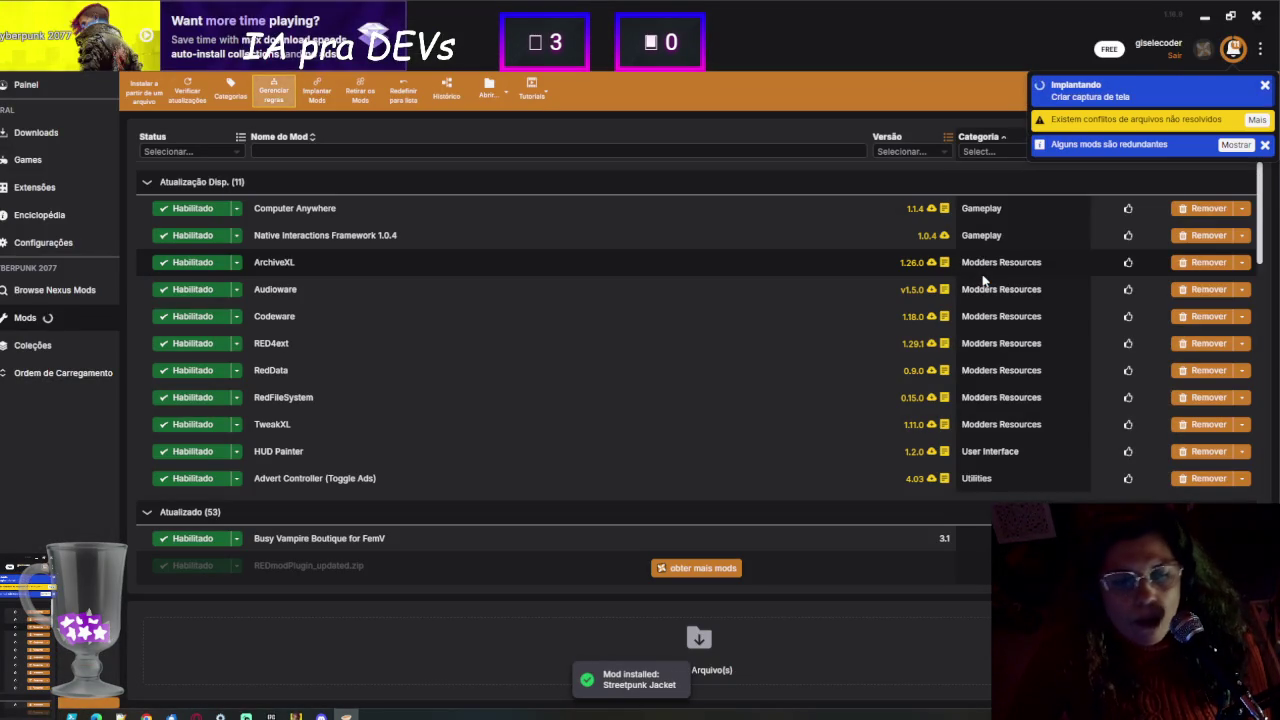
mouse_move(934, 211)
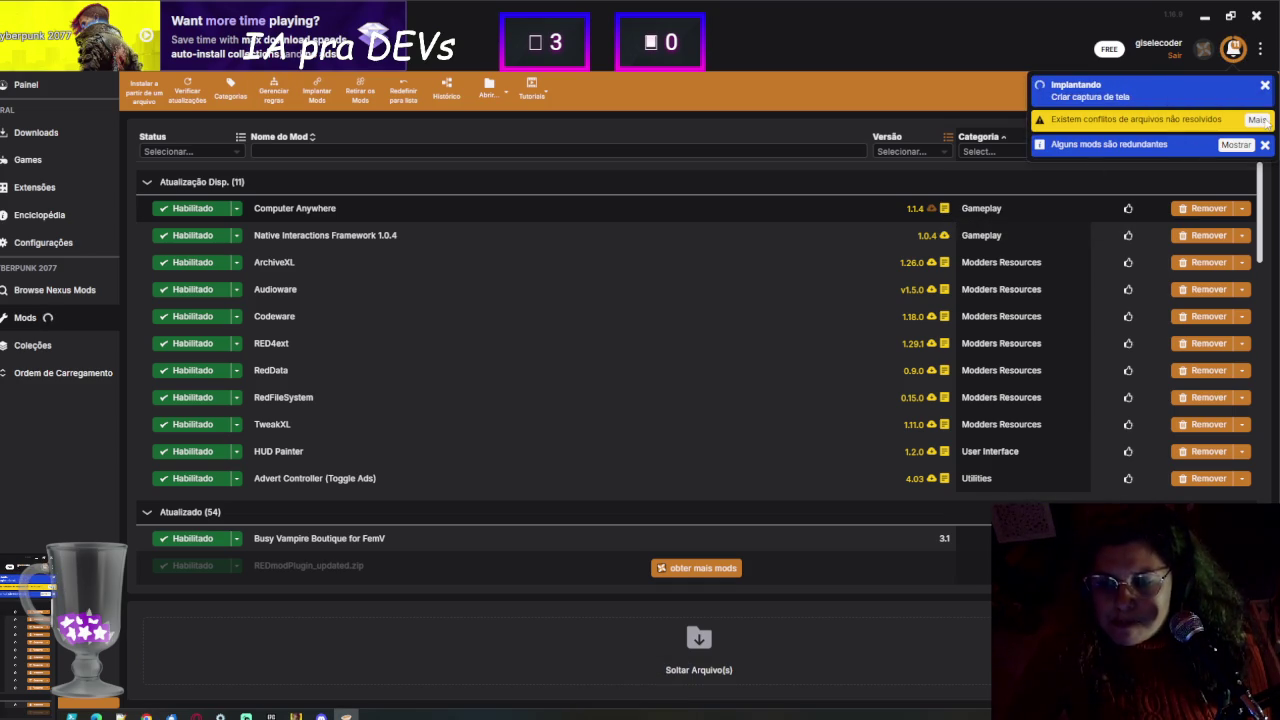
Step: Open the conflict rules editor and limit both Aphrodite Rig rules to 'Somente esta Versão'
click(1262, 120)
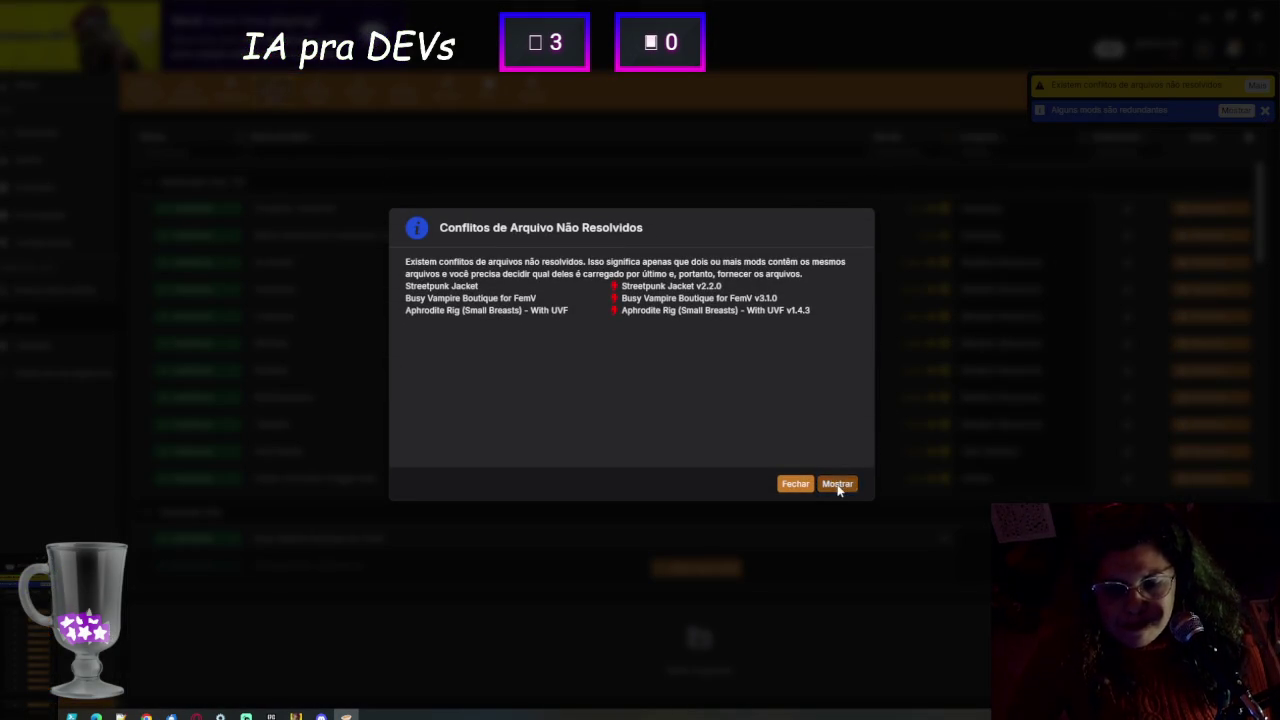
click(838, 485)
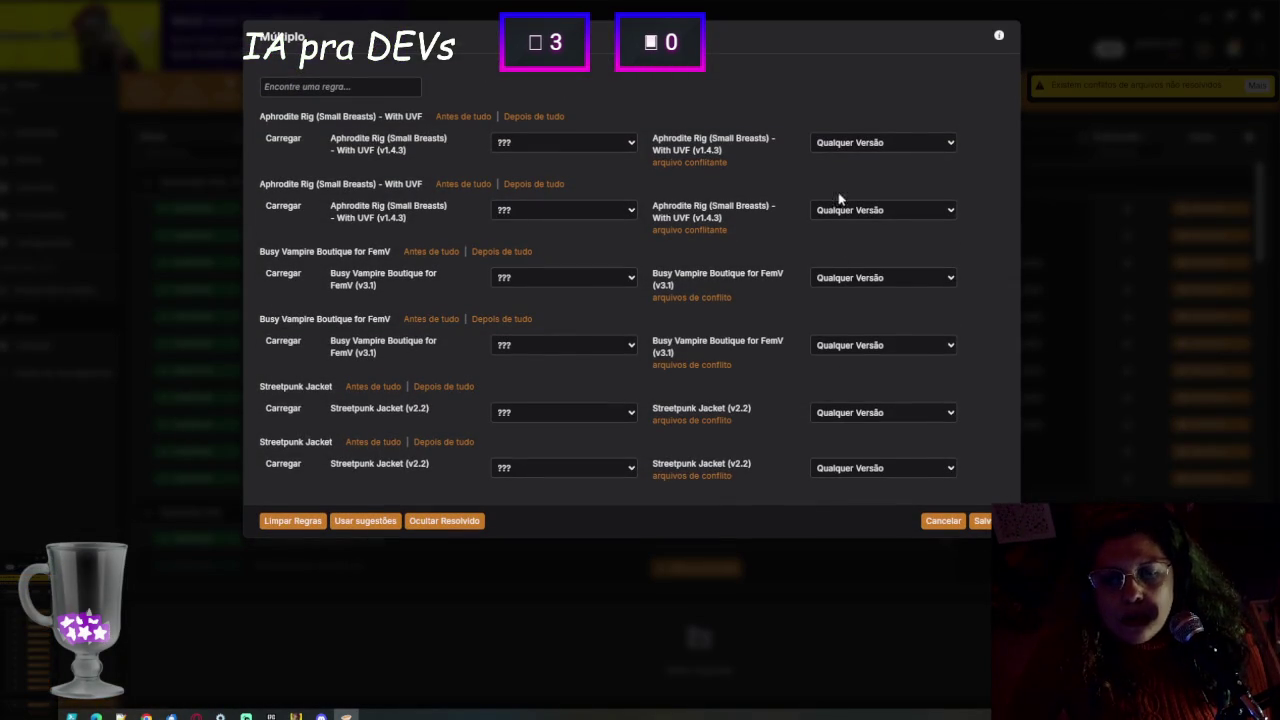
click(852, 142)
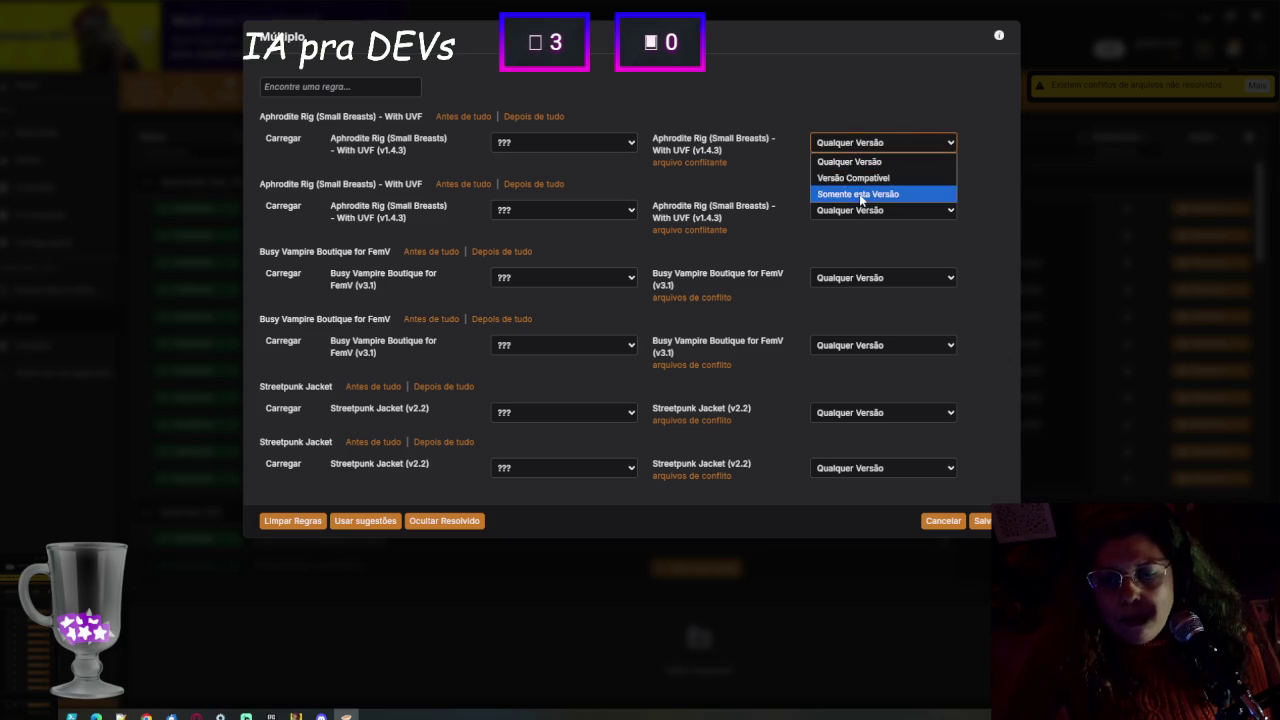
click(870, 193)
click(872, 210)
click(874, 262)
Step: Limit both Busy Vampire Boutique and both Streetpunk Jacket rules to 'Somente esta Versão', then save
click(879, 278)
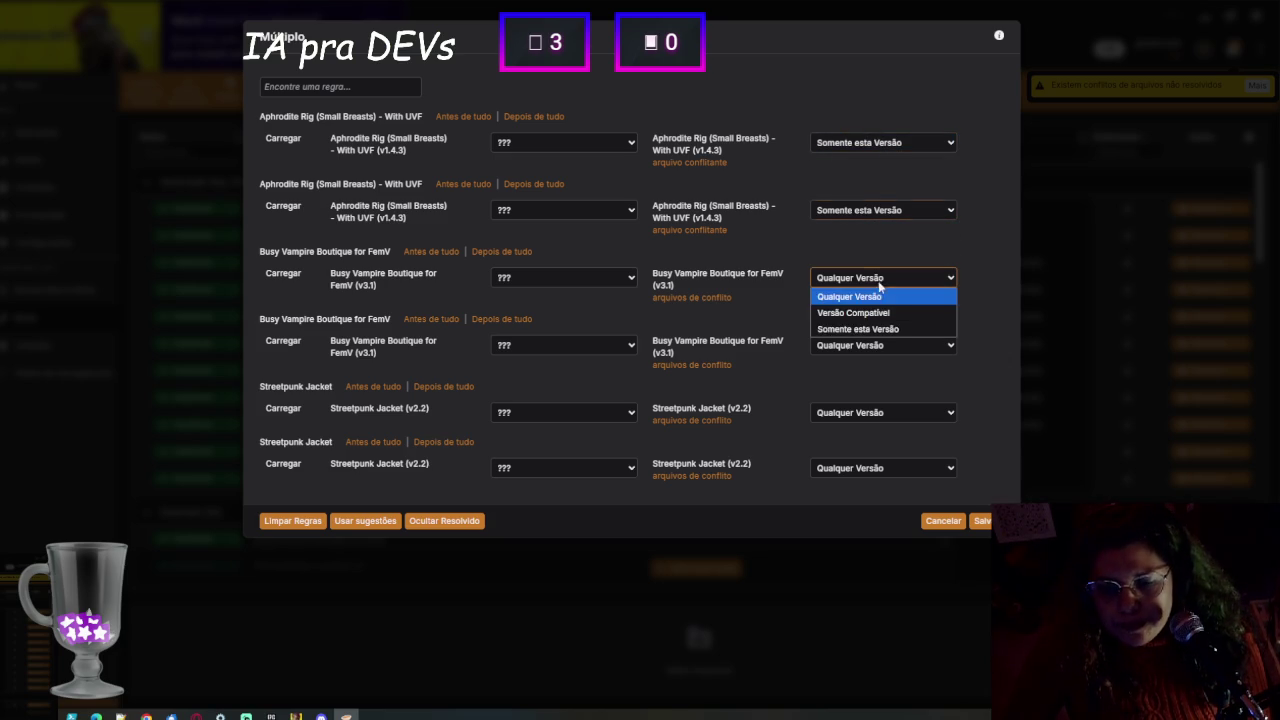
click(891, 345)
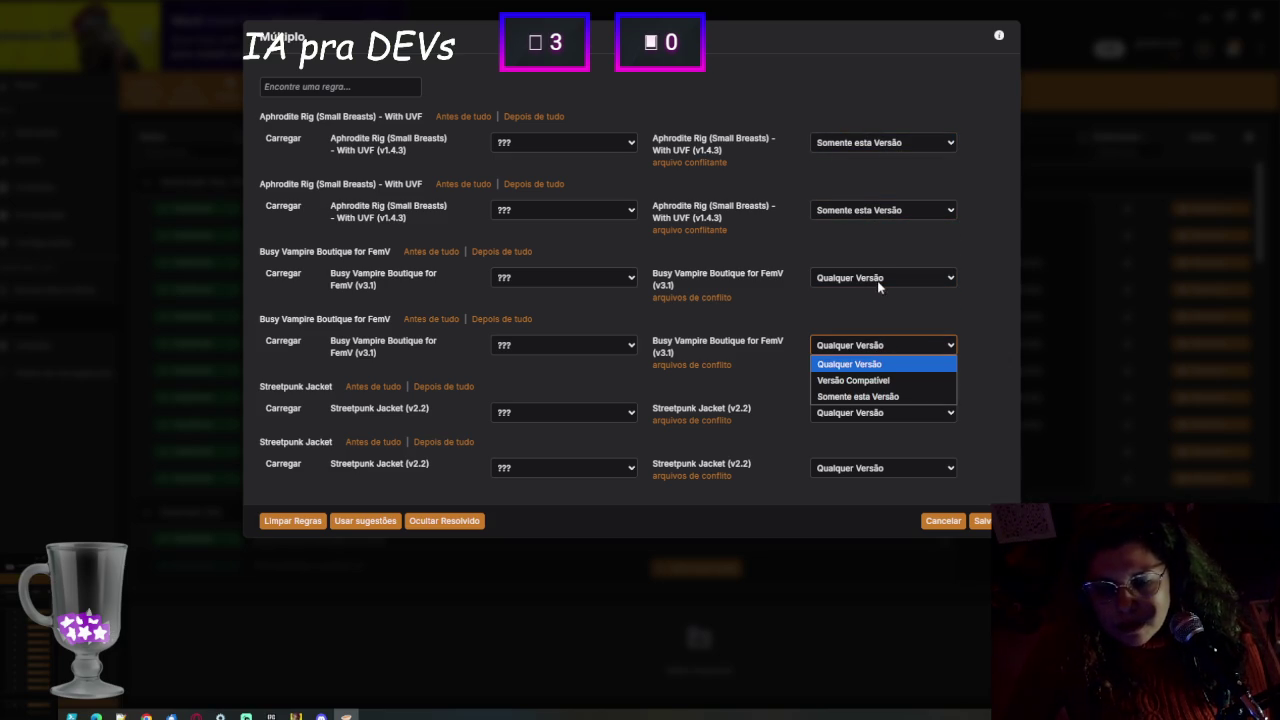
click(880, 283)
click(882, 330)
click(879, 345)
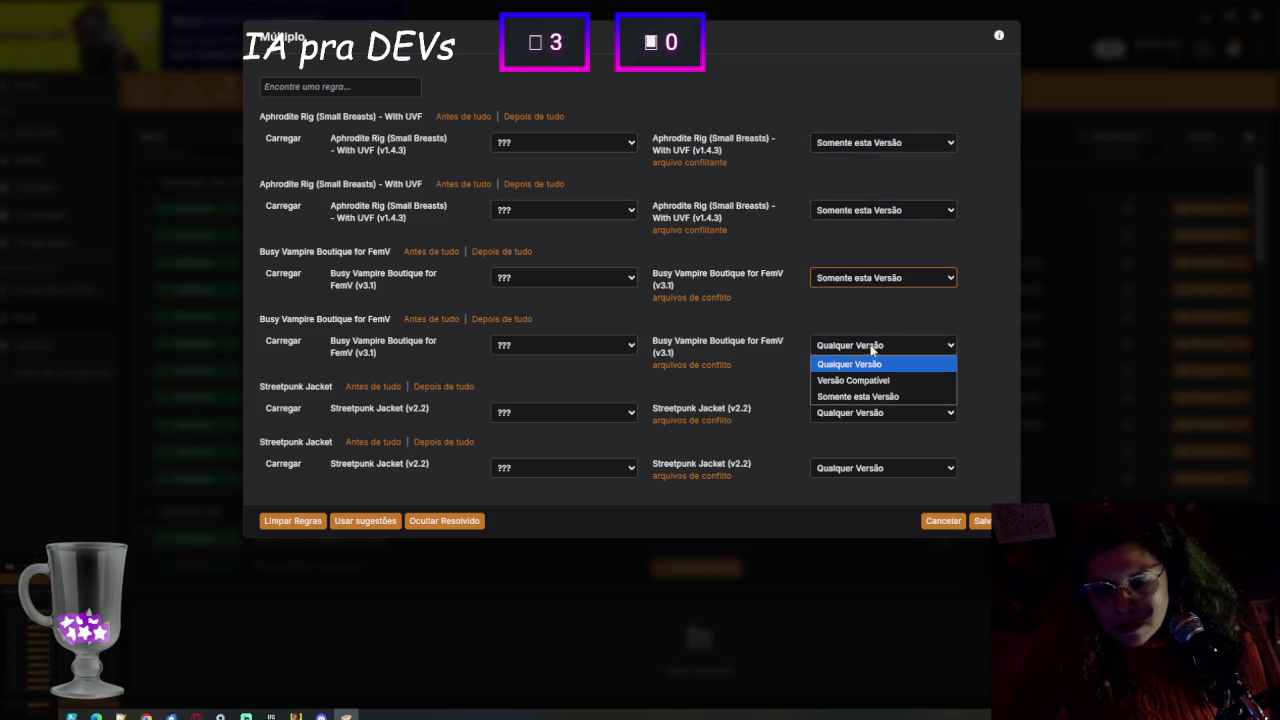
click(884, 397)
click(878, 414)
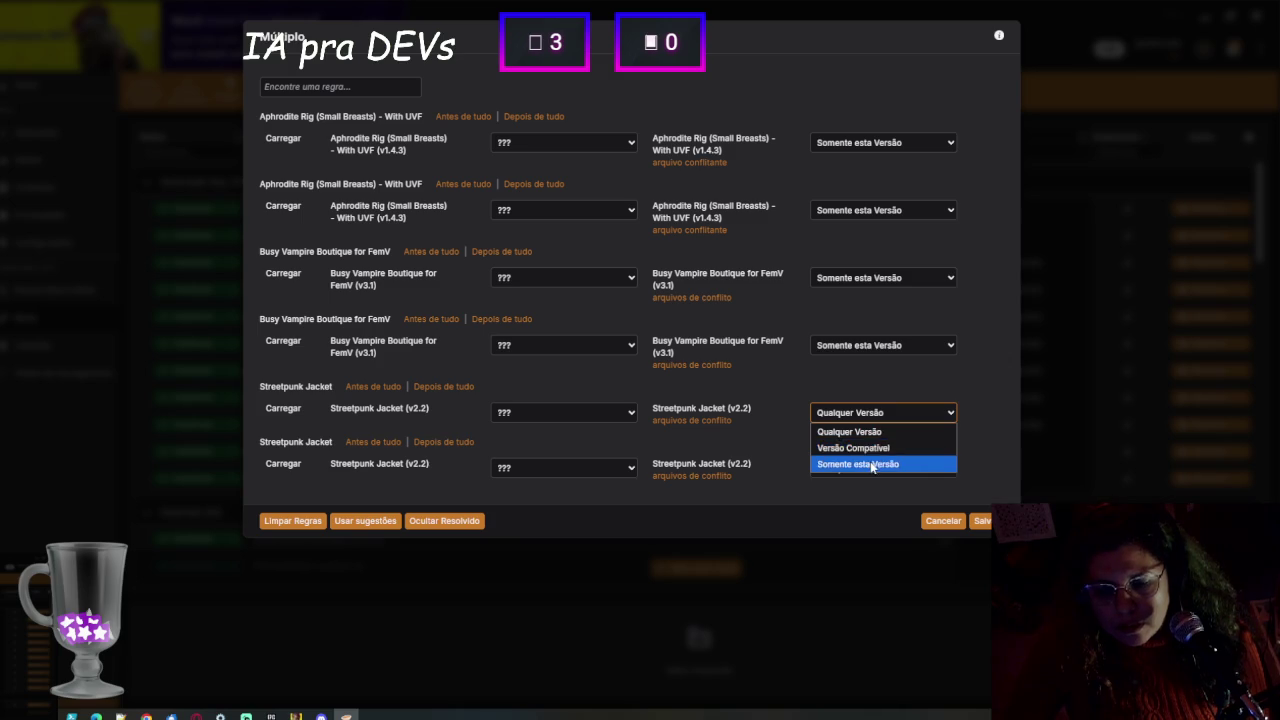
click(872, 464)
click(866, 470)
click(864, 518)
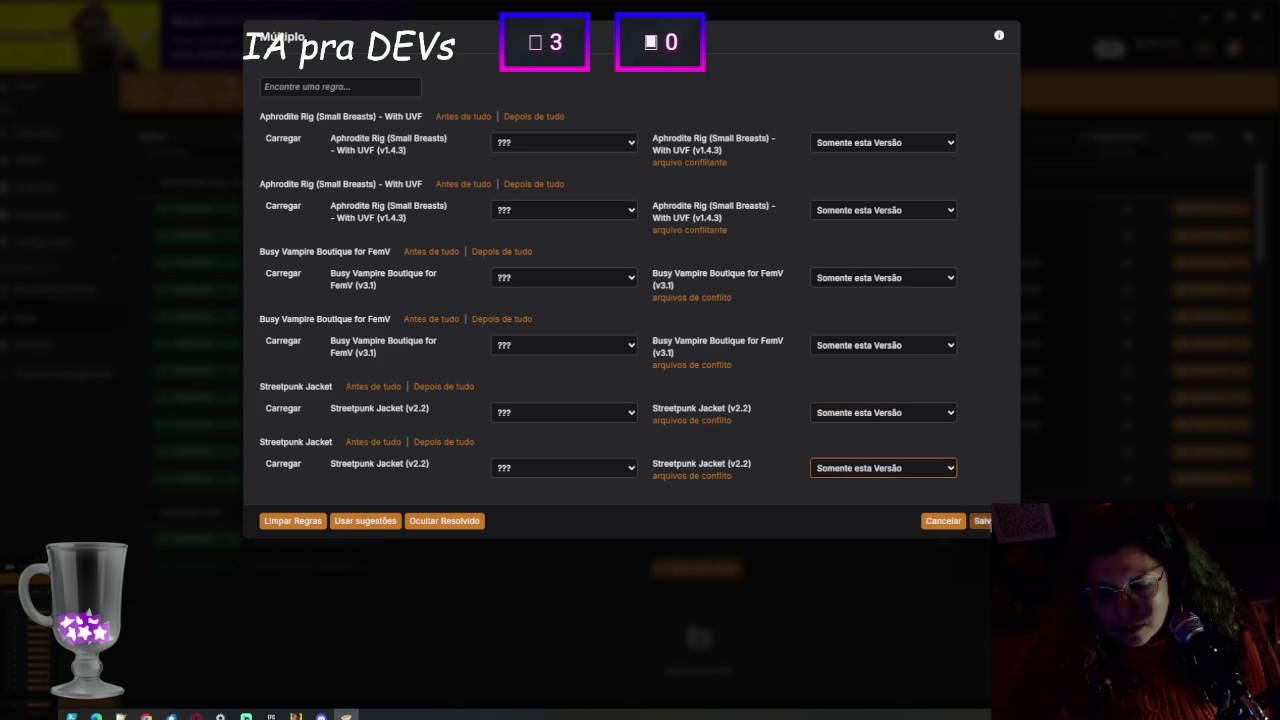
click(981, 521)
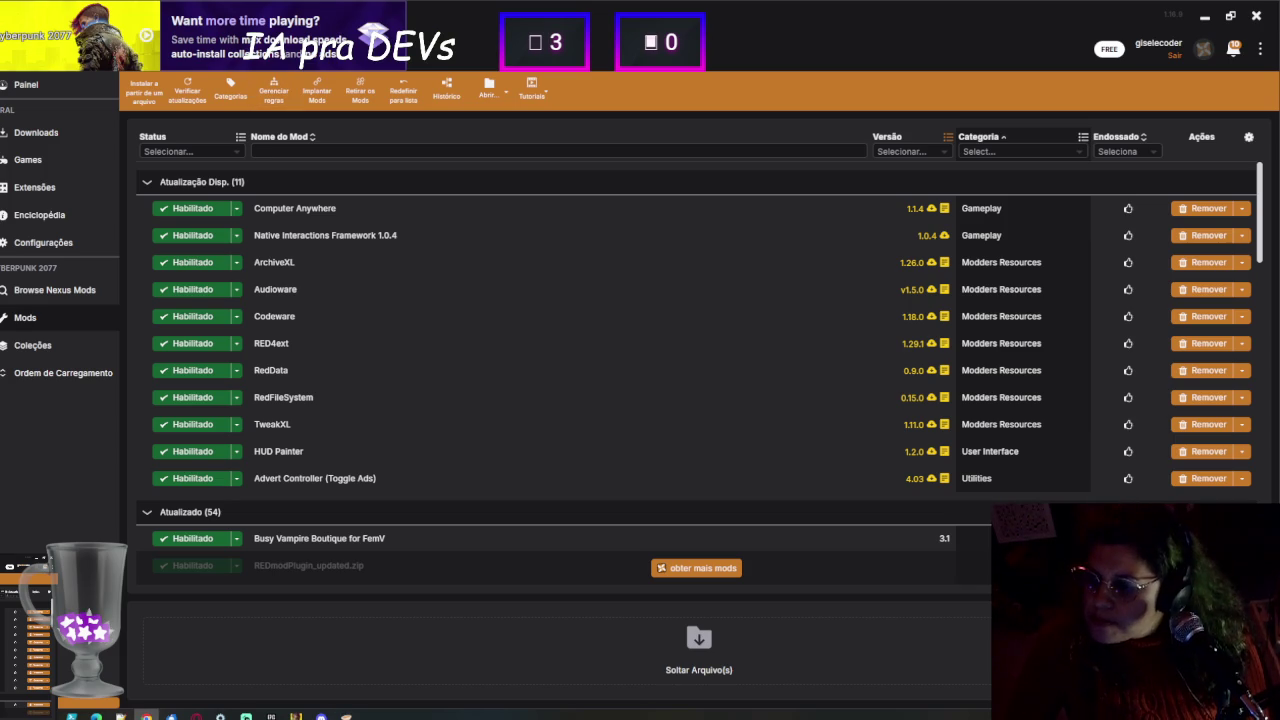
Step: Update Computer Anywhere with 'Atualizar todos os perfis' and reopen the unresolved conflicts details
click(935, 206)
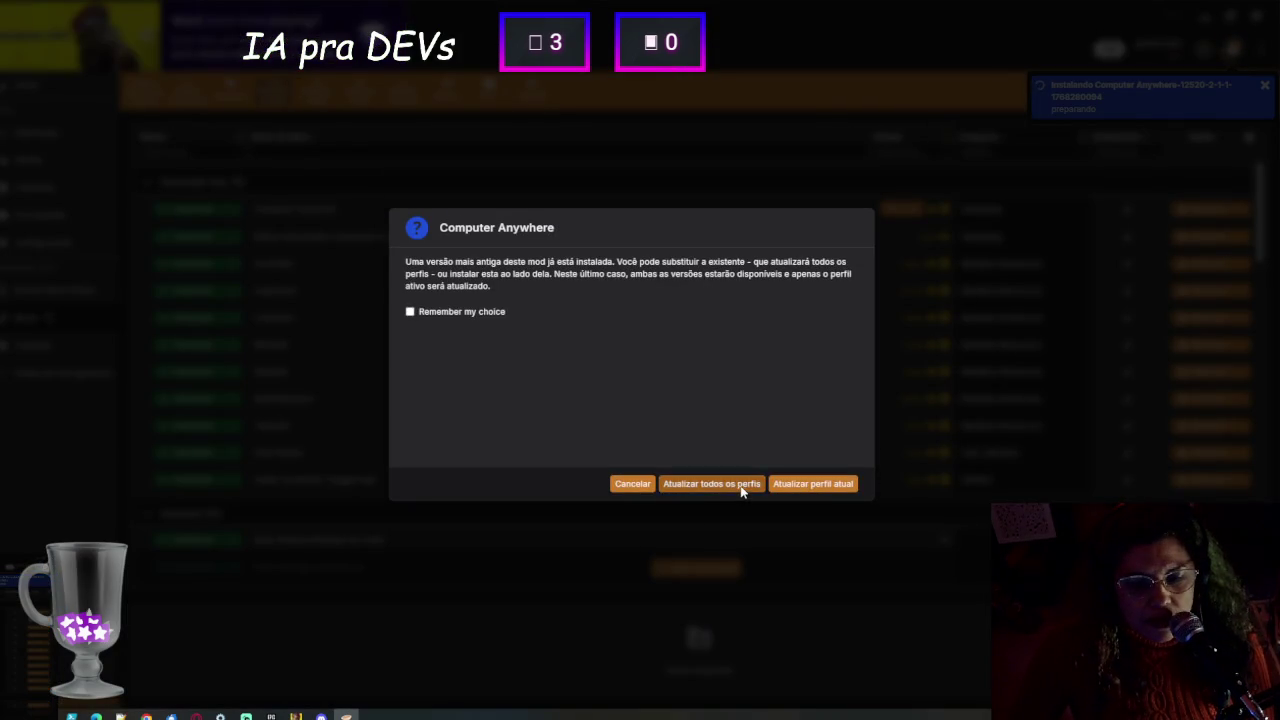
click(740, 484)
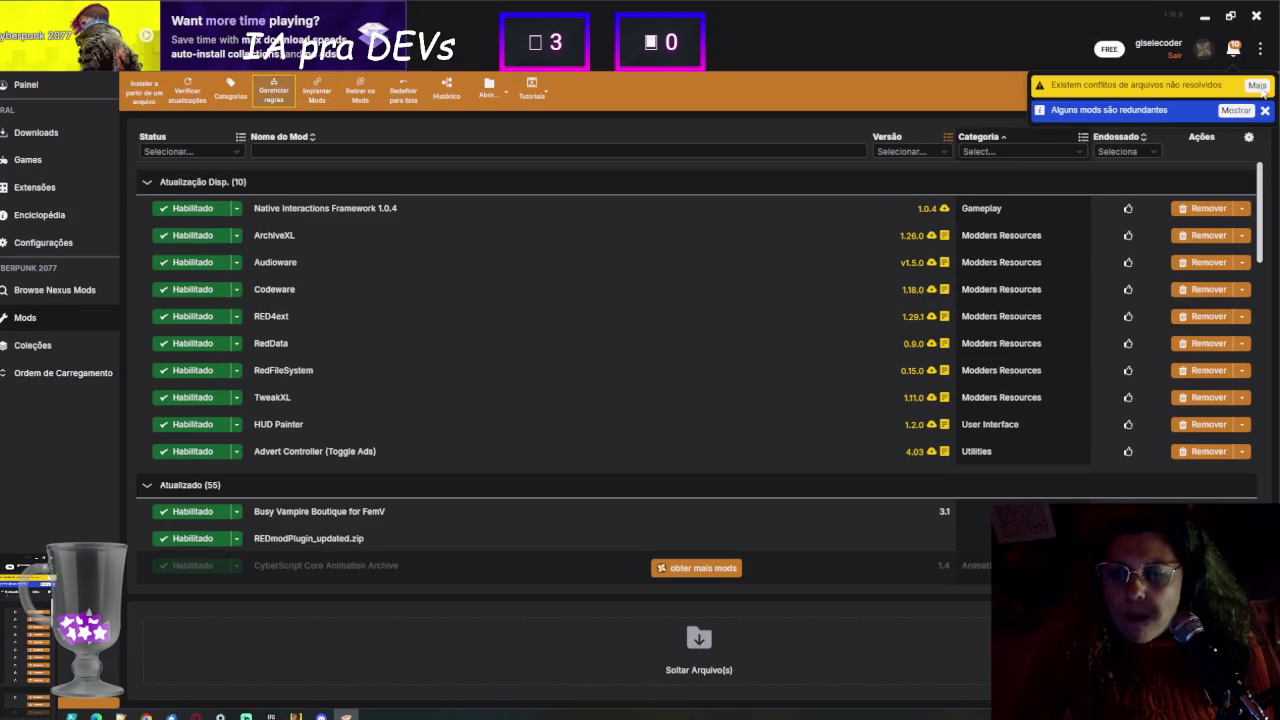
click(1259, 88)
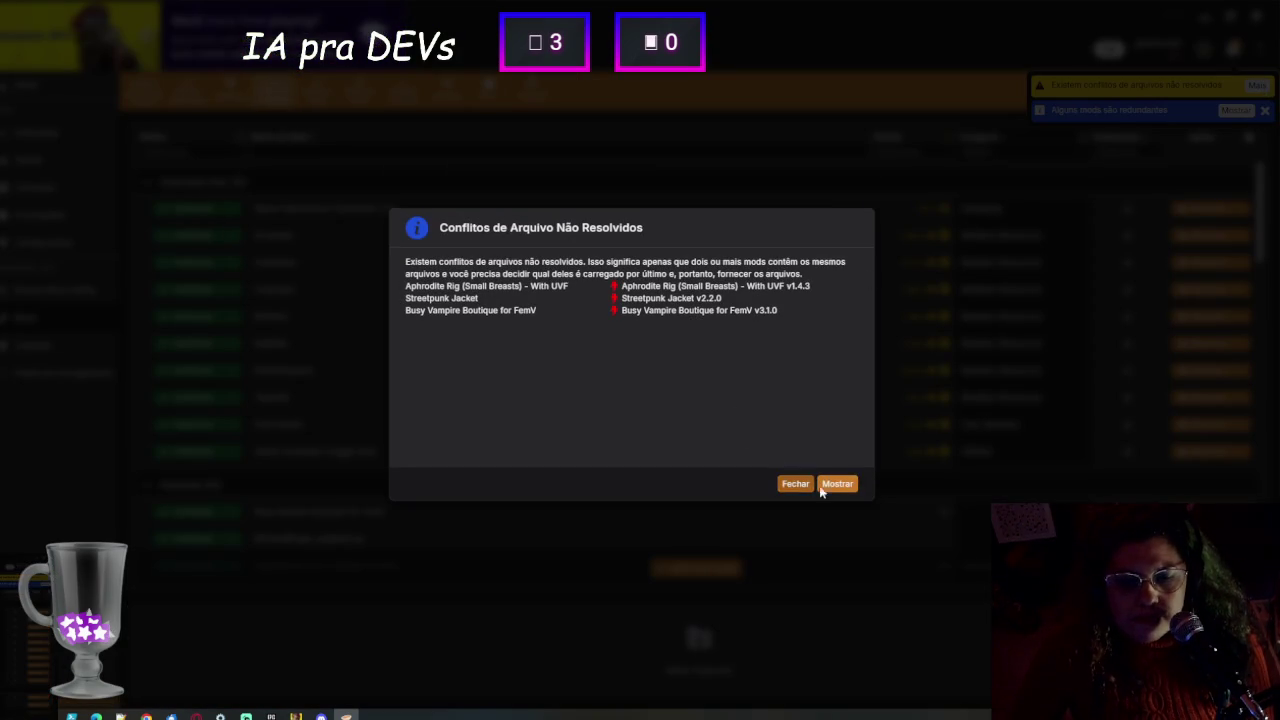
Step: Open the Múltiplo conflict rules editor and close it with Salvar
click(836, 486)
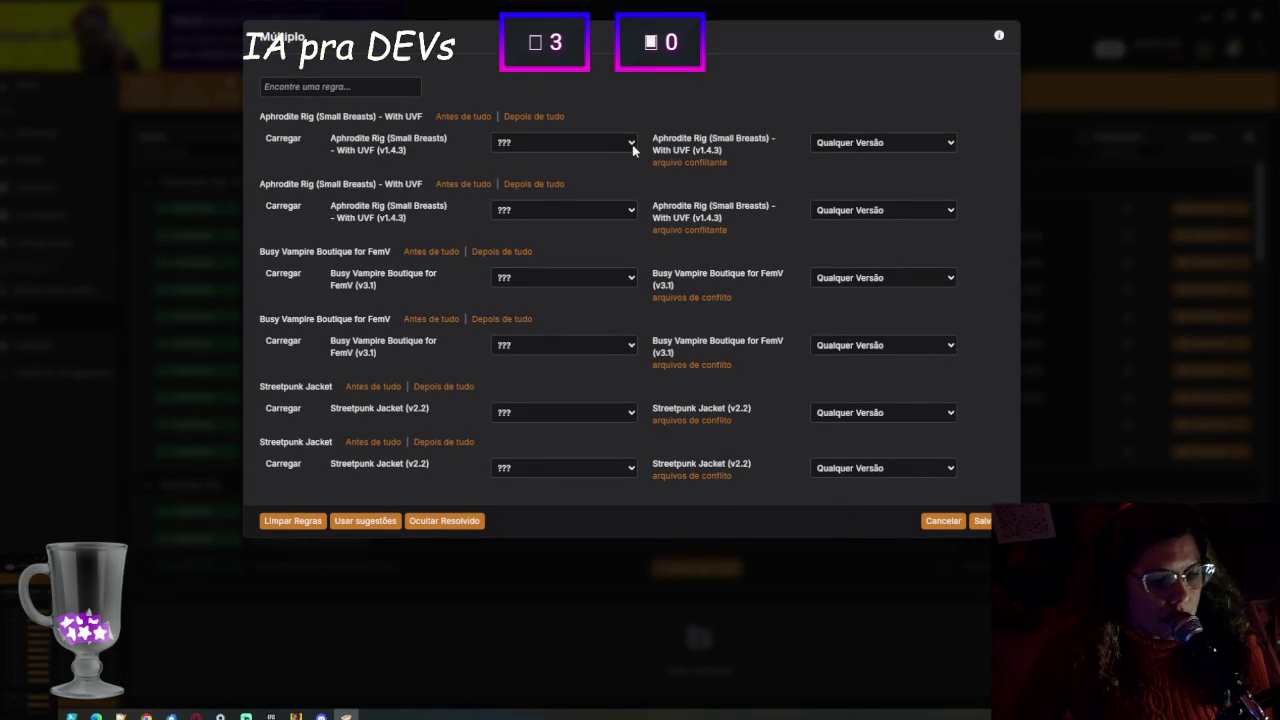
click(978, 521)
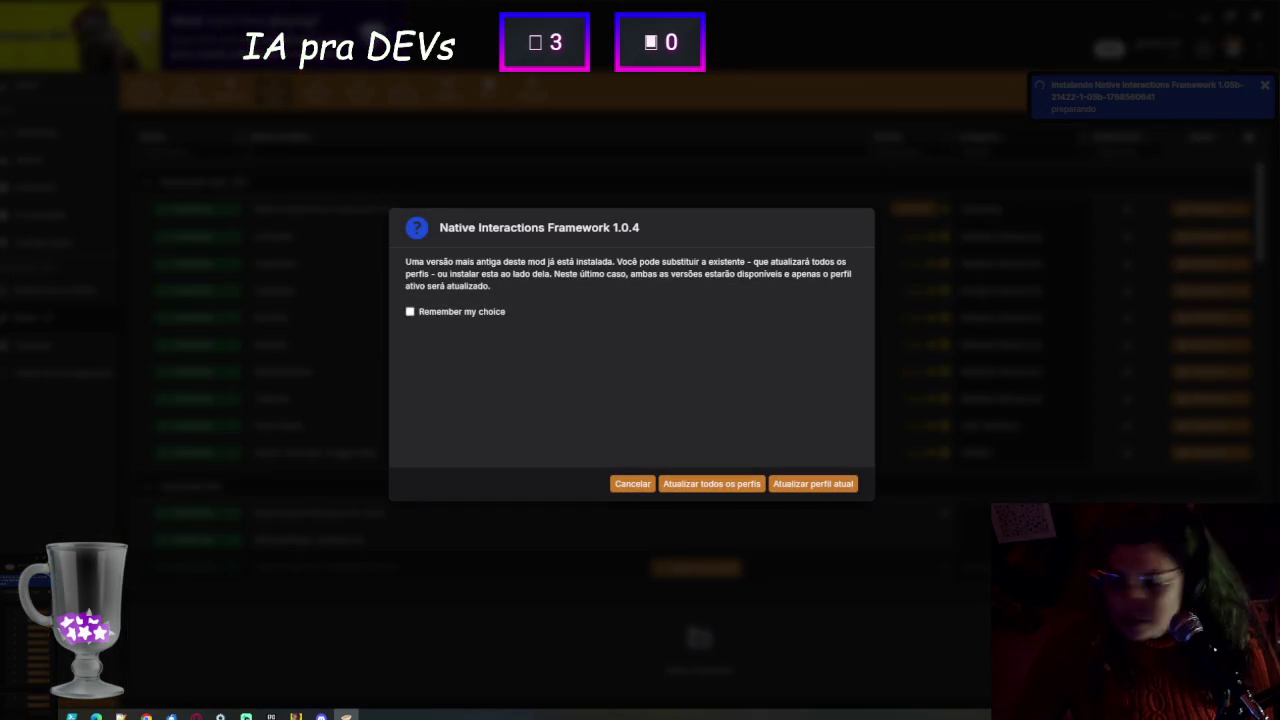
Step: Replace Native Interactions Framework and ArchiveXL in all profiles, checking the conflict rules editor in between
click(733, 485)
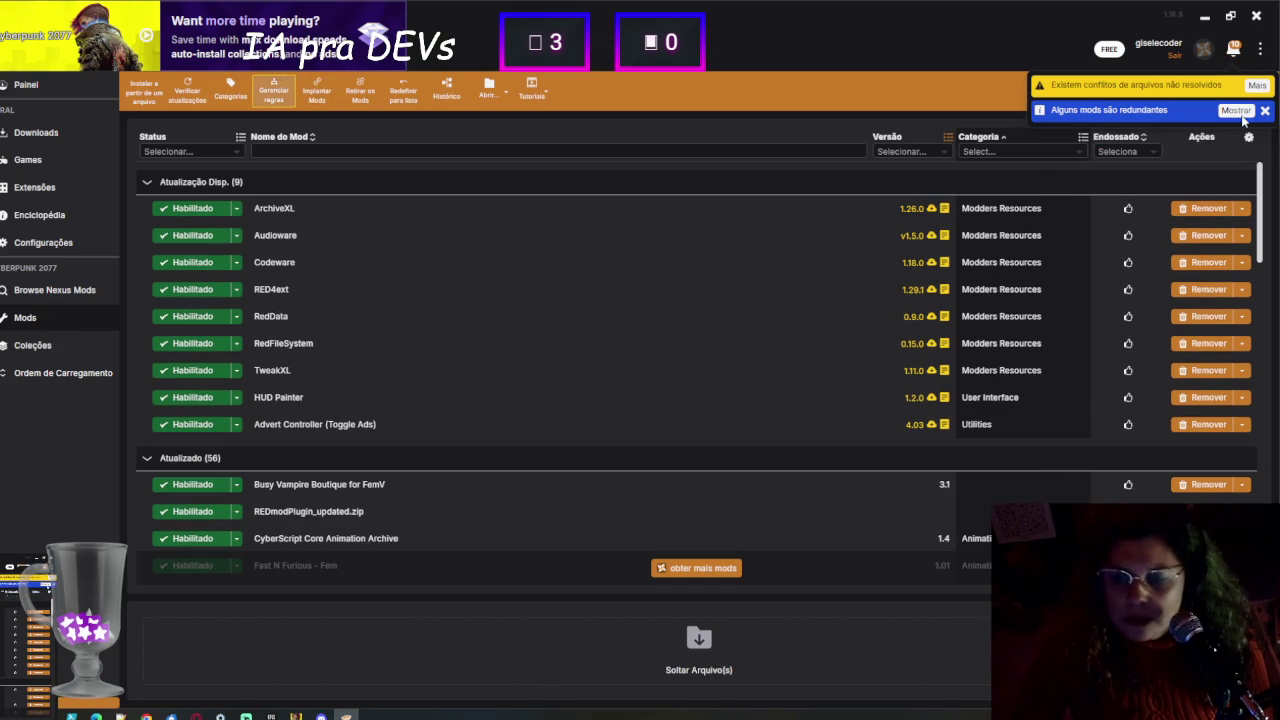
click(1257, 85)
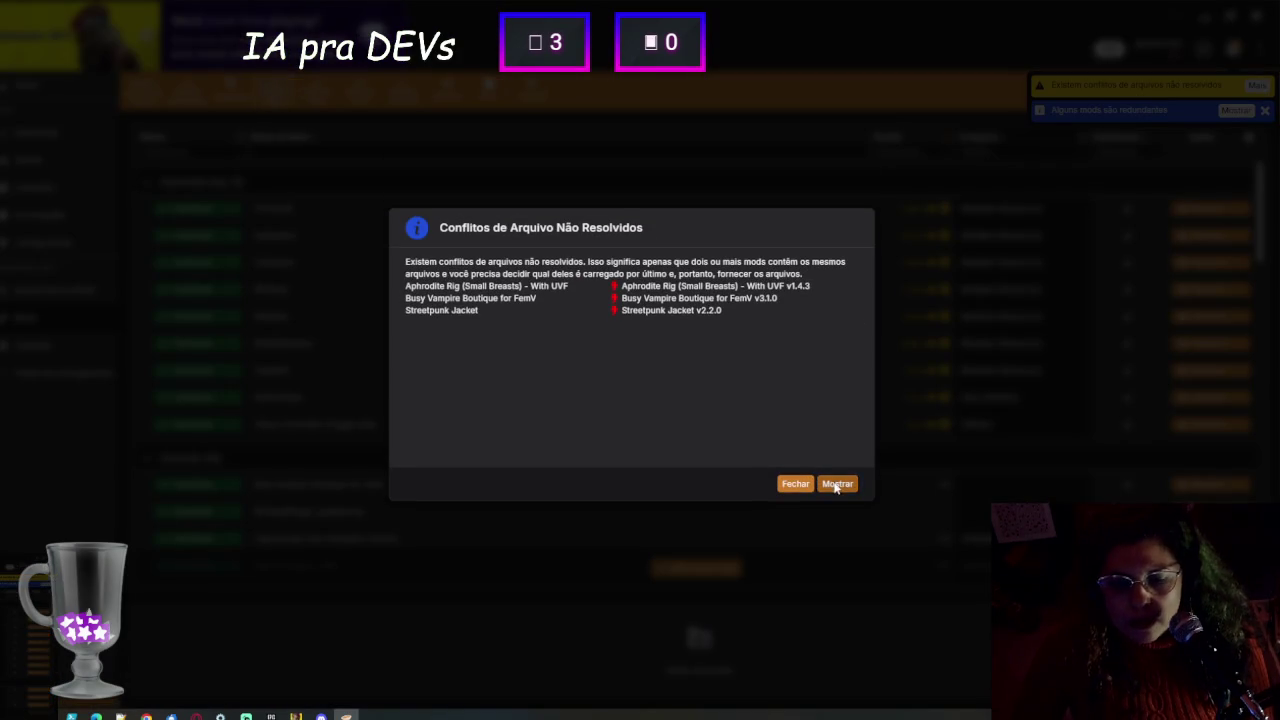
click(836, 483)
click(982, 520)
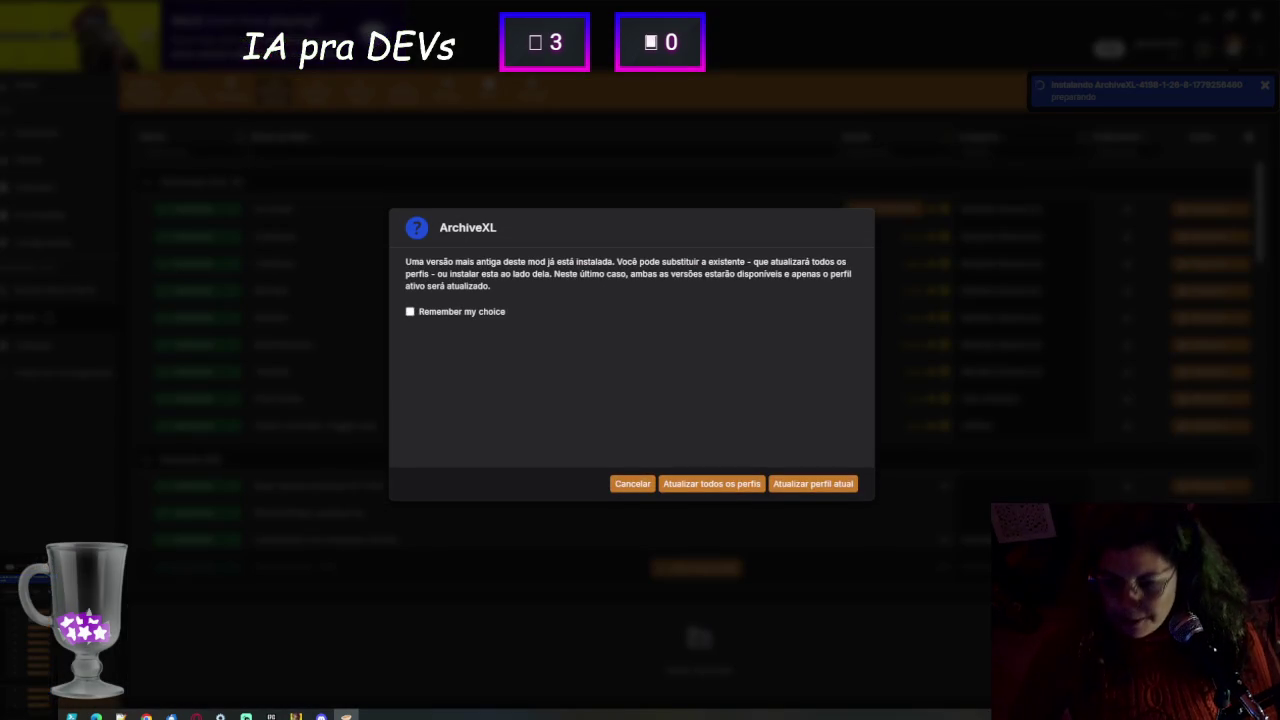
click(686, 485)
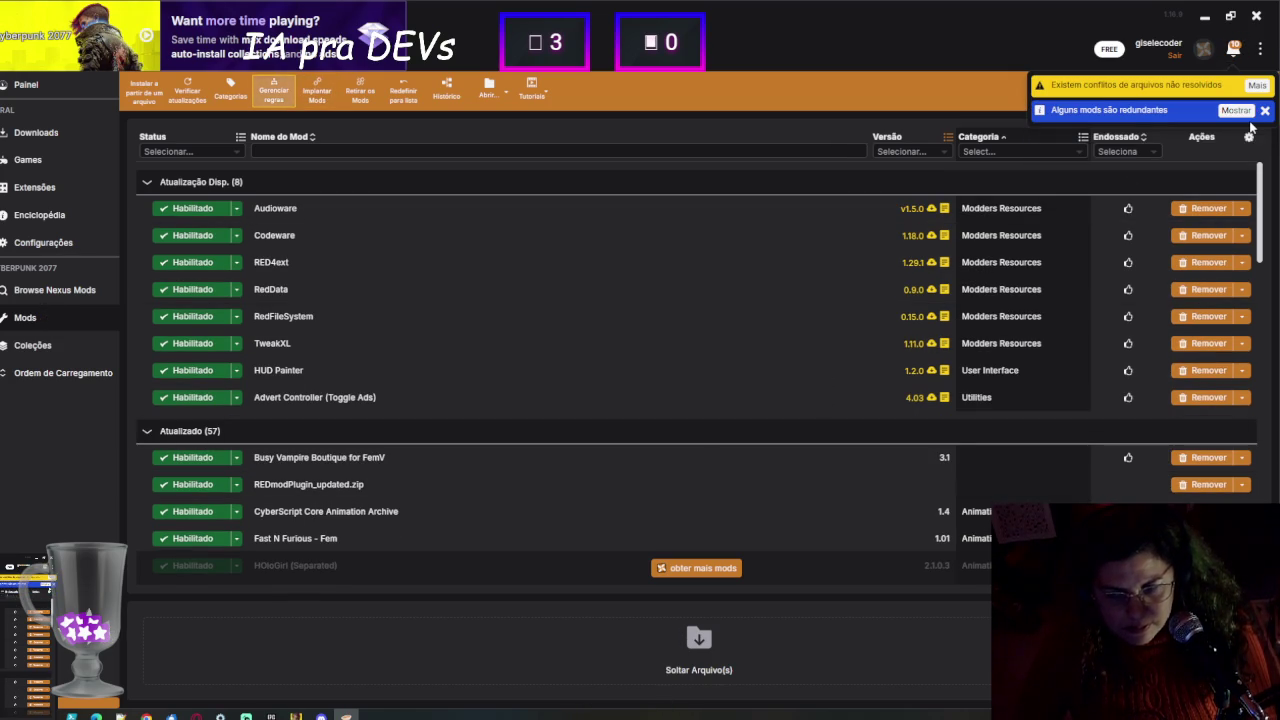
click(1257, 86)
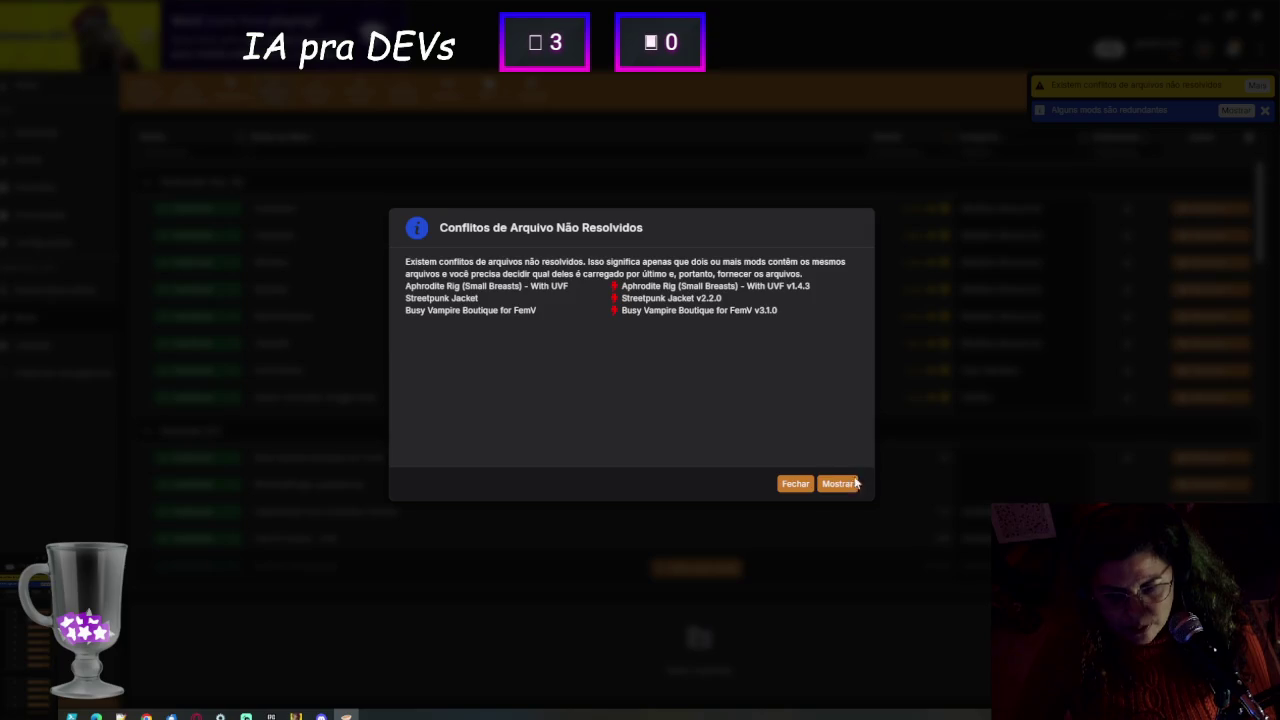
Step: Hide resolved conflicts, set Aphrodite Rig, Busy Vampire Boutique and Streetpunk Jacket to load 'depois', and save
click(846, 486)
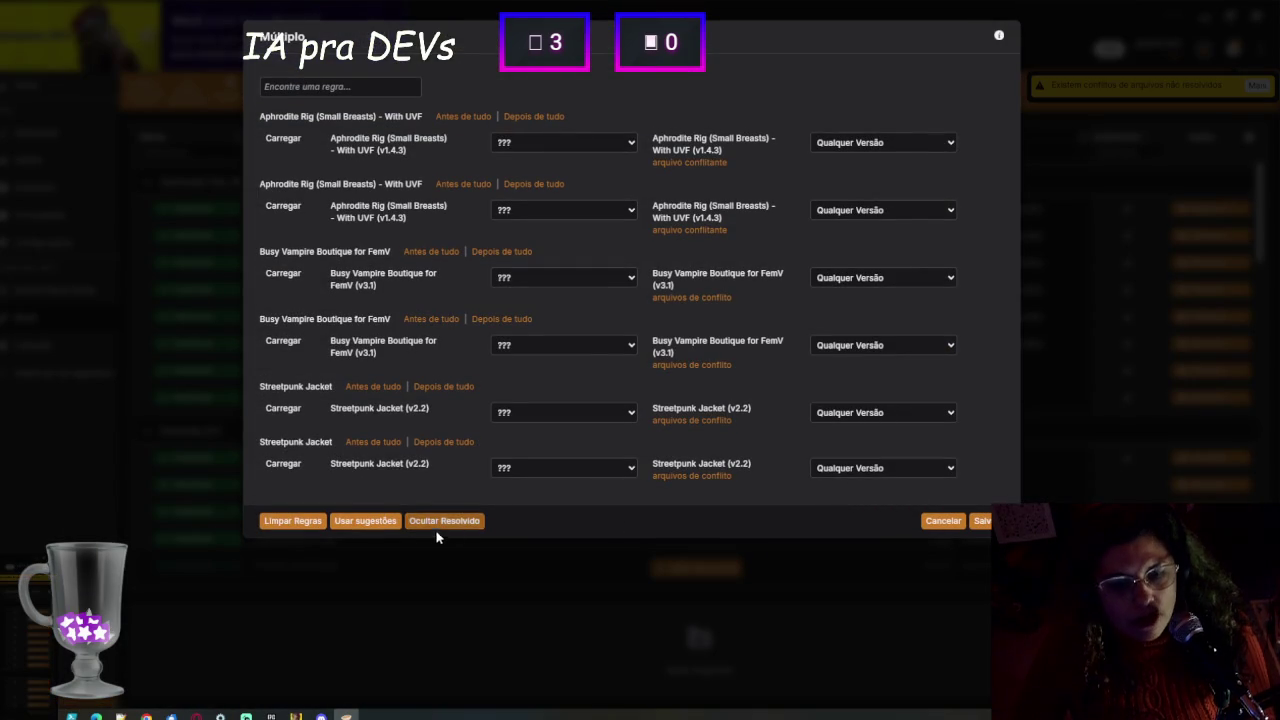
click(444, 528)
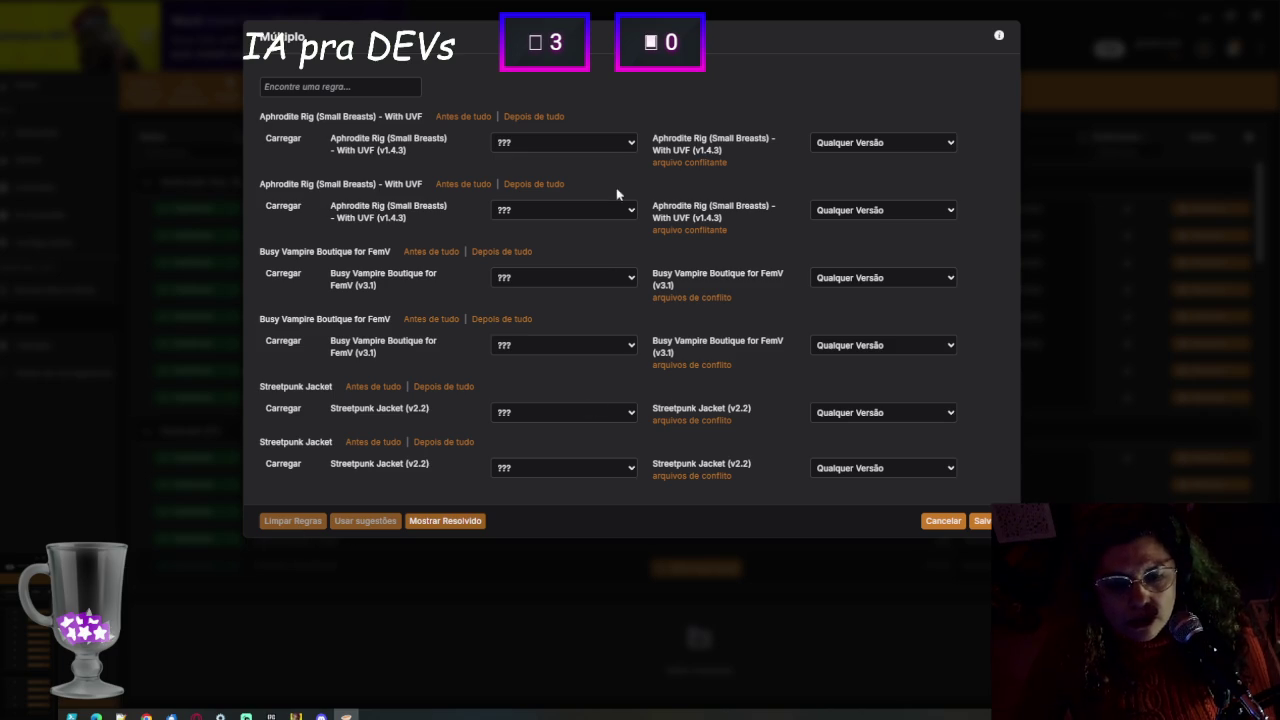
click(620, 146)
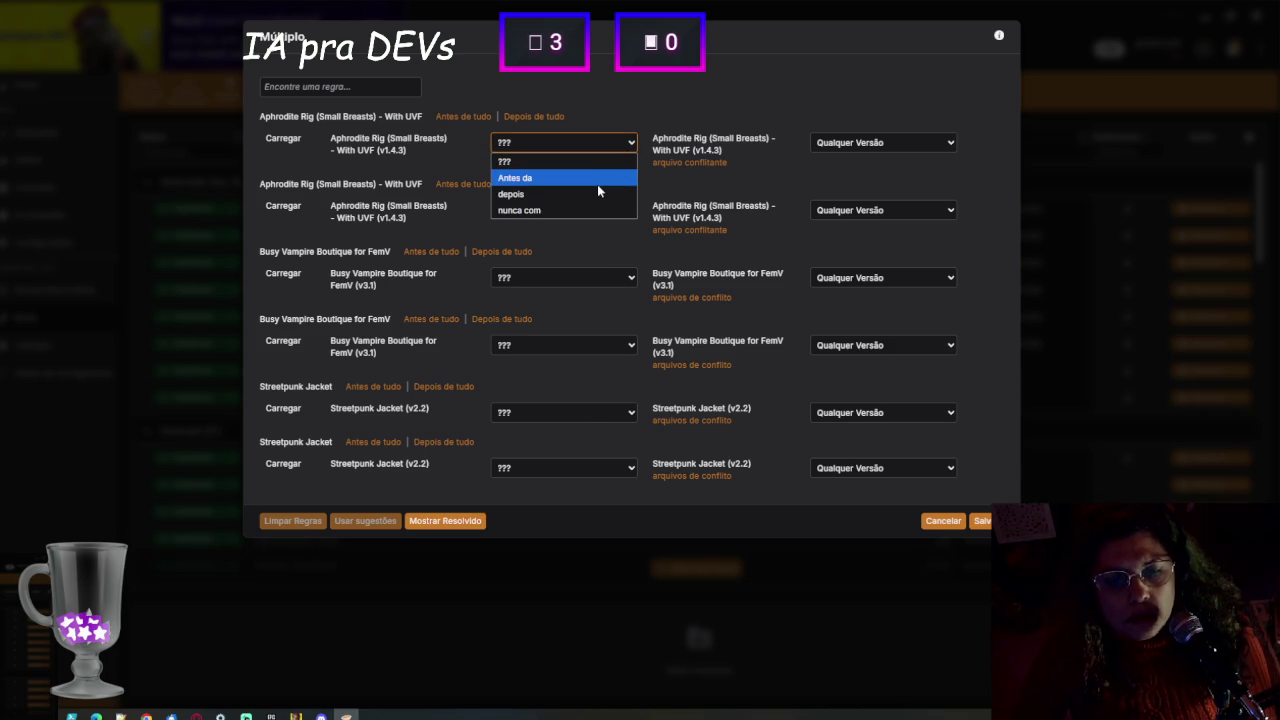
click(598, 194)
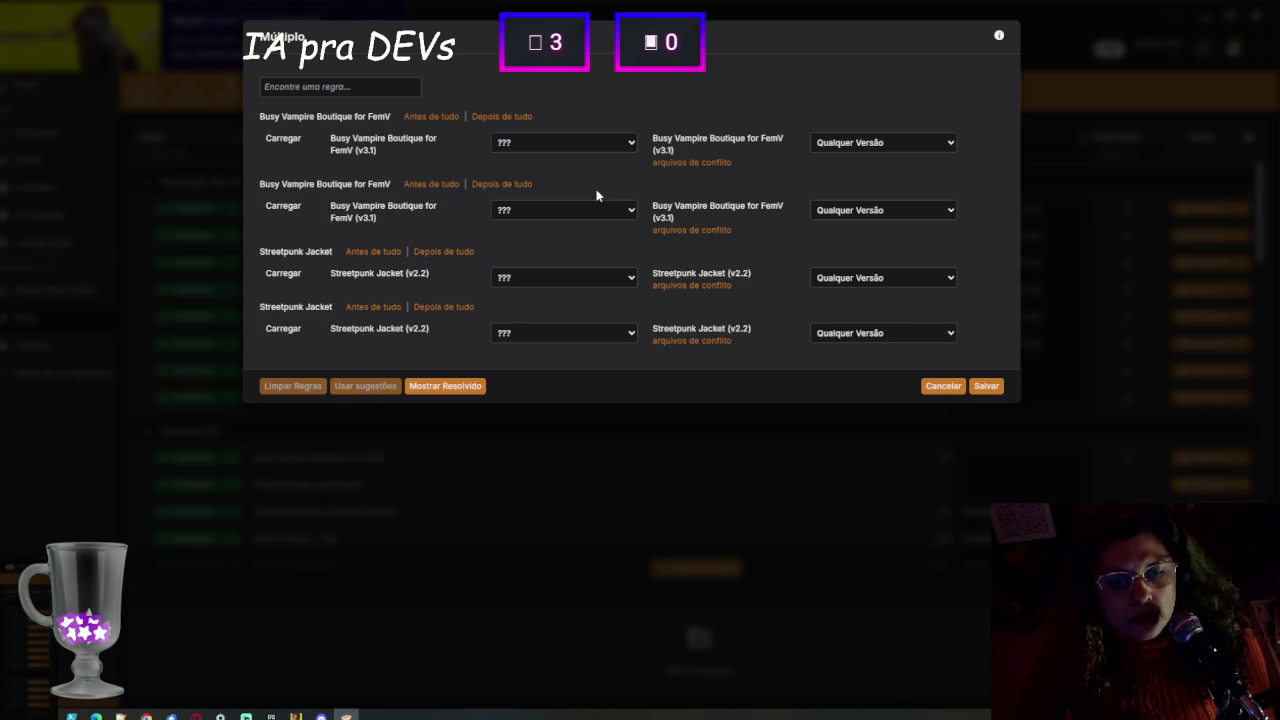
click(583, 143)
click(566, 194)
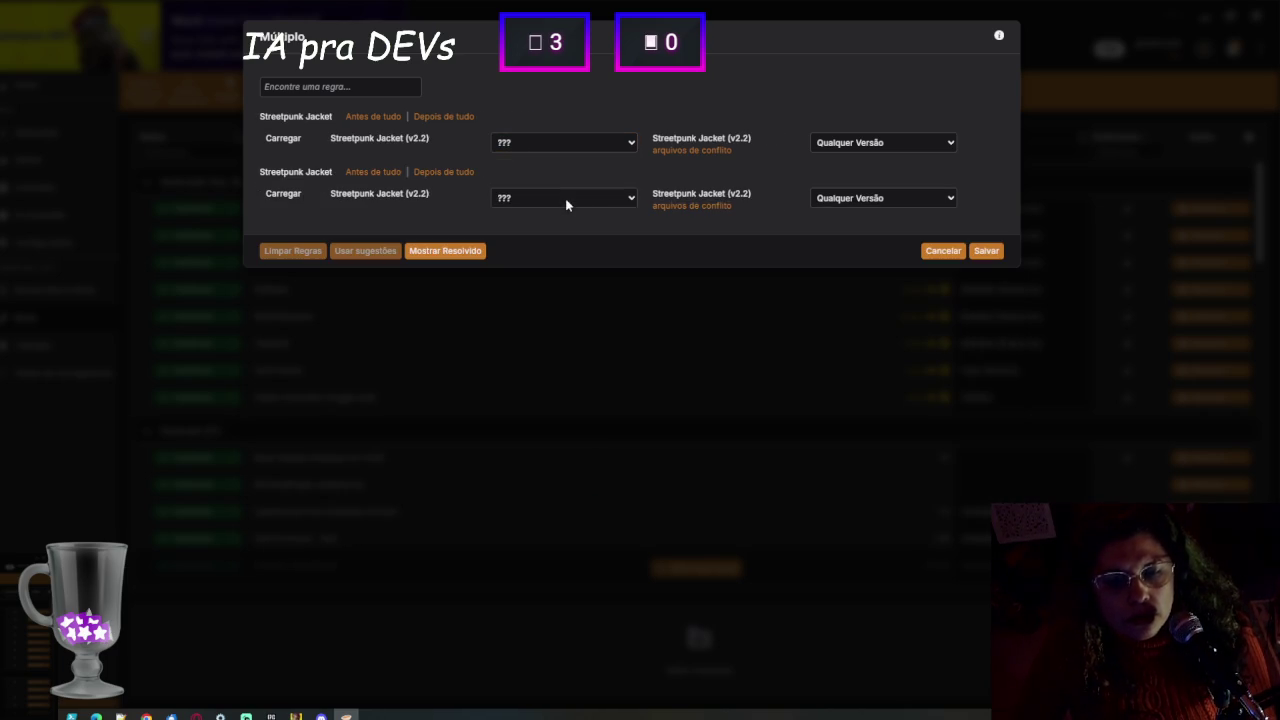
click(564, 145)
click(561, 197)
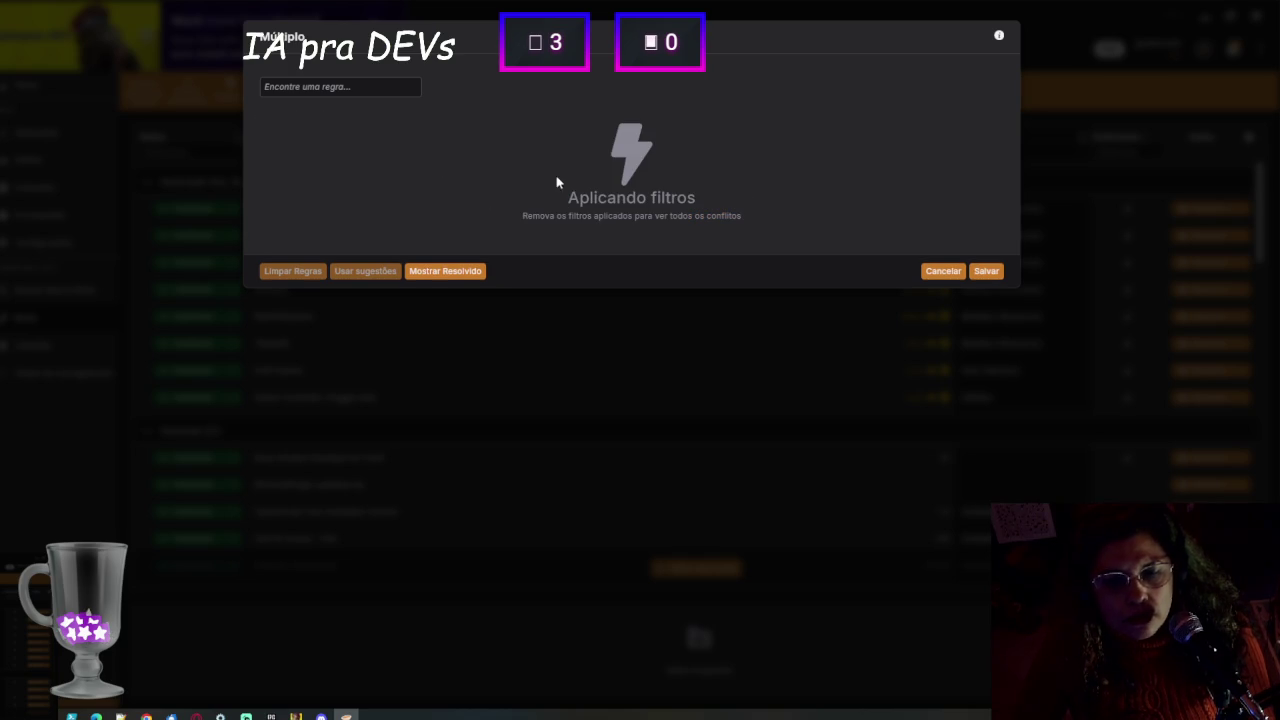
click(992, 271)
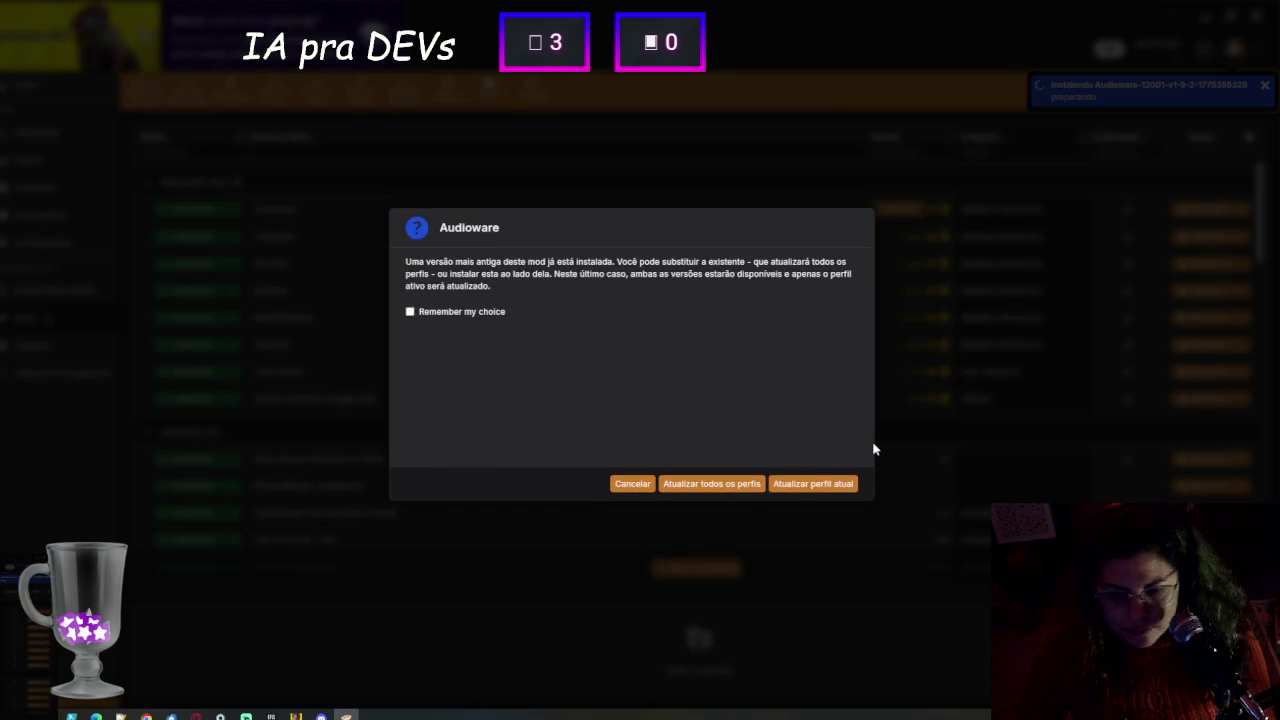
Step: Replace the old Audioware and Codeware versions in all profiles
click(712, 483)
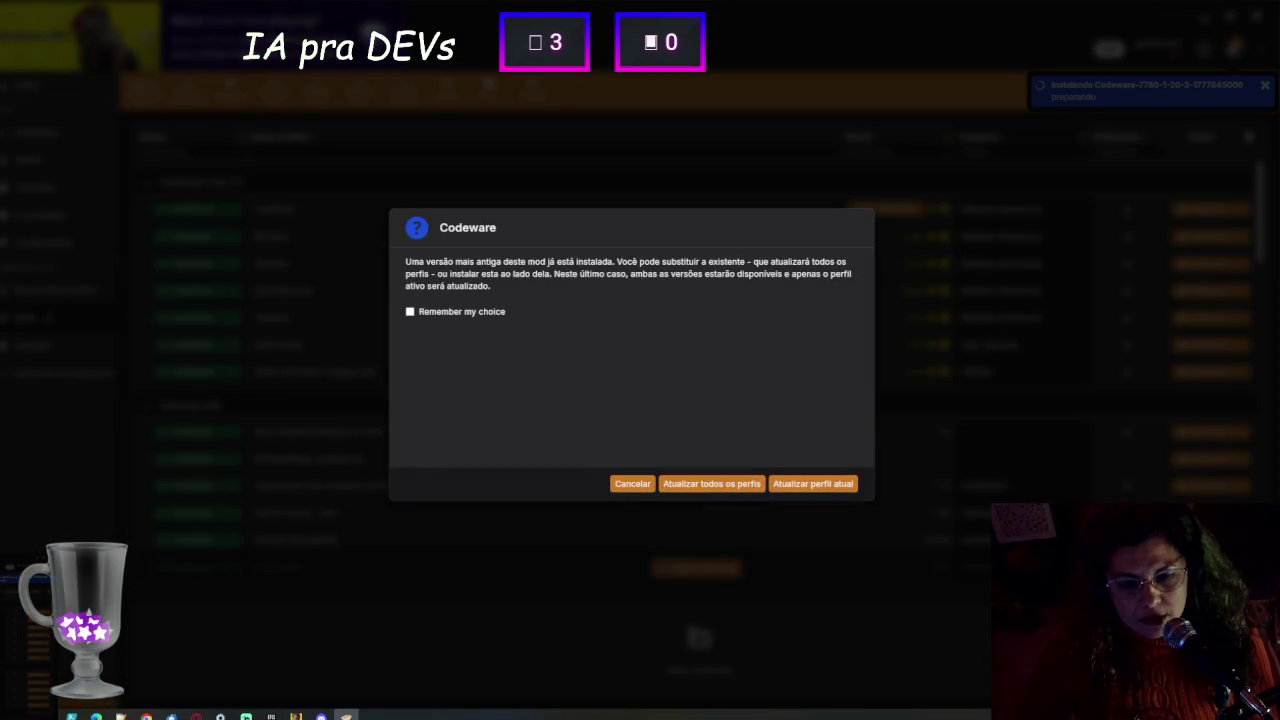
click(750, 485)
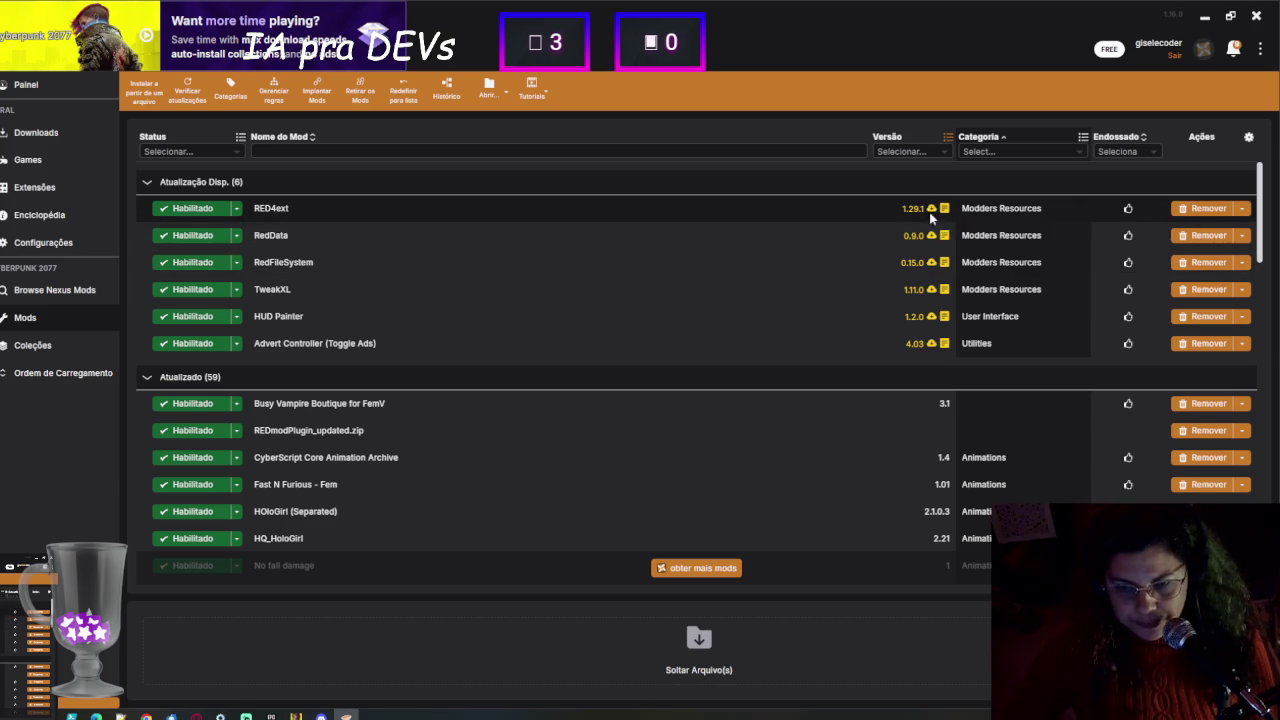
mouse_move(933, 213)
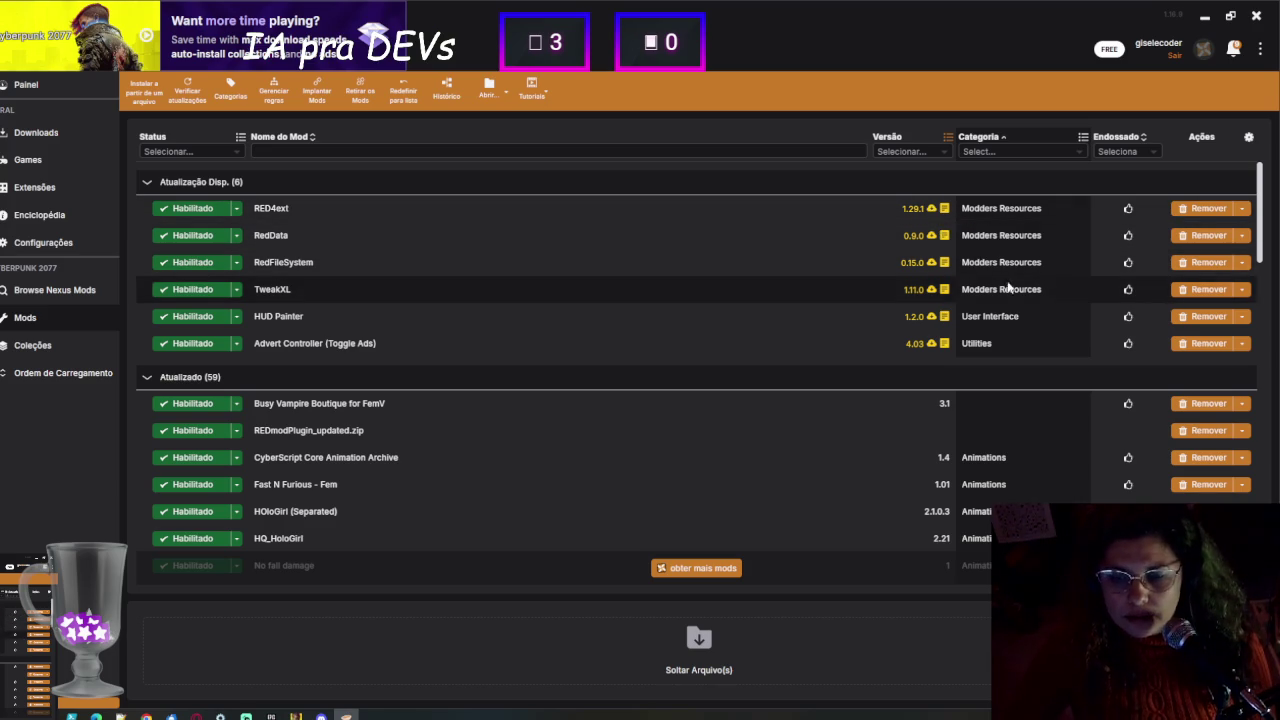
mouse_move(933, 241)
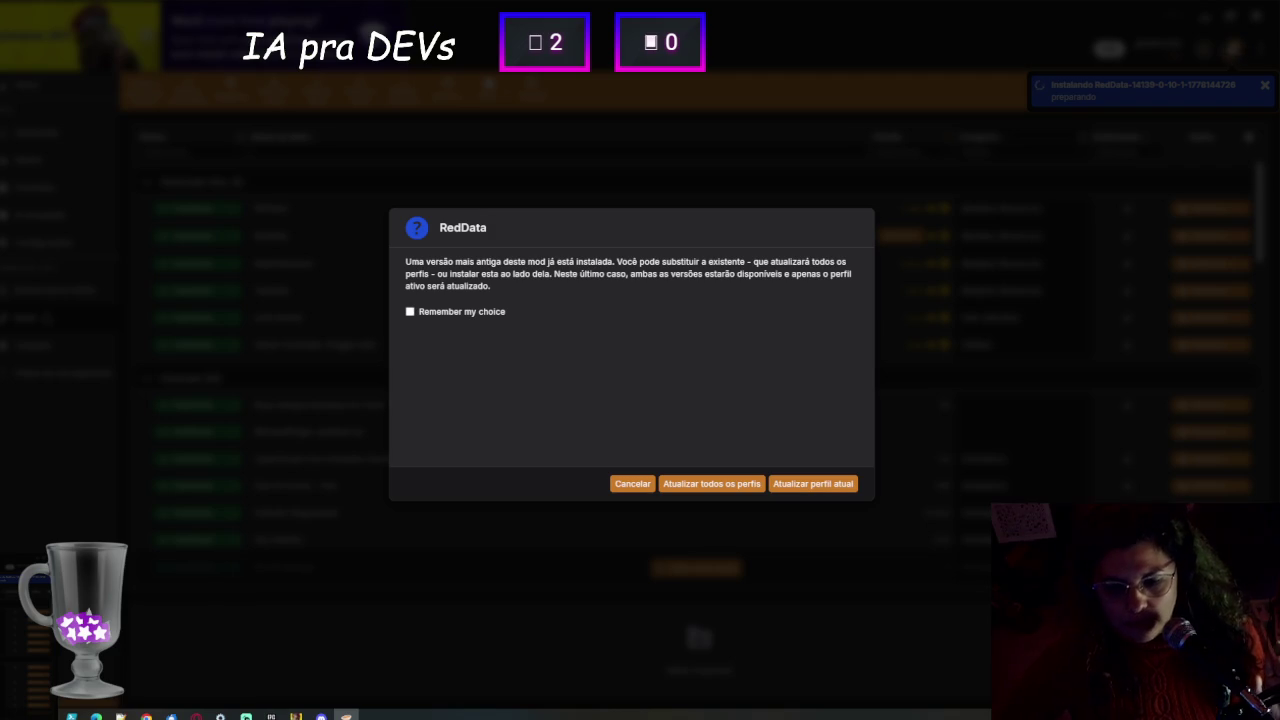
Step: Replace the old RedData version in all profiles
click(748, 482)
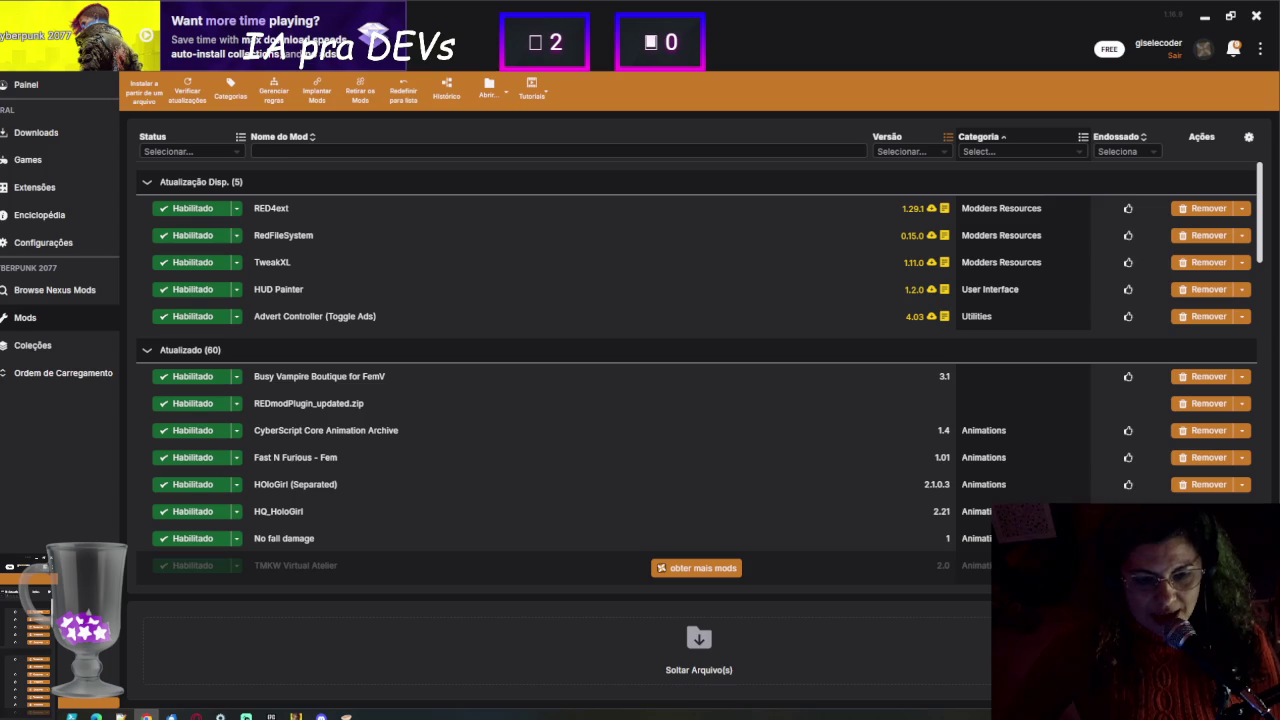
Step: Update RedFileSystem to 0.15.0 and Advert Controller in all profiles
click(931, 235)
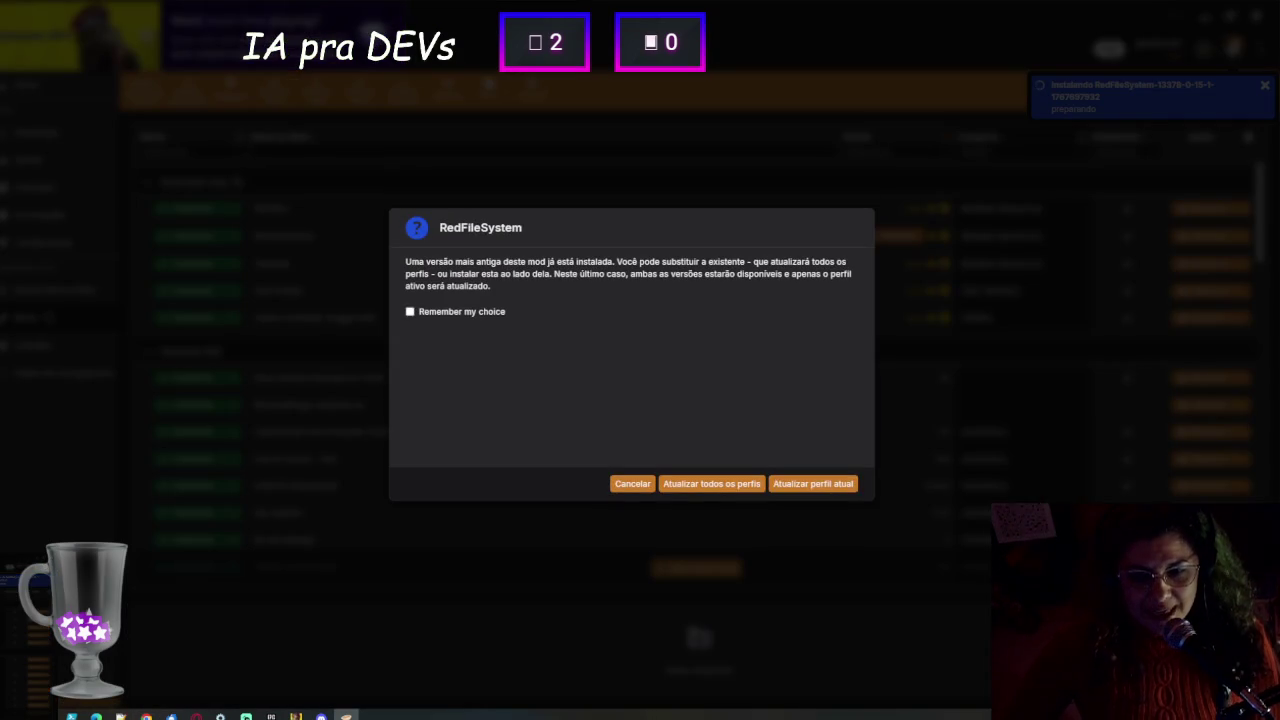
click(741, 486)
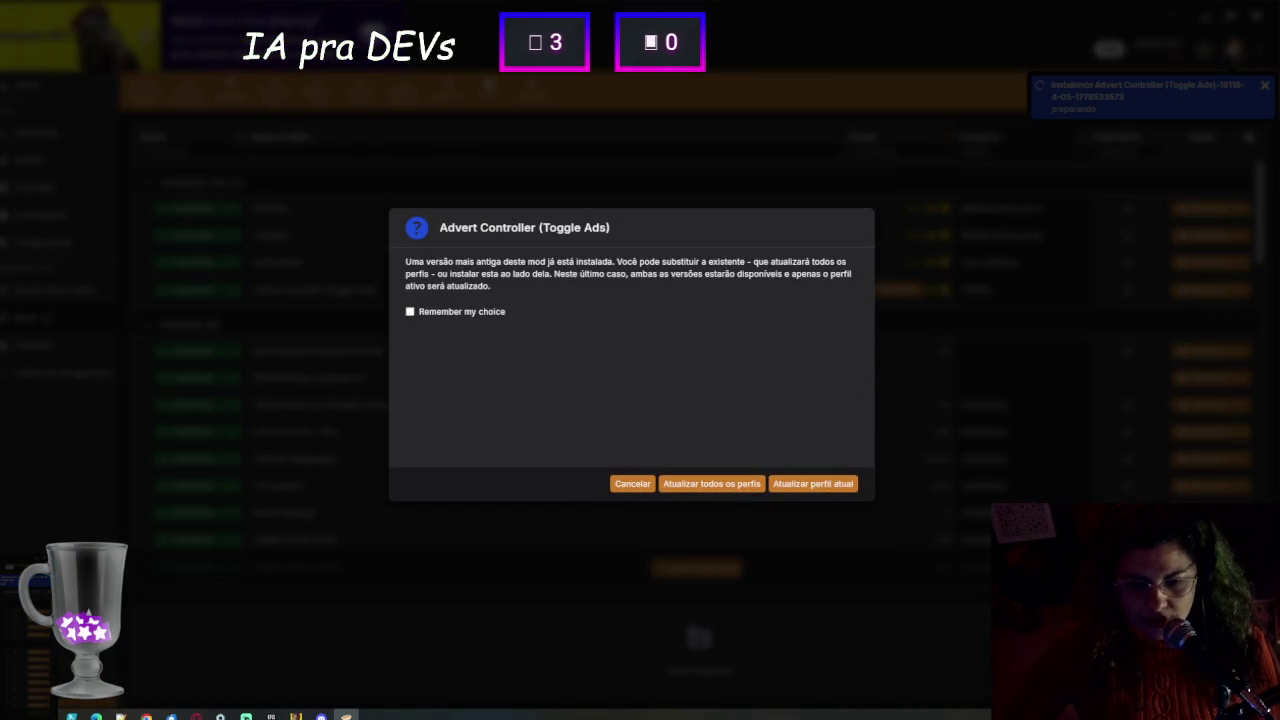
click(735, 487)
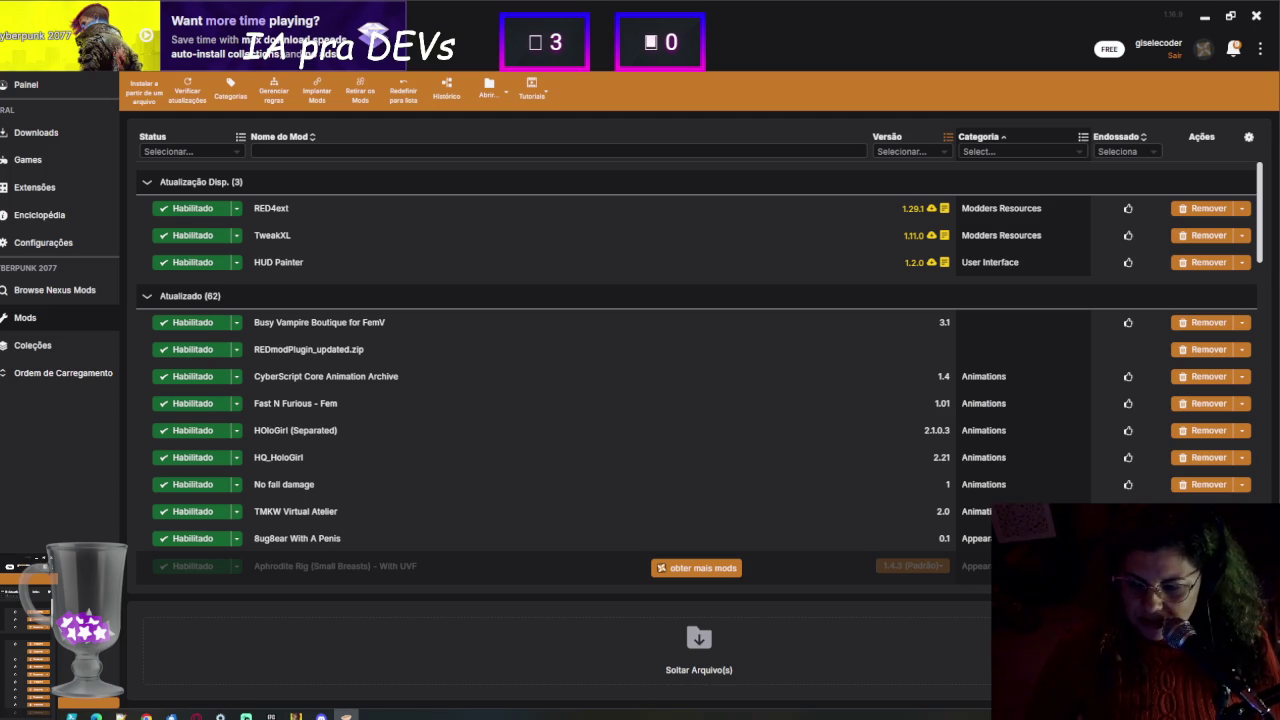
key(alt+Tab)
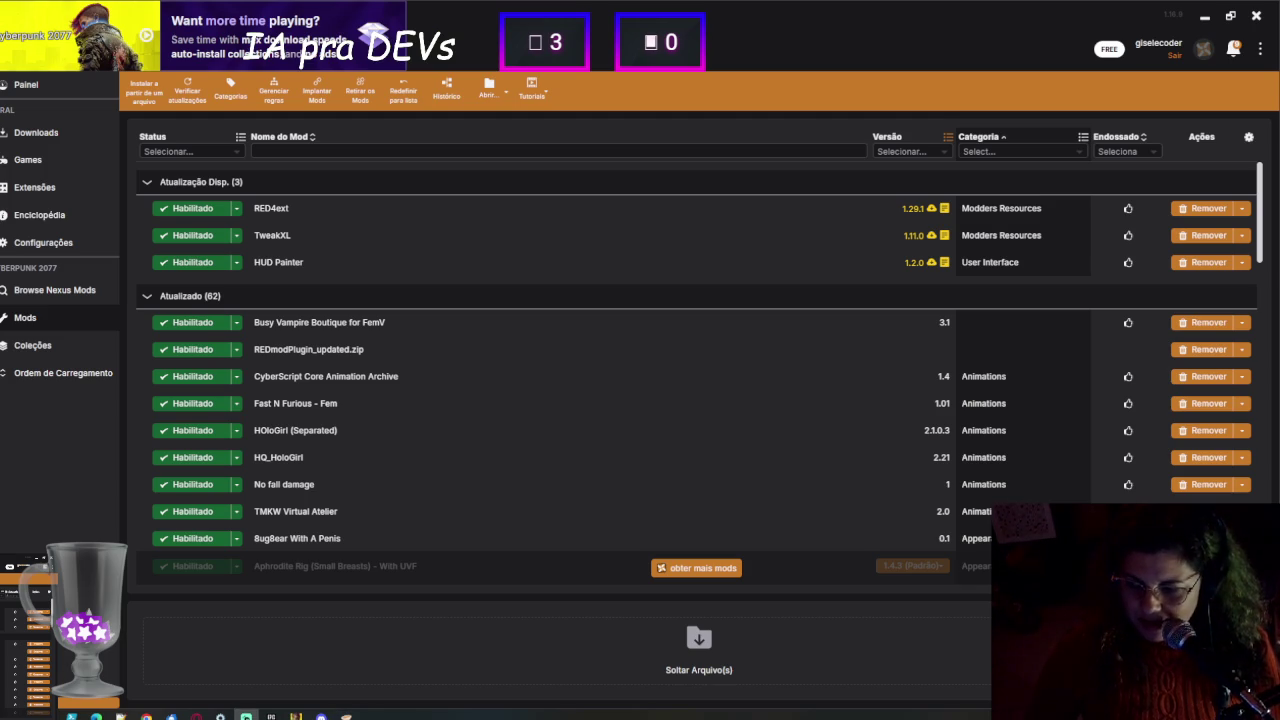
Step: Update RED4ext, TweakXL and HUD Painter in all profiles, installing HUD Painter to staging anyway
click(928, 210)
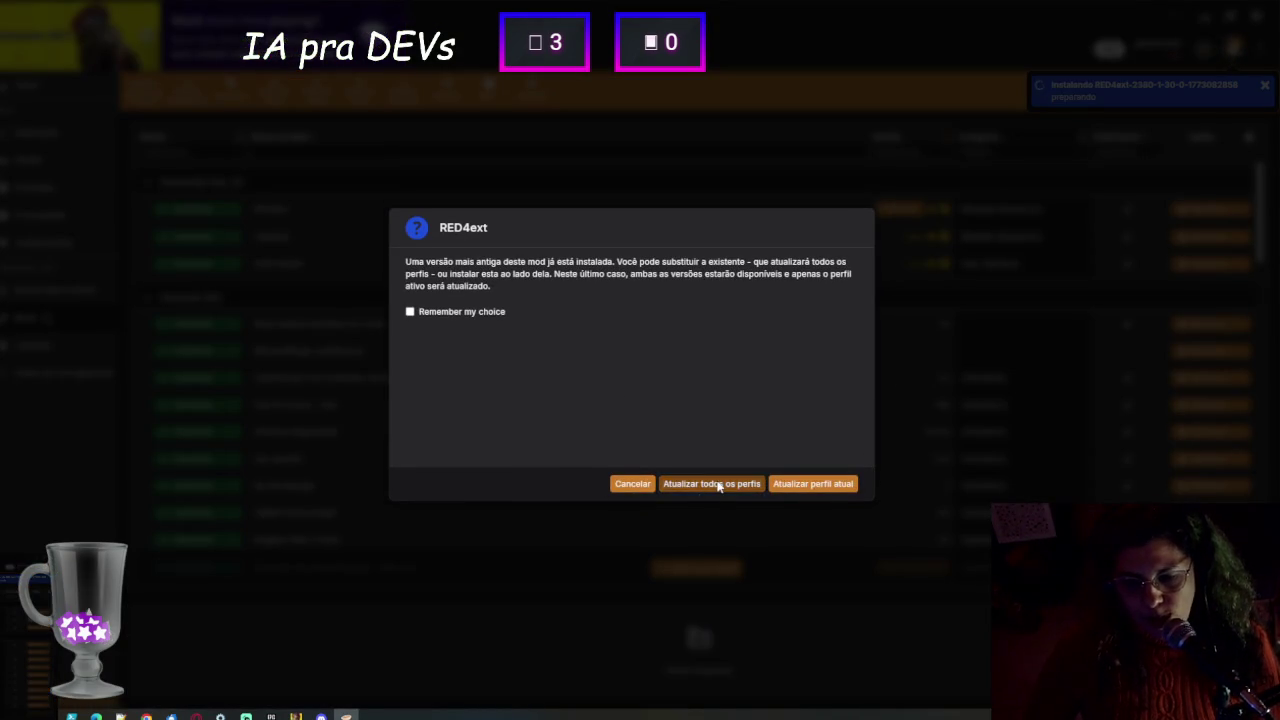
click(714, 484)
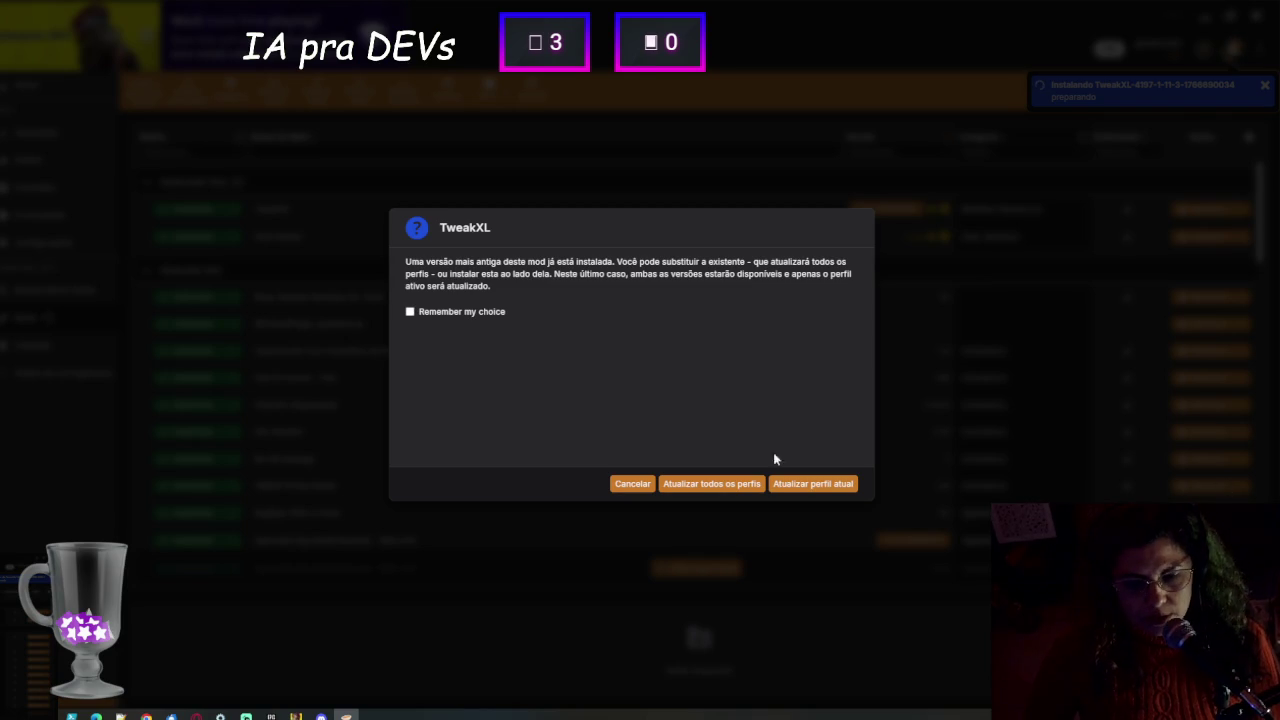
click(717, 485)
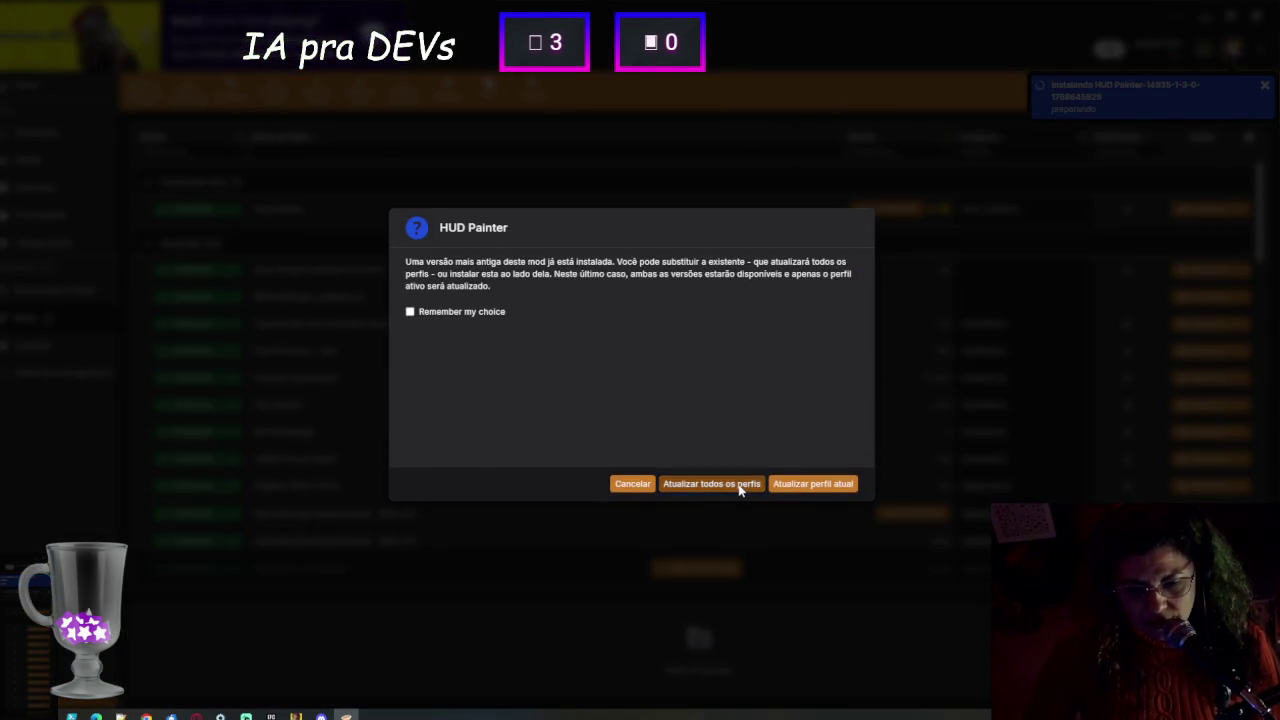
click(739, 485)
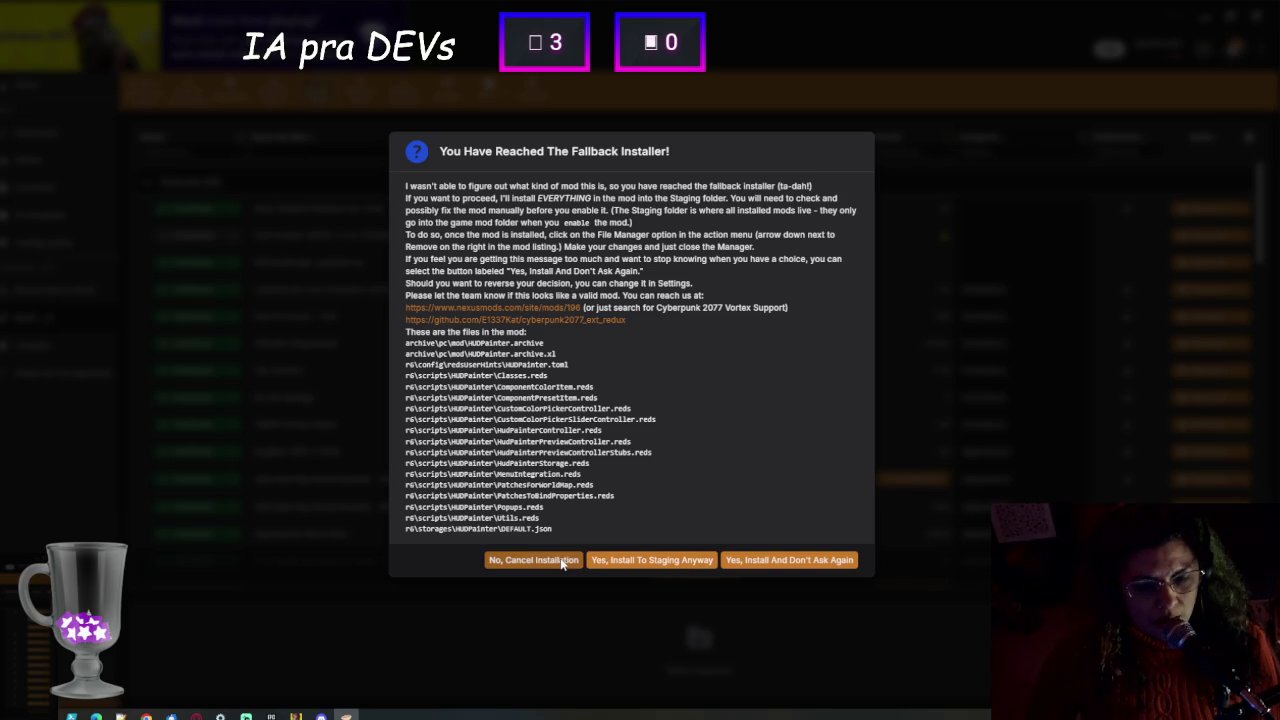
click(642, 561)
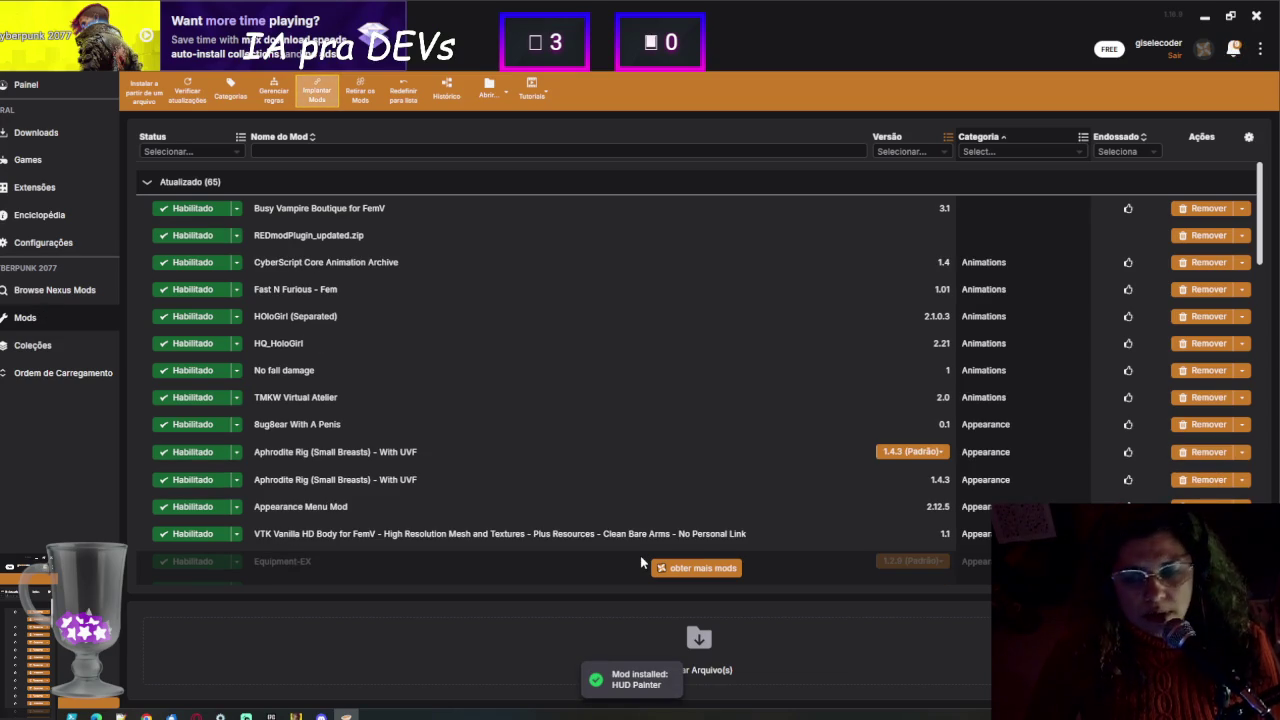
Step: Delete the old Aphrodite Rig version 1.2.1, keeping 1.4.3
click(942, 453)
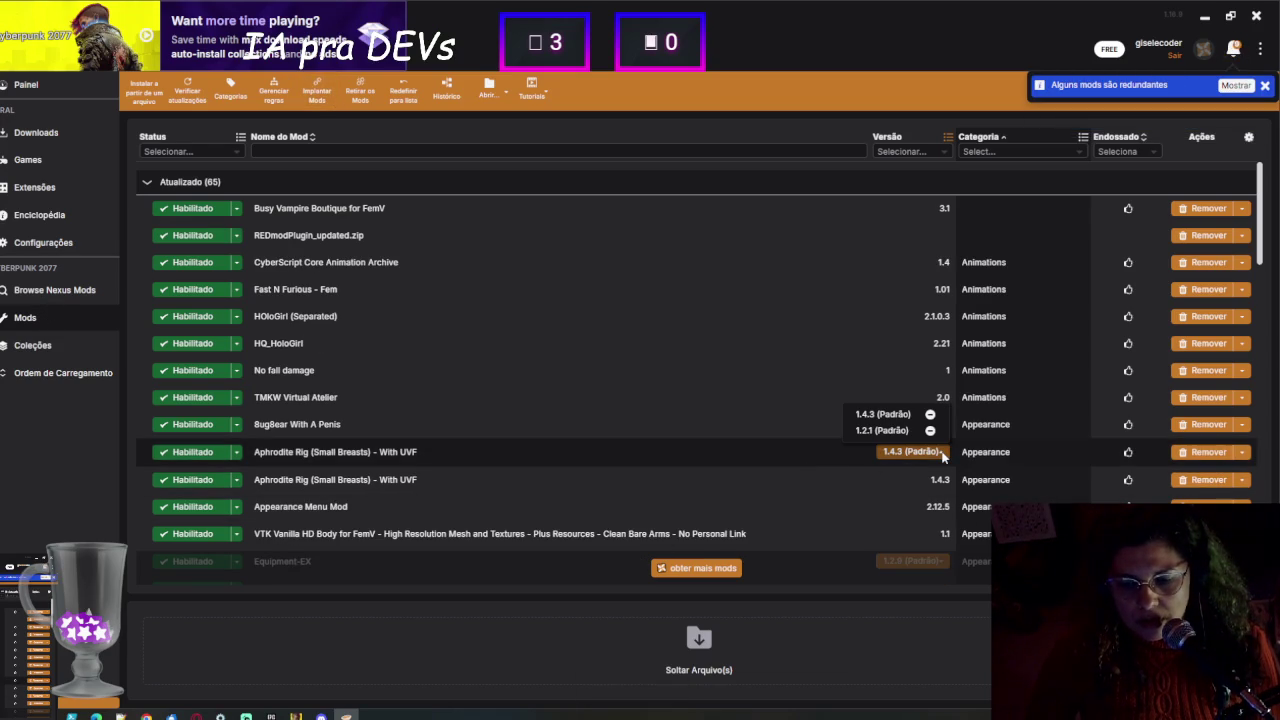
click(930, 414)
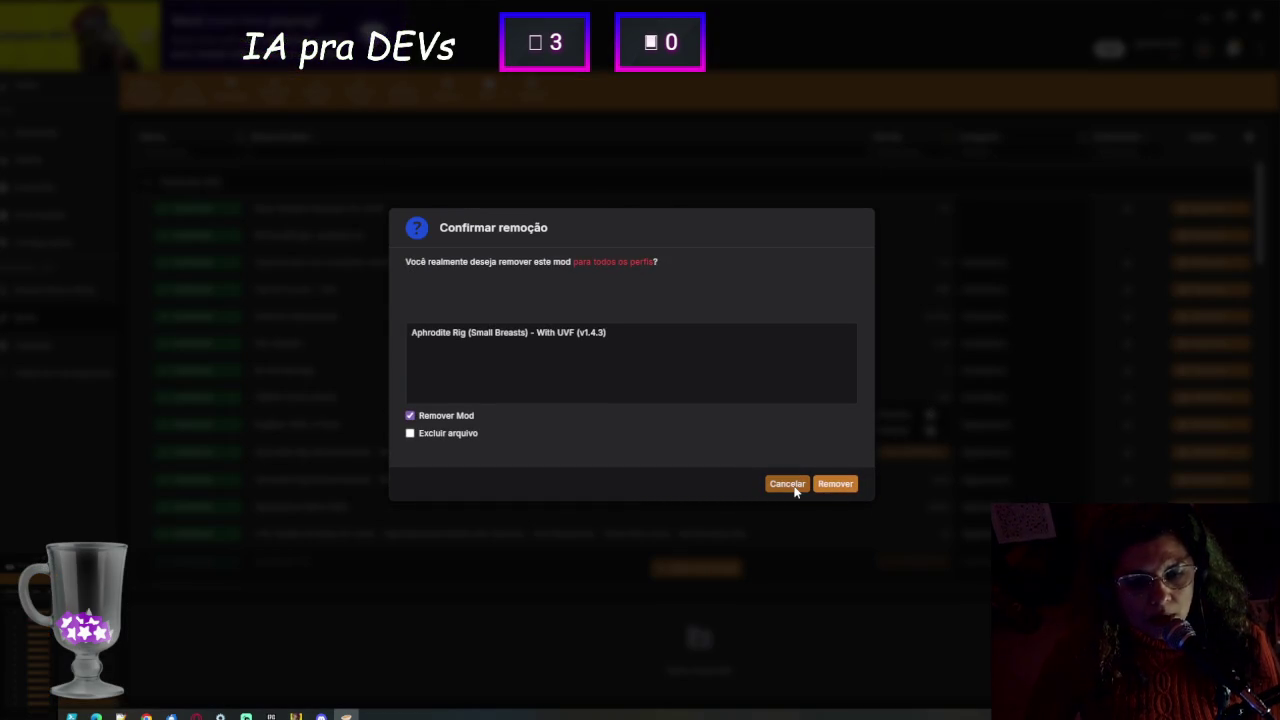
click(787, 484)
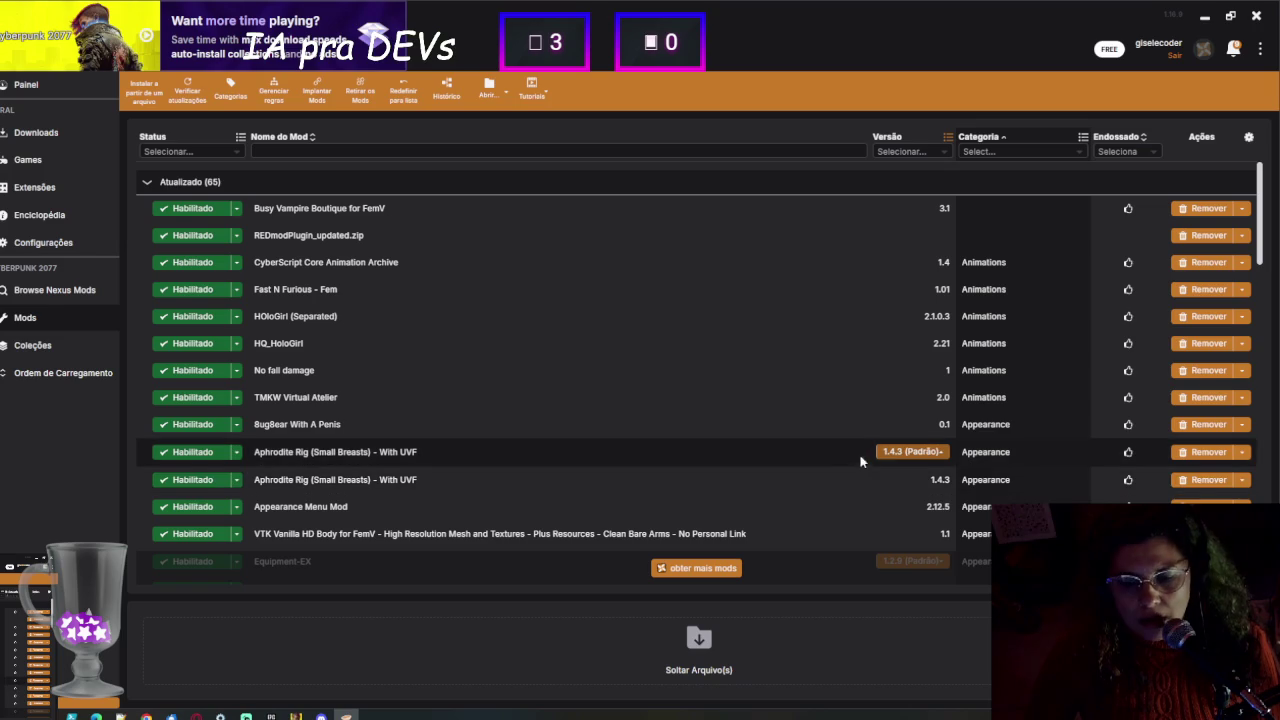
click(936, 455)
click(930, 429)
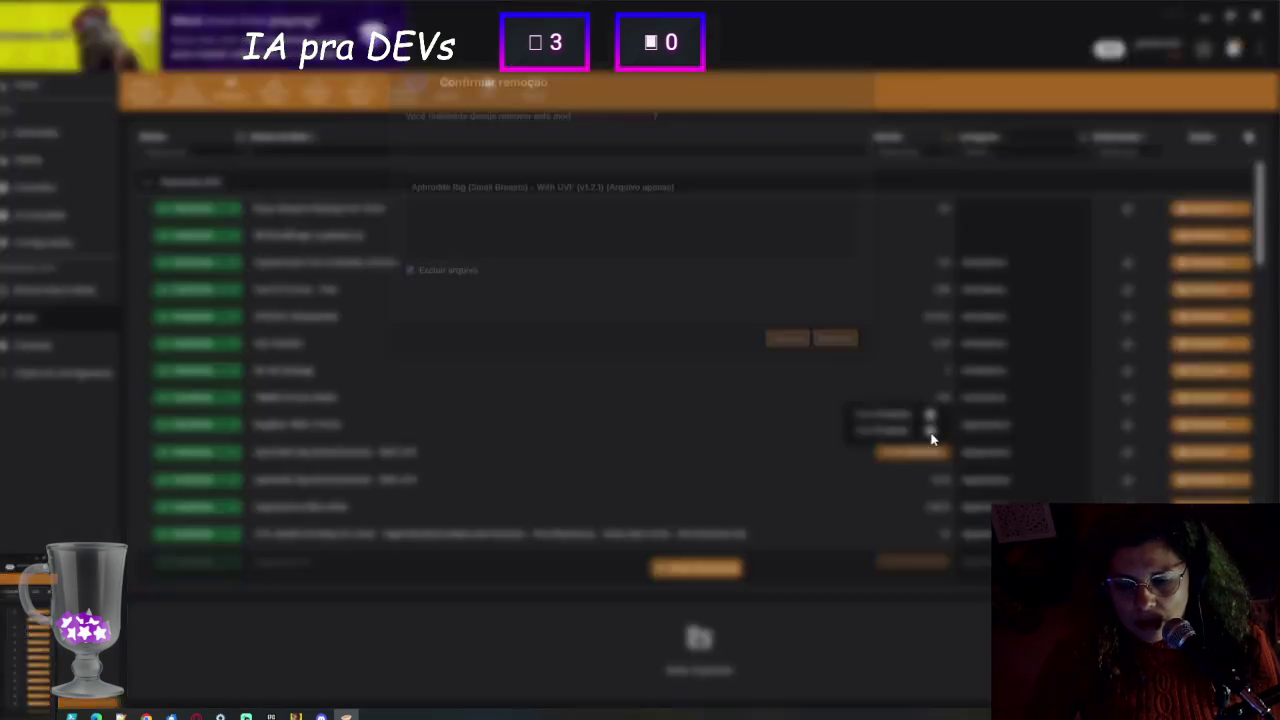
click(845, 485)
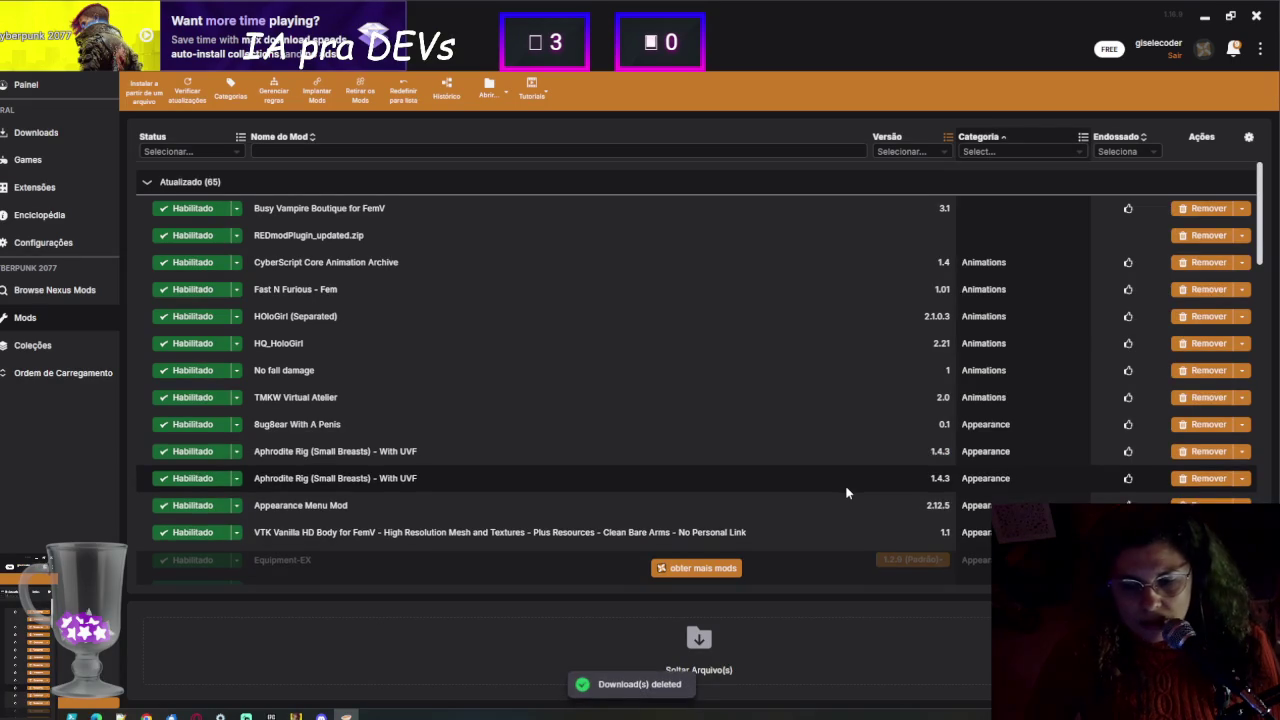
Step: Delete the old Equipment-EX version 1.2.8
scroll(906, 489, down, 2)
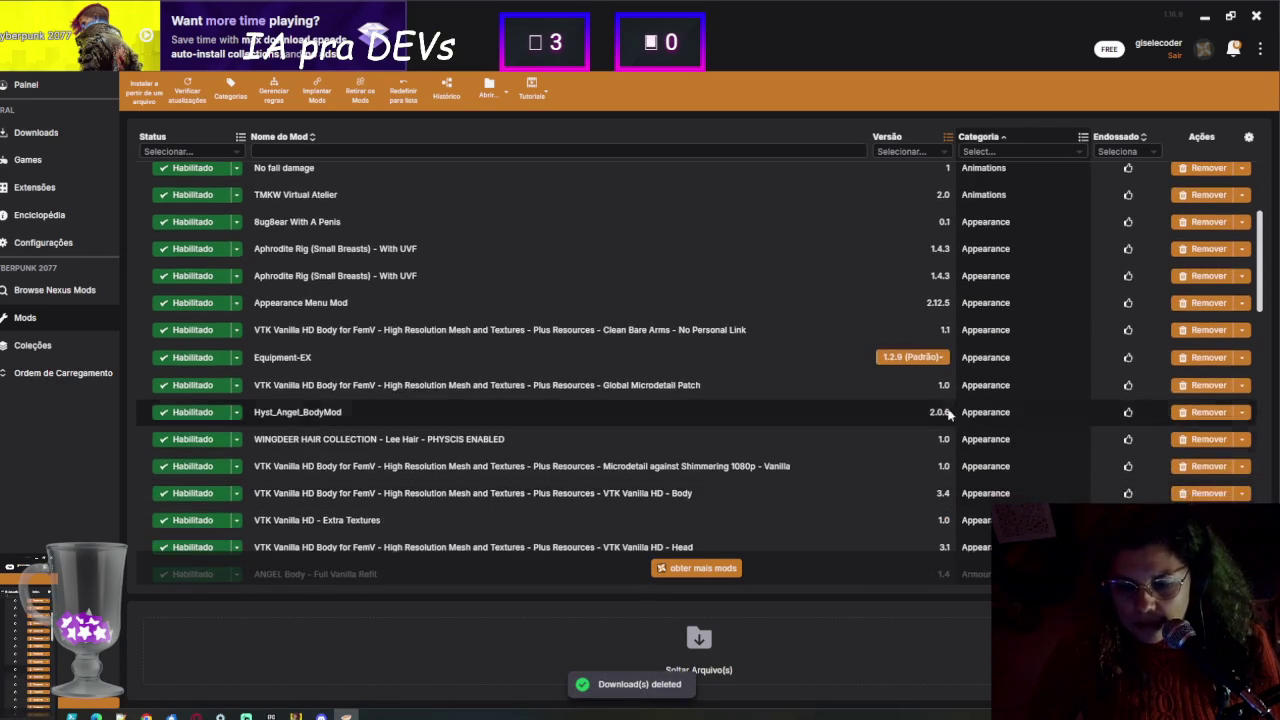
click(940, 357)
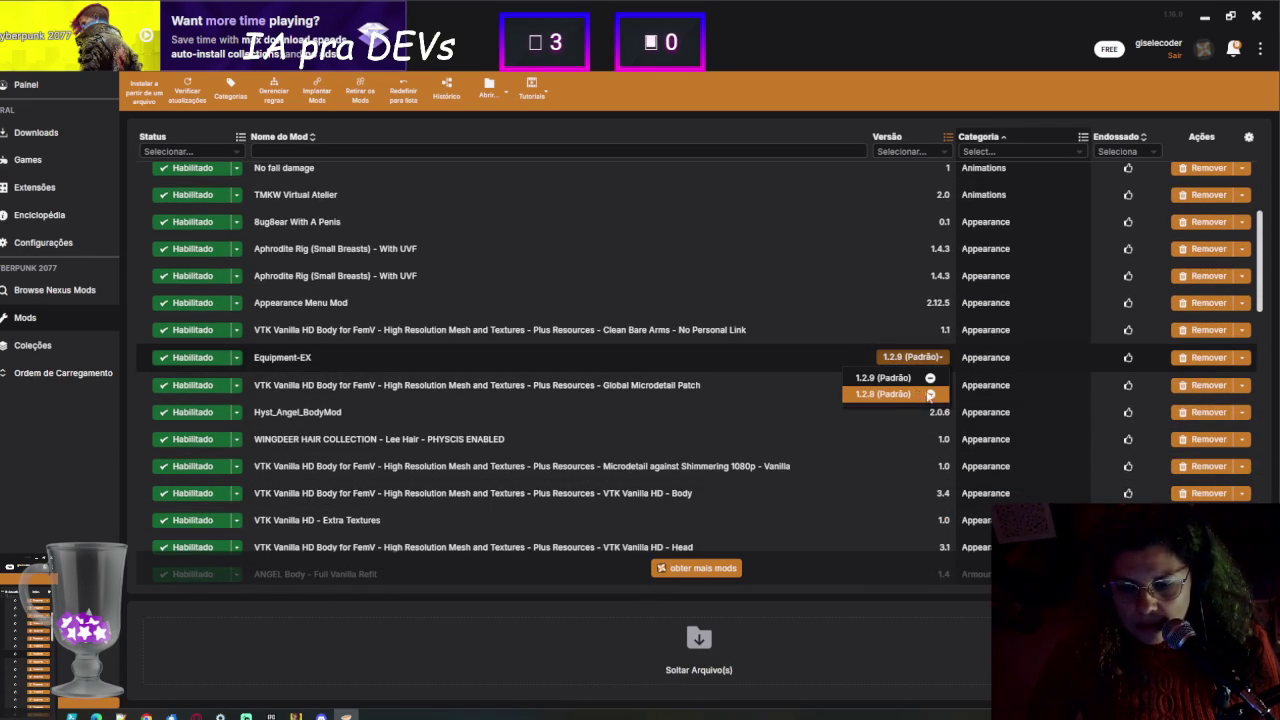
click(930, 395)
click(850, 484)
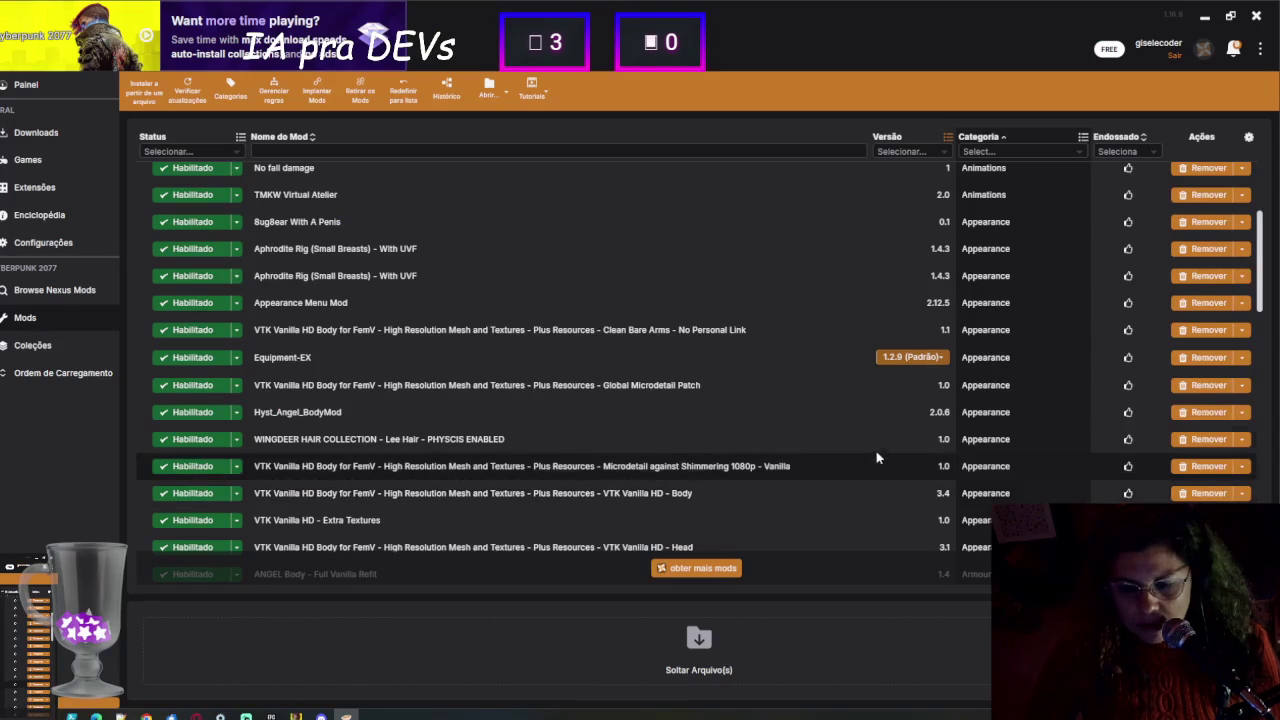
Step: Delete Busy Vampire Boutique 2.5 and Corpo Clothing Atelier 1.15, keeping 3.1 and 1.18
scroll(877, 455, down, 3)
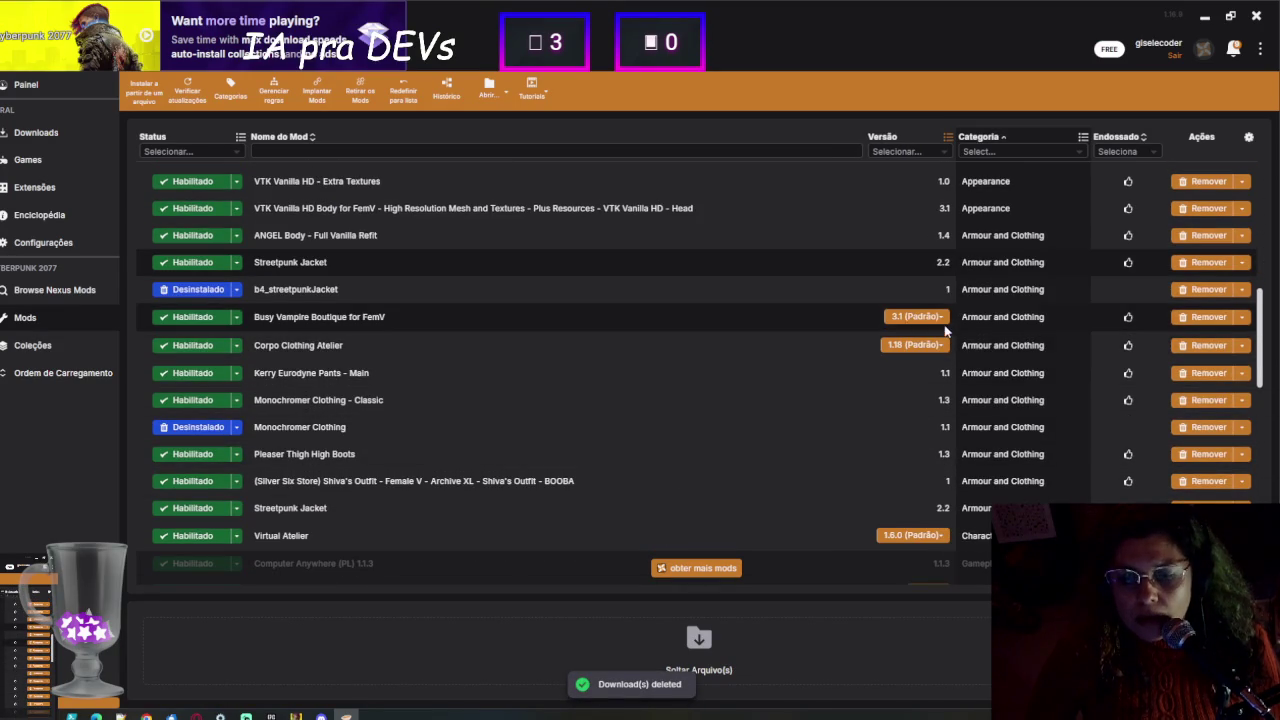
click(938, 318)
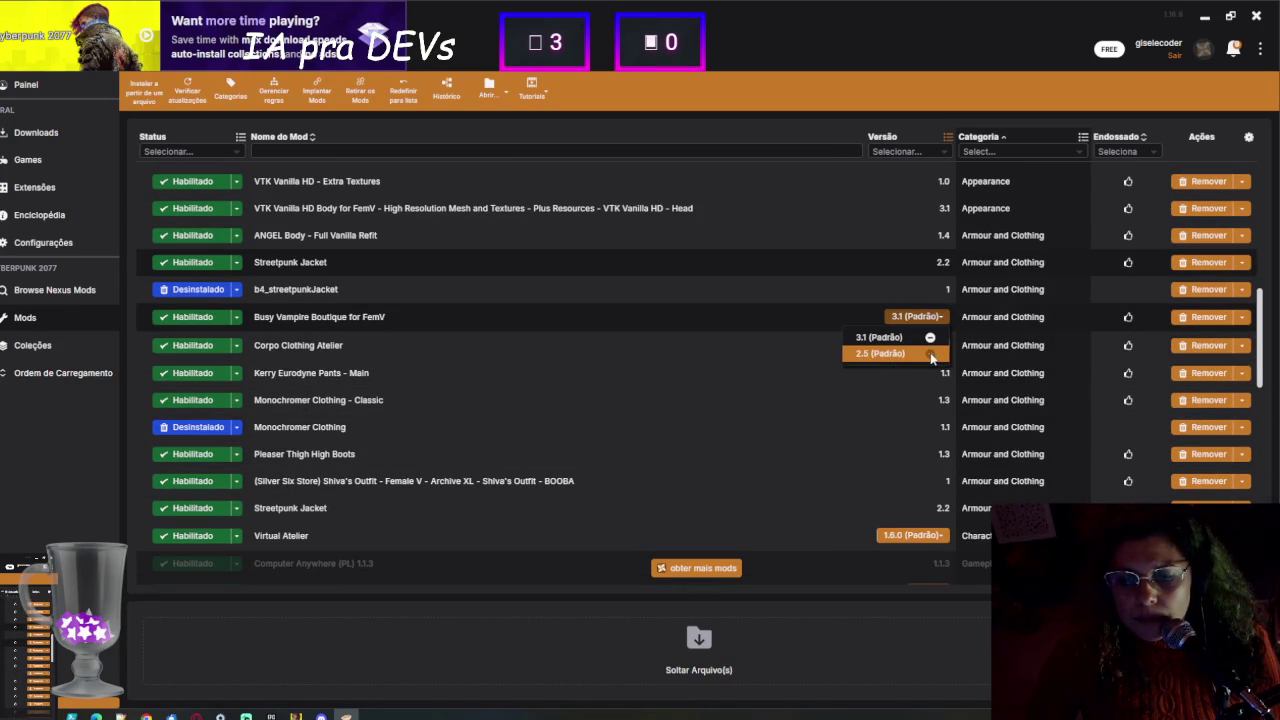
click(930, 355)
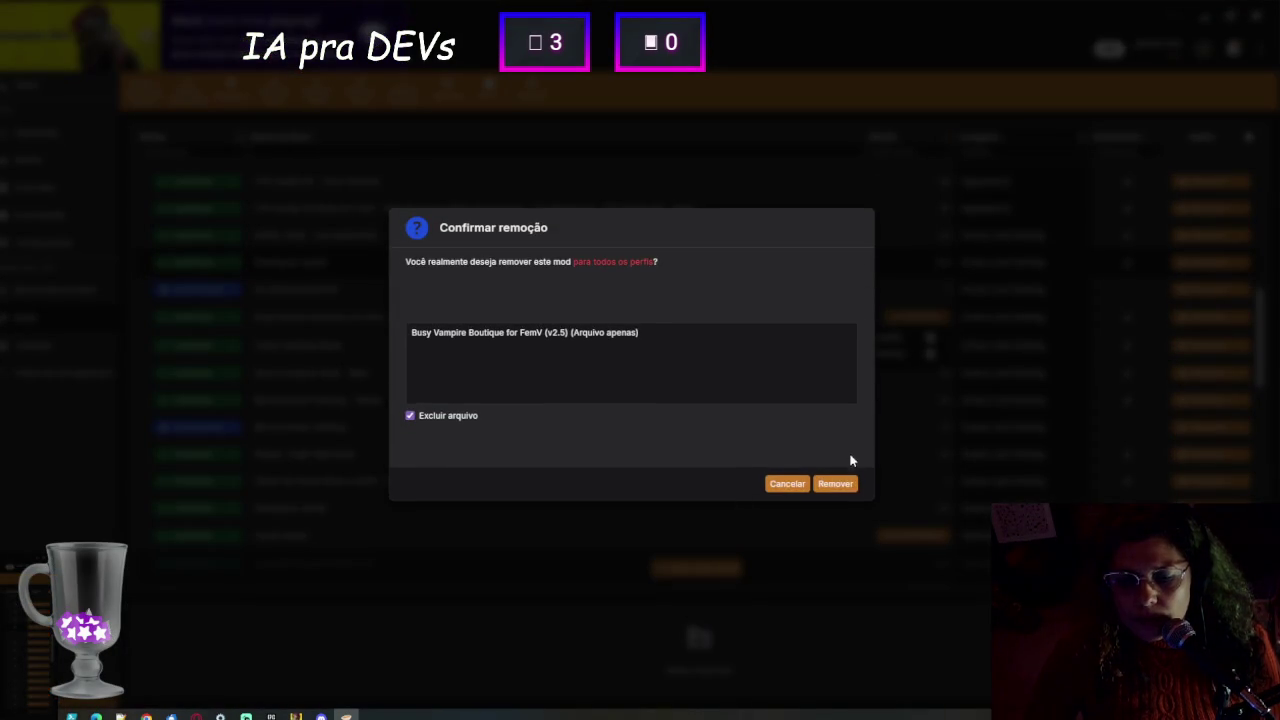
click(846, 485)
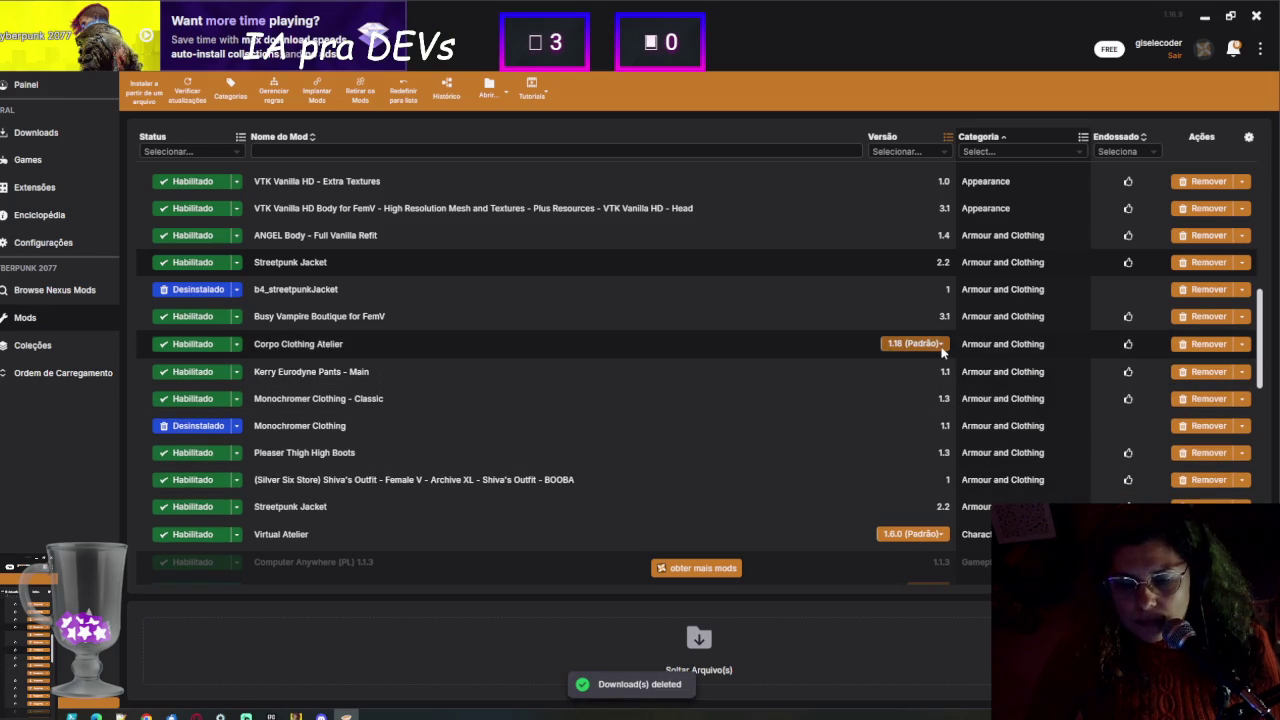
click(940, 344)
click(929, 381)
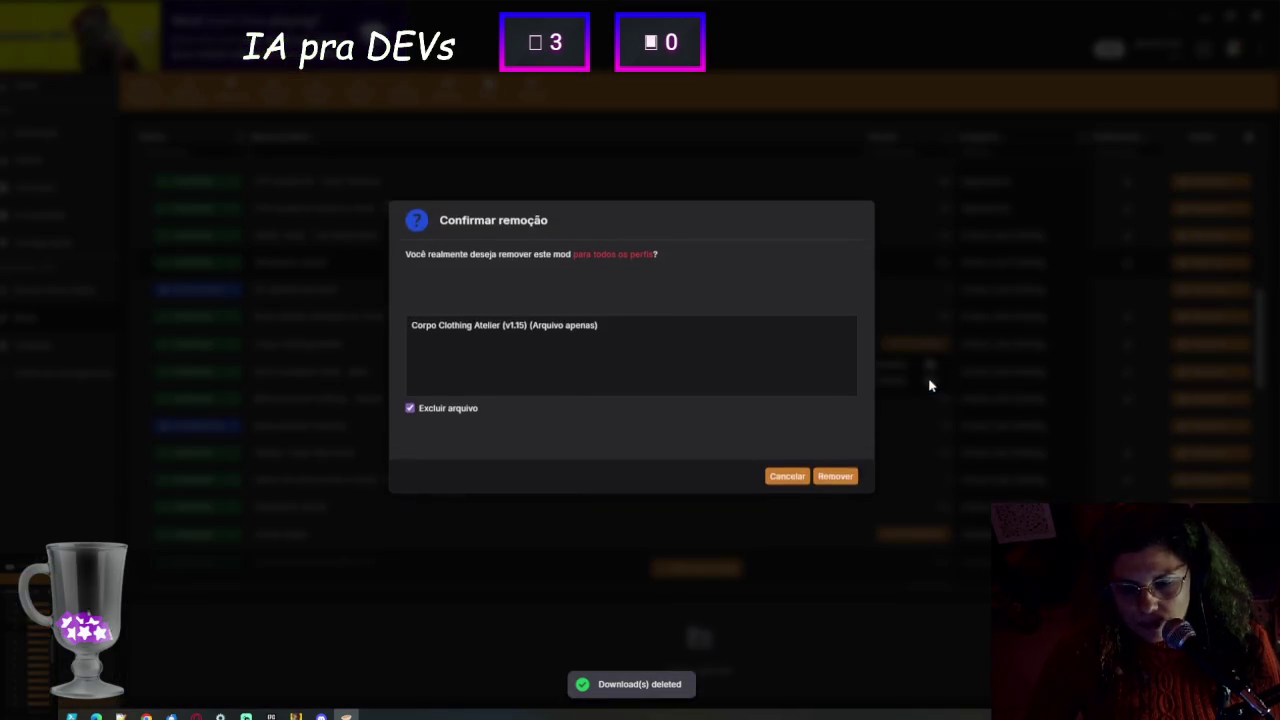
click(849, 485)
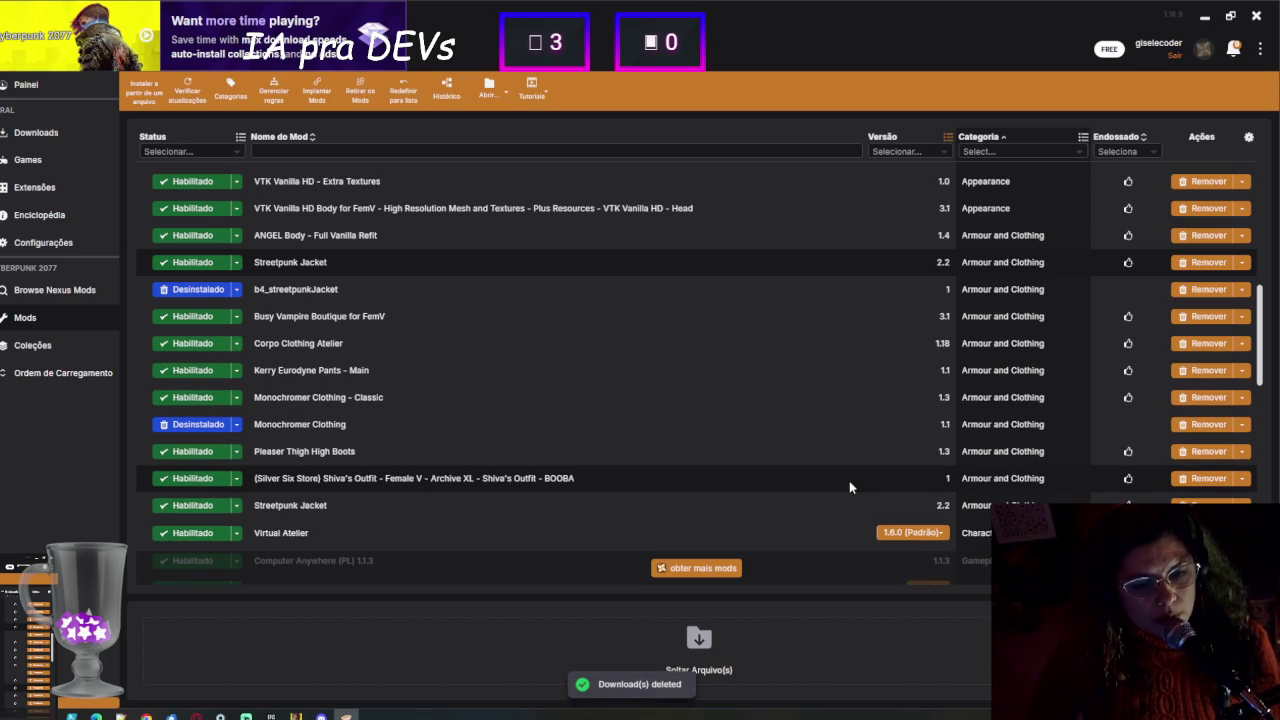
Step: Remove the uninstalled b4_streetpunkJacket archive from the mod list
click(238, 290)
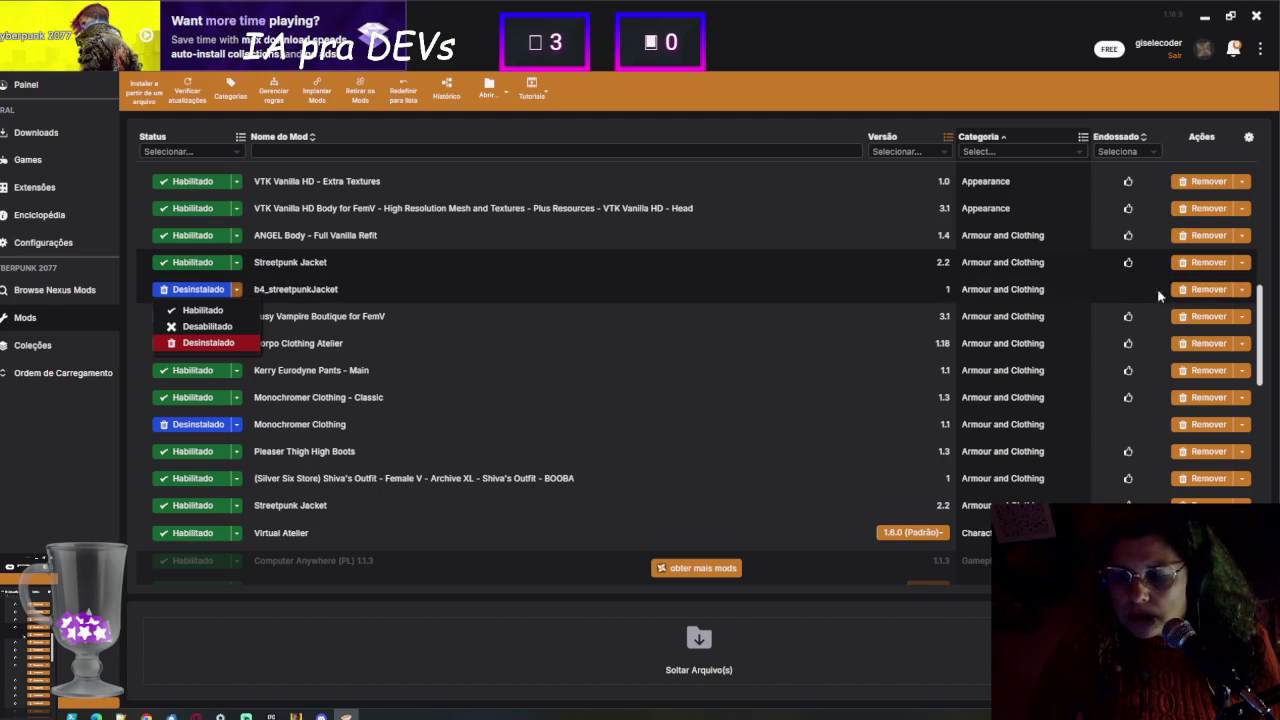
click(891, 300)
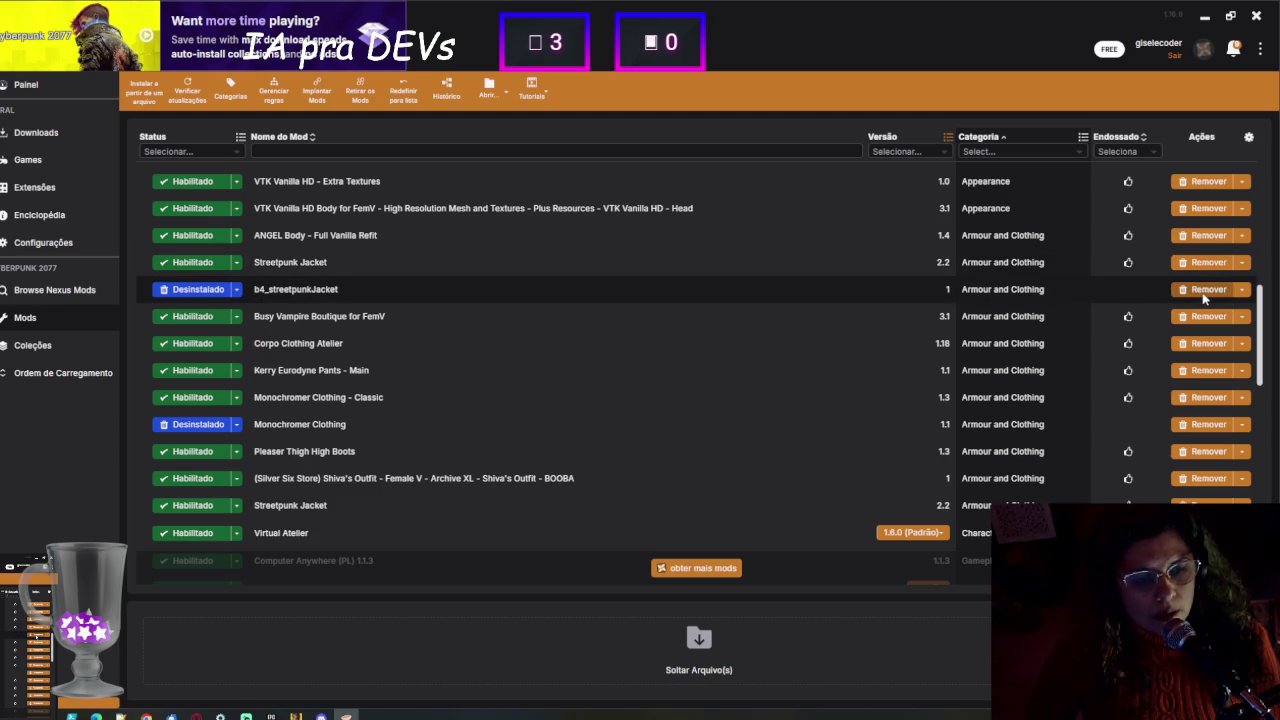
click(1204, 292)
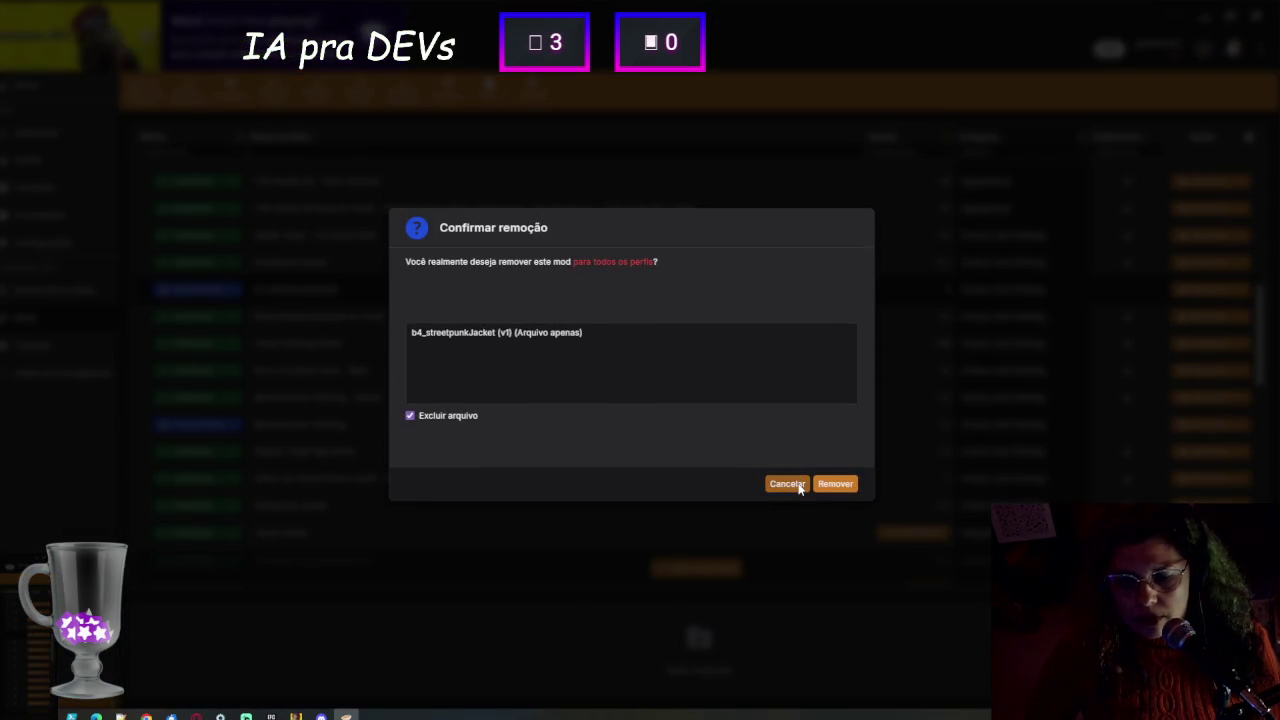
click(837, 484)
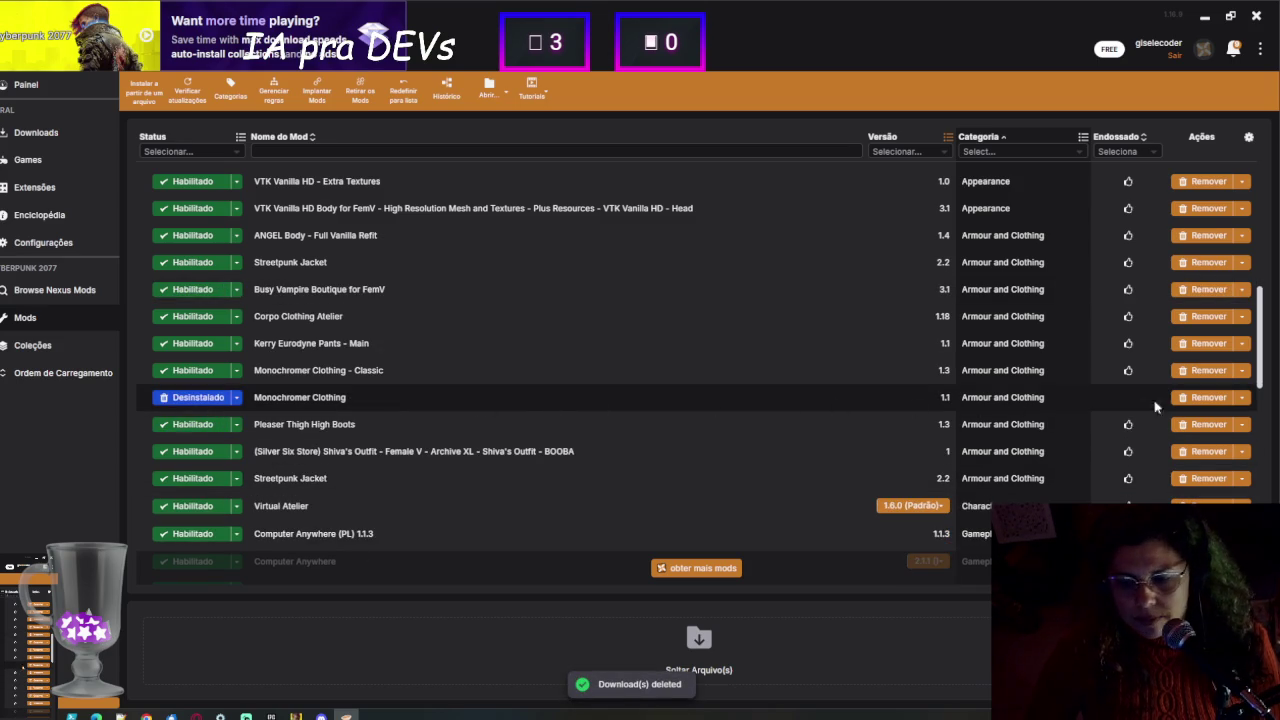
Step: Remove the uninstalled Monochromer Clothing 1.1 and Mango's Ultra Reshade V2 2.1 archives
click(1208, 398)
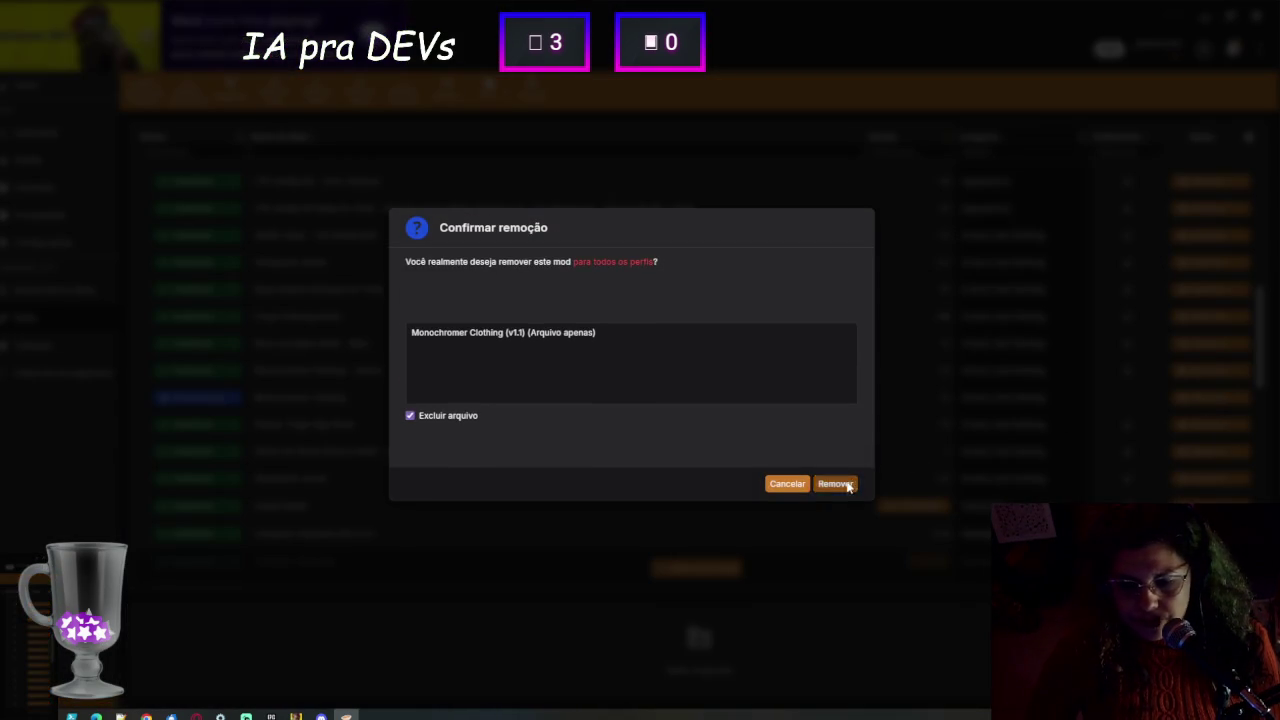
click(836, 484)
scroll(761, 402, down, 10)
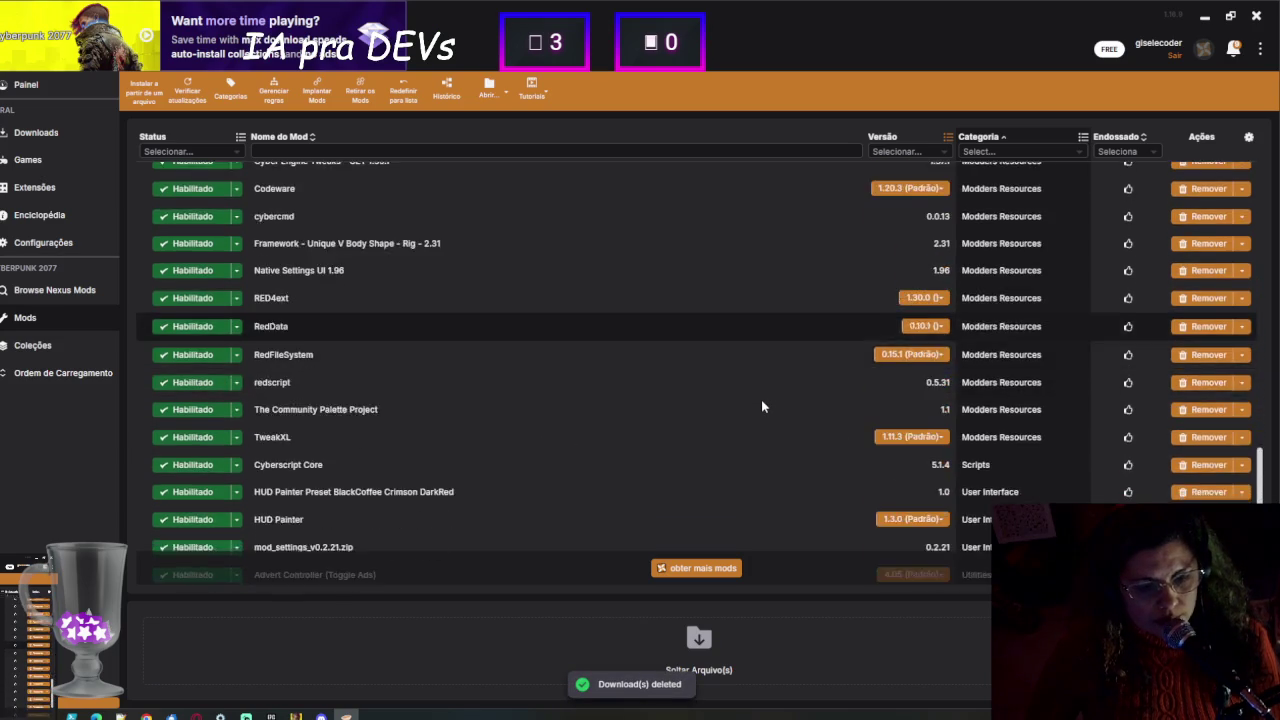
scroll(761, 406, down, 2)
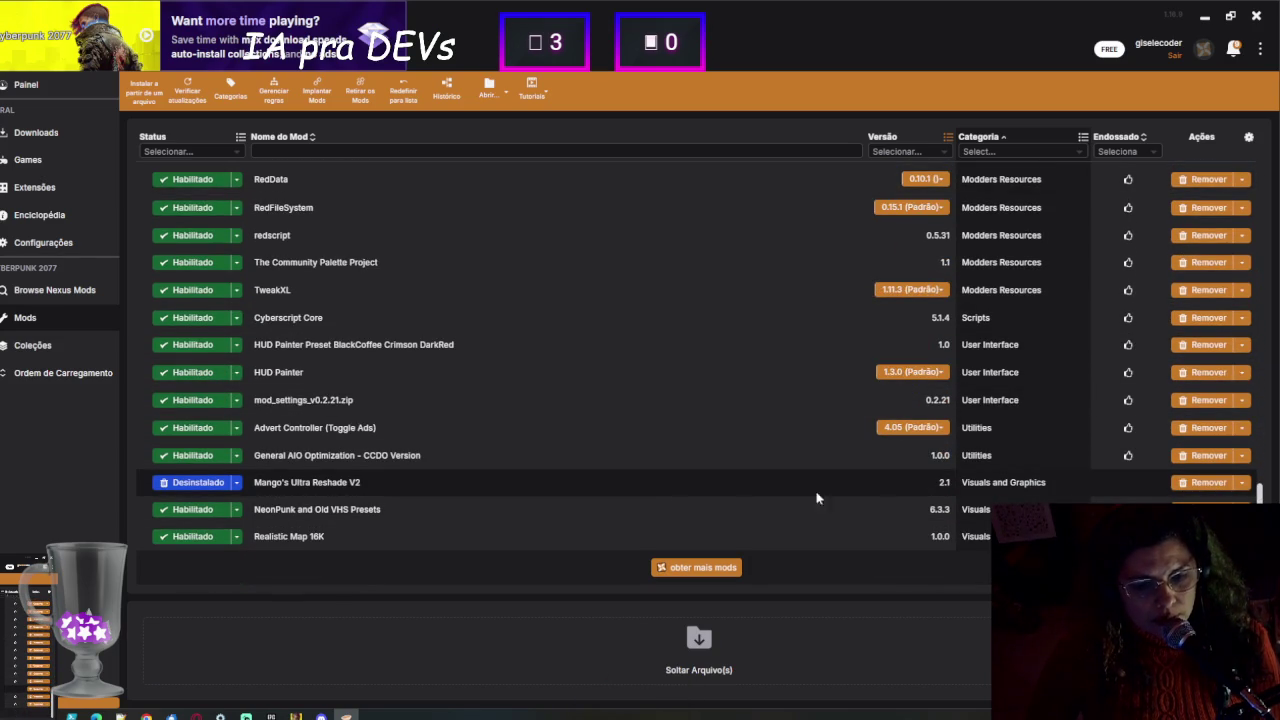
click(1210, 482)
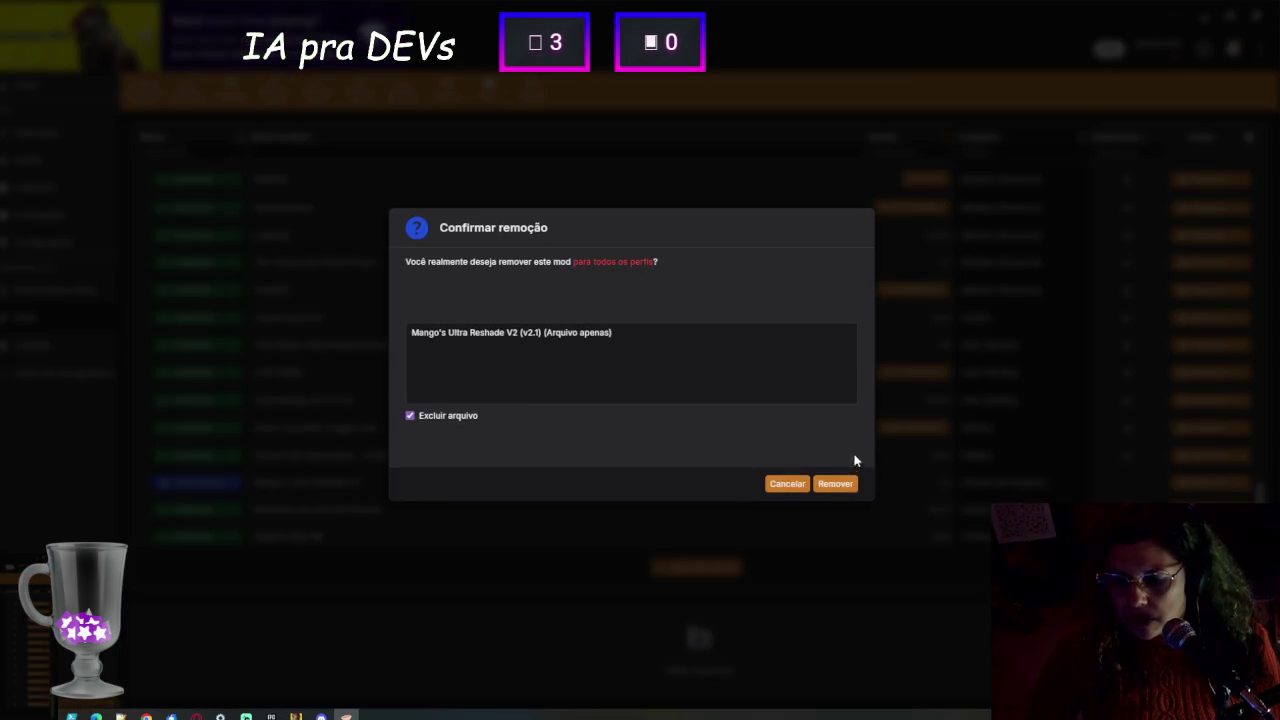
click(848, 484)
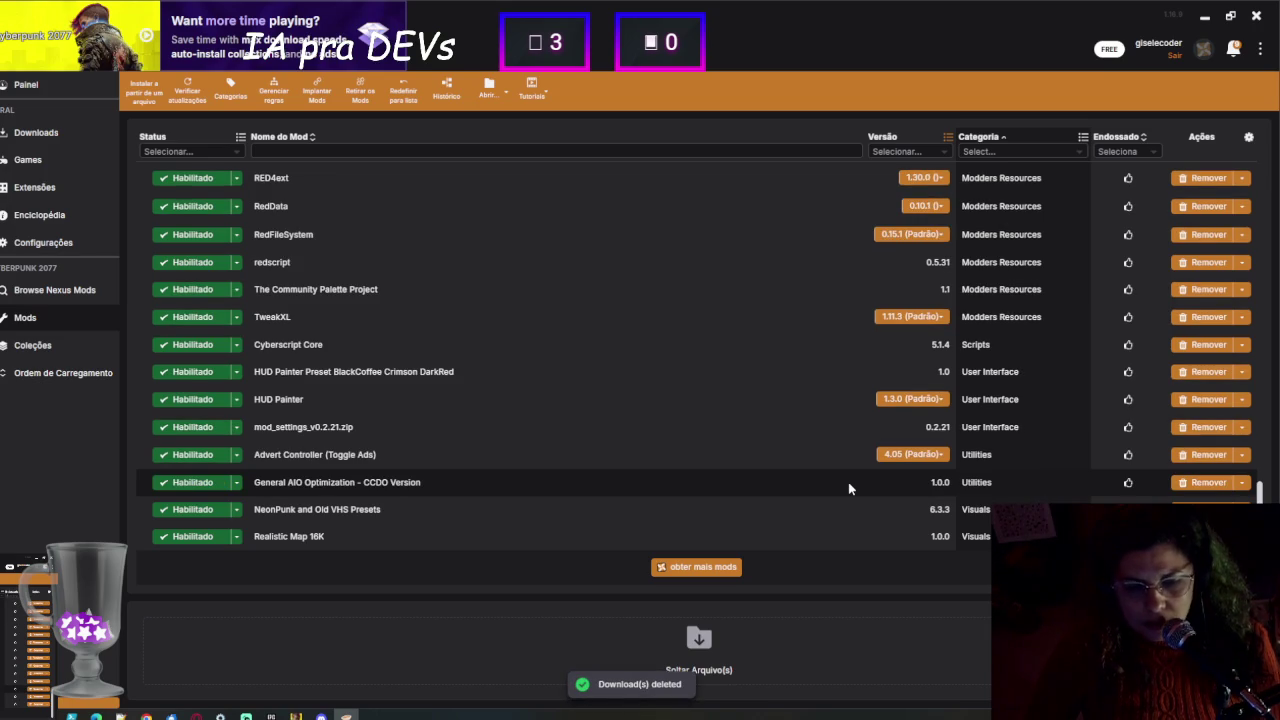
scroll(848, 482, up, 15)
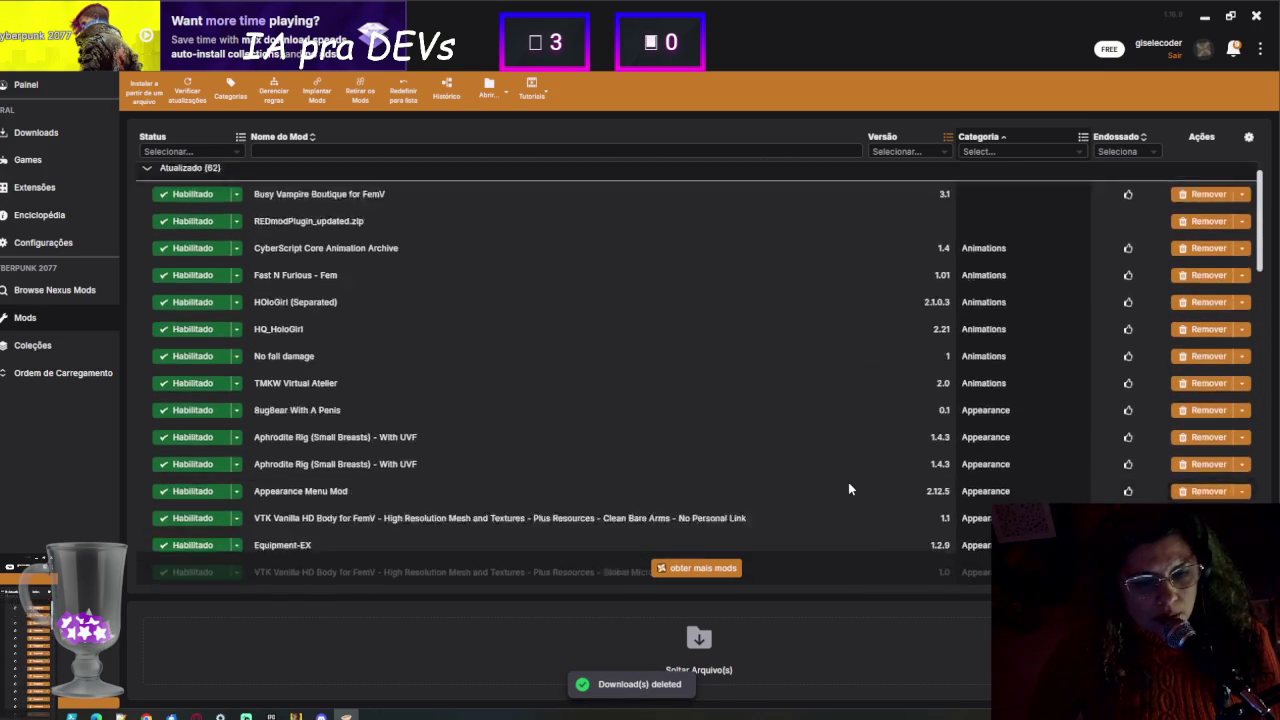
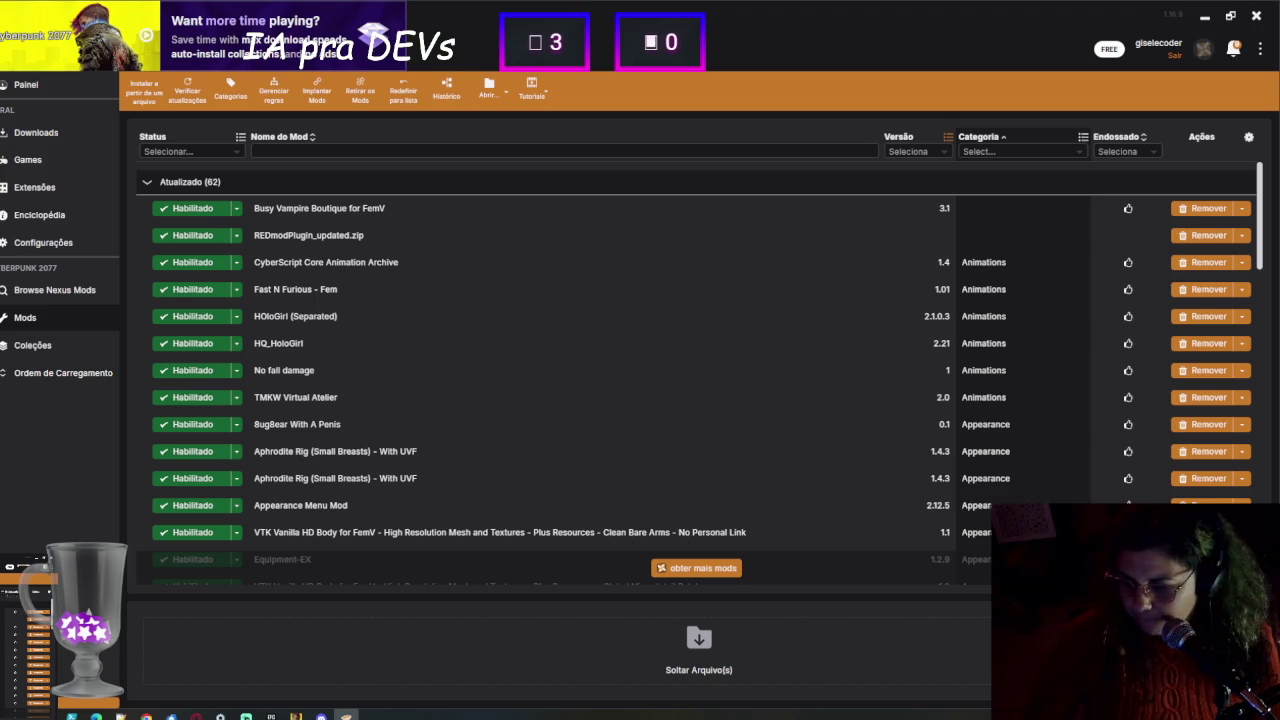
Step: Adjust the background music volume in the YouTube video, then return to Vortex
key(alt+Tab)
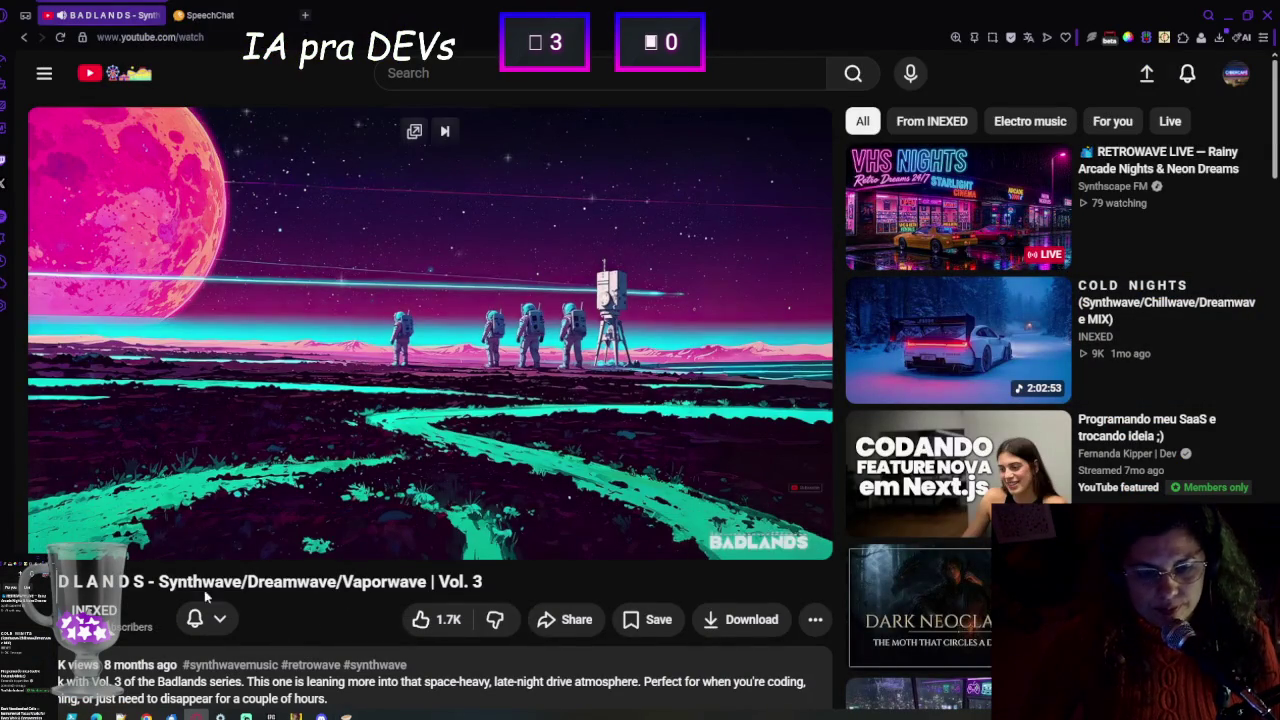
drag(150, 537, 131, 537)
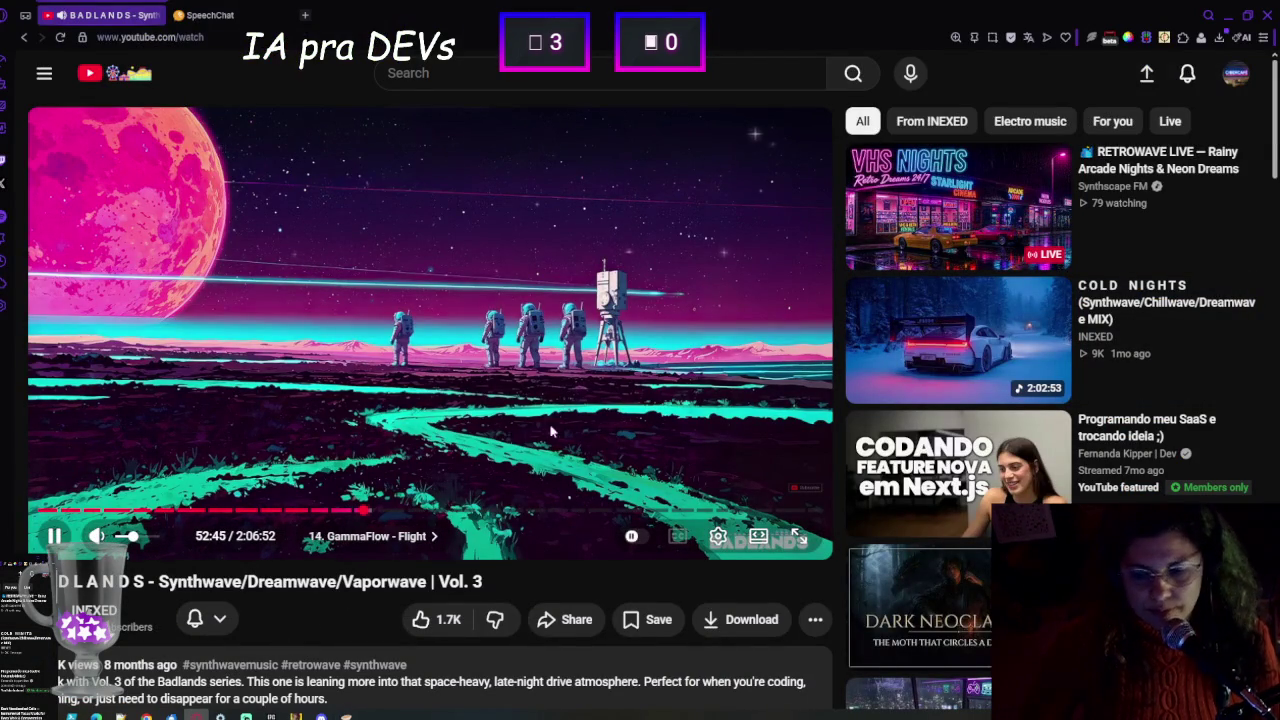
key(alt+Tab)
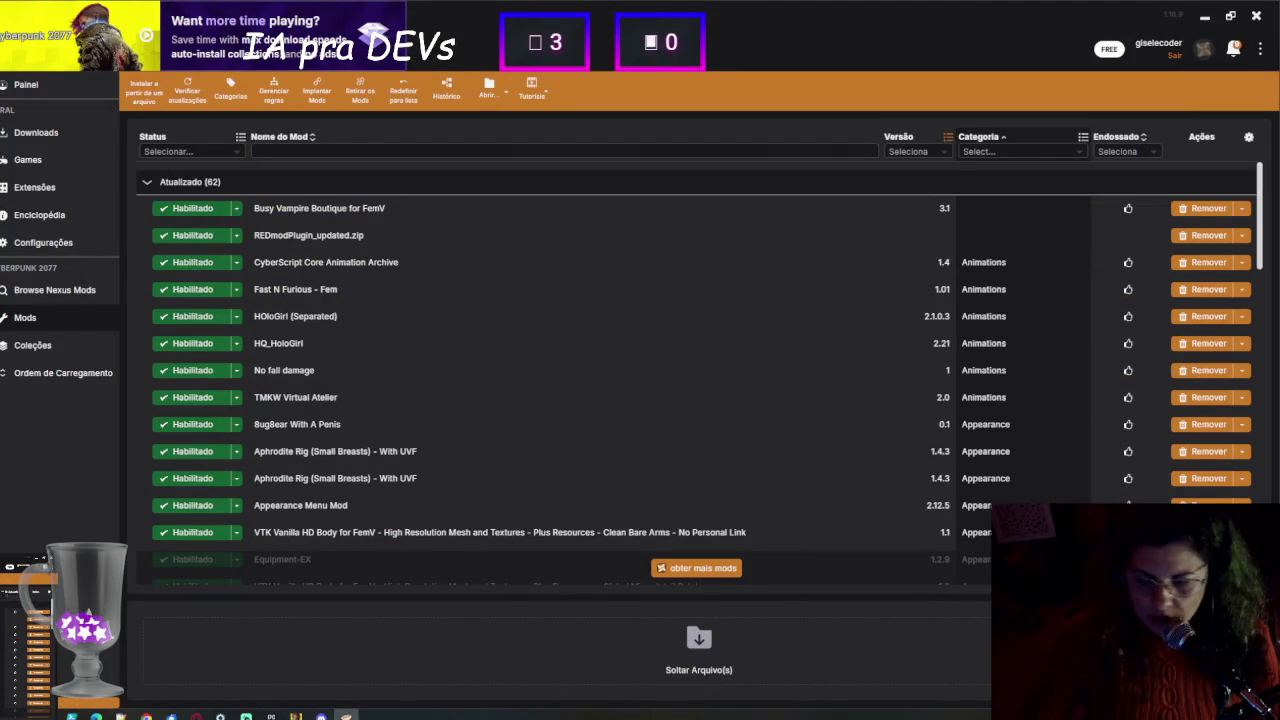
Step: Delete the older Virtual Atelier 1.4.6, Computer Anywhere 1.1.4 and Native Interactions Framework 1.0.4 versions
scroll(700, 397, down, 5)
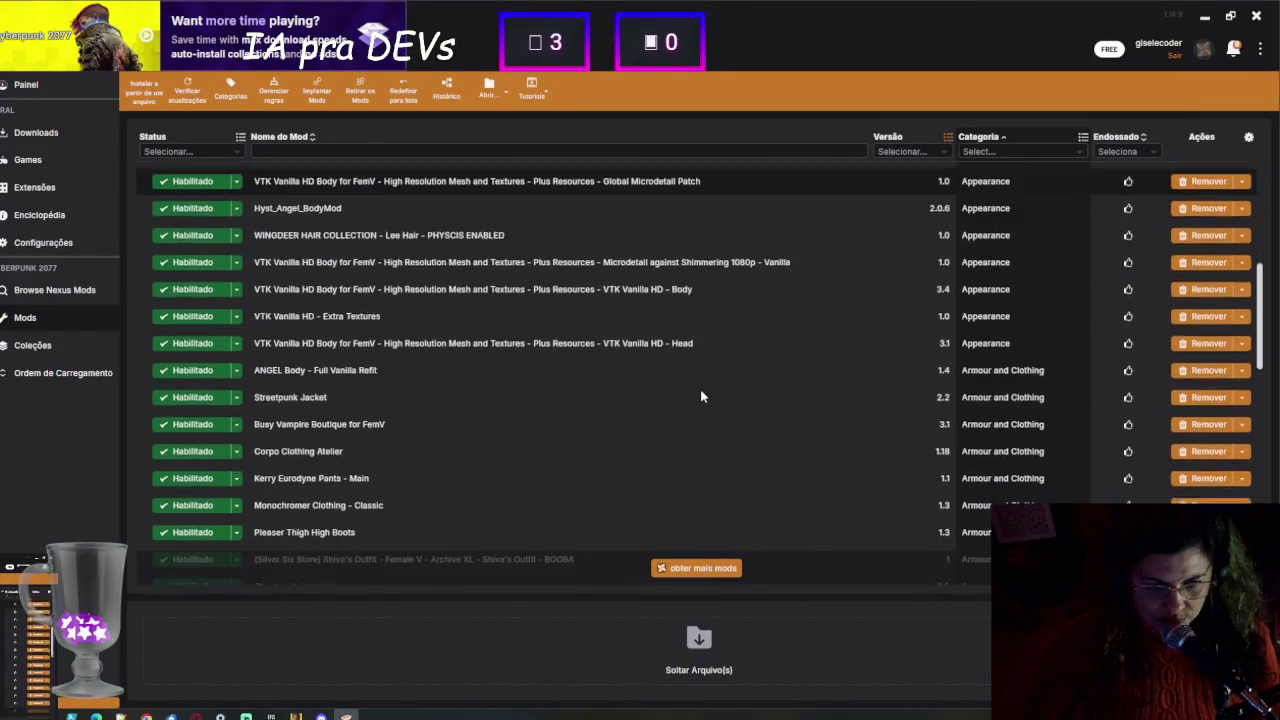
scroll(700, 397, down, 3)
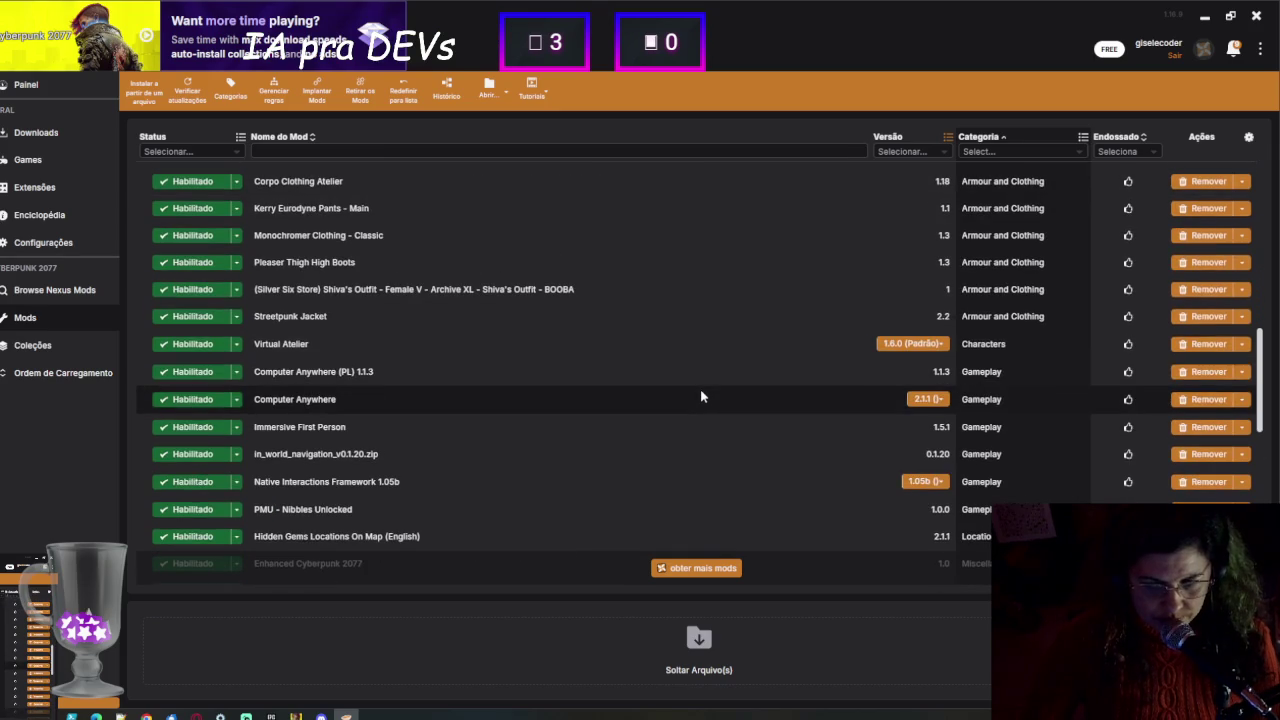
click(949, 345)
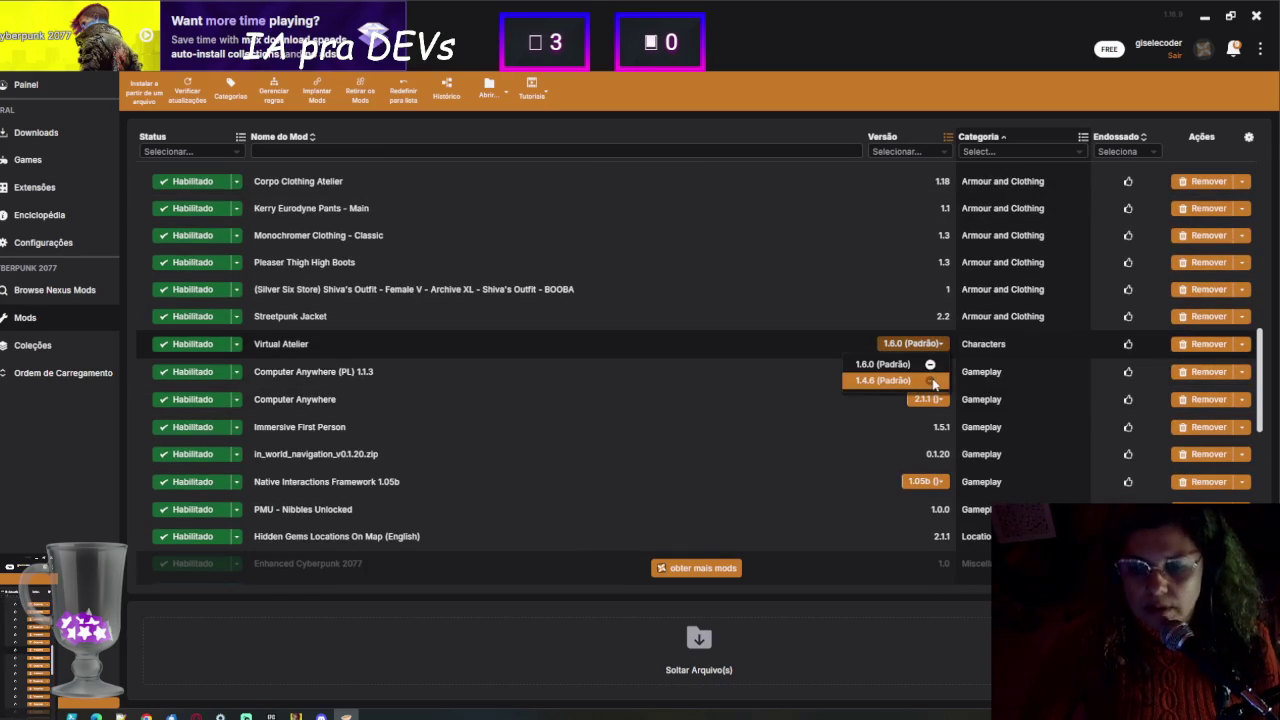
click(932, 380)
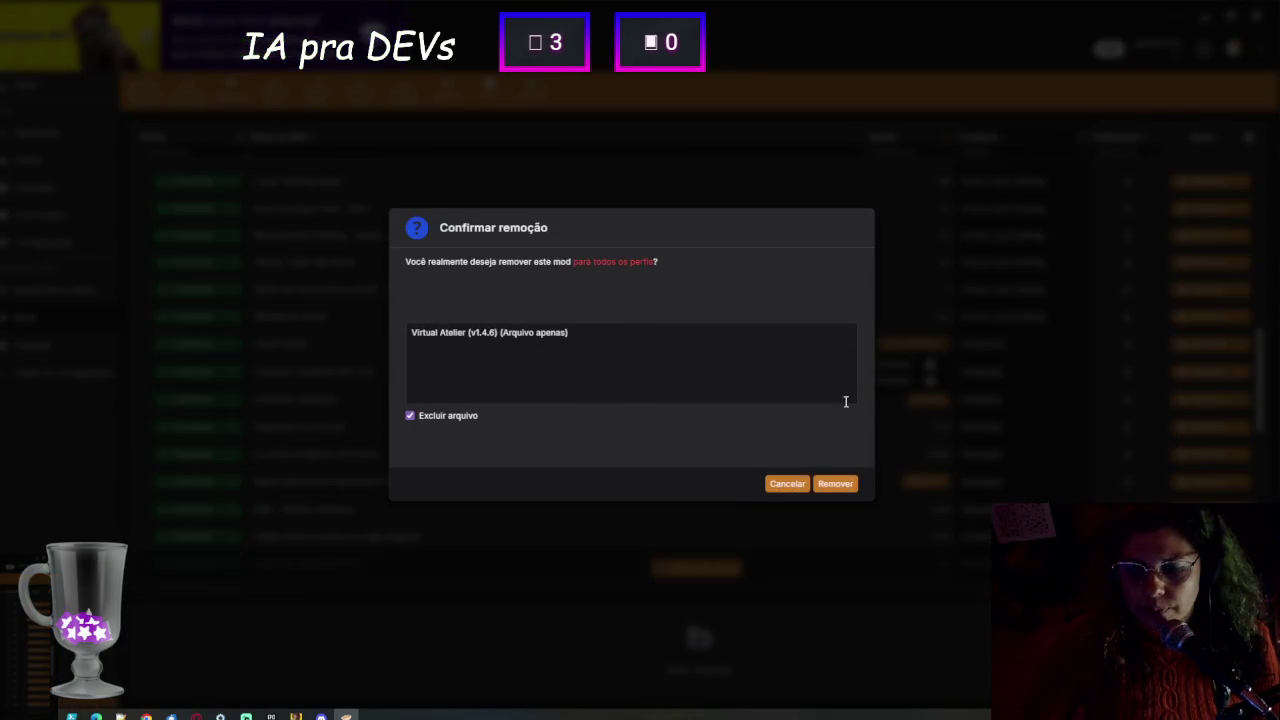
click(834, 486)
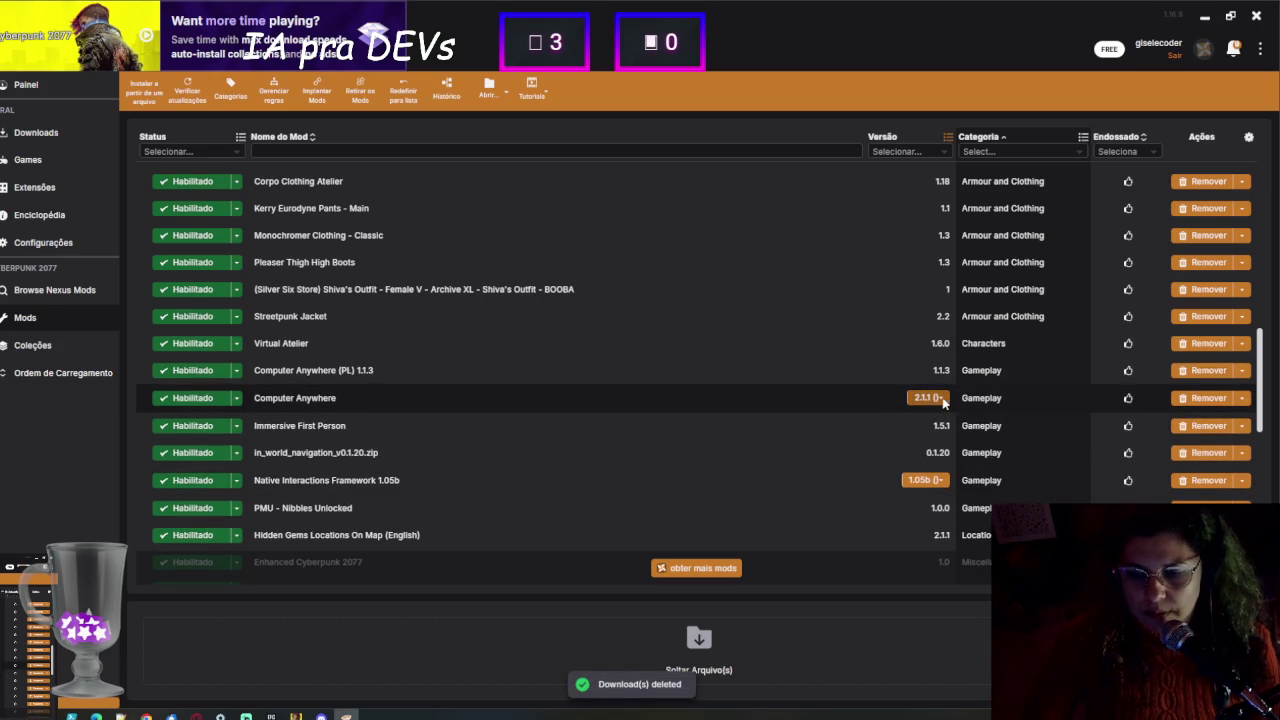
click(939, 399)
click(930, 434)
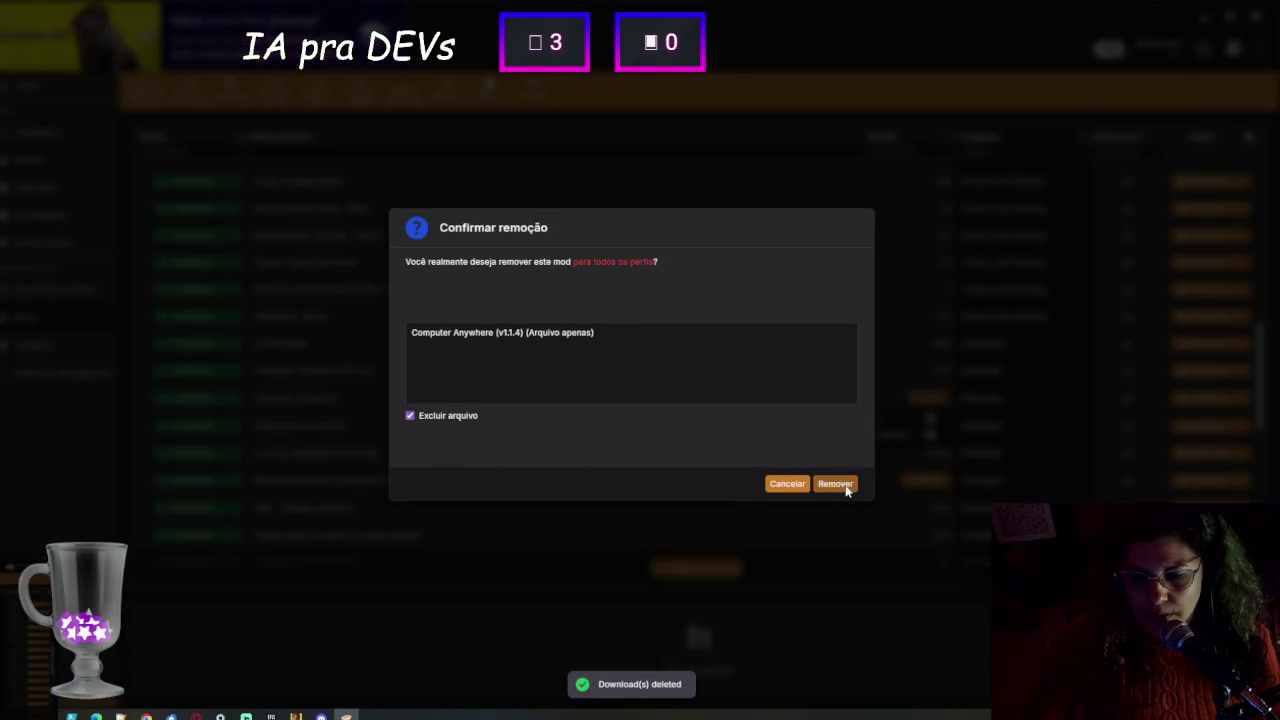
click(838, 487)
click(941, 479)
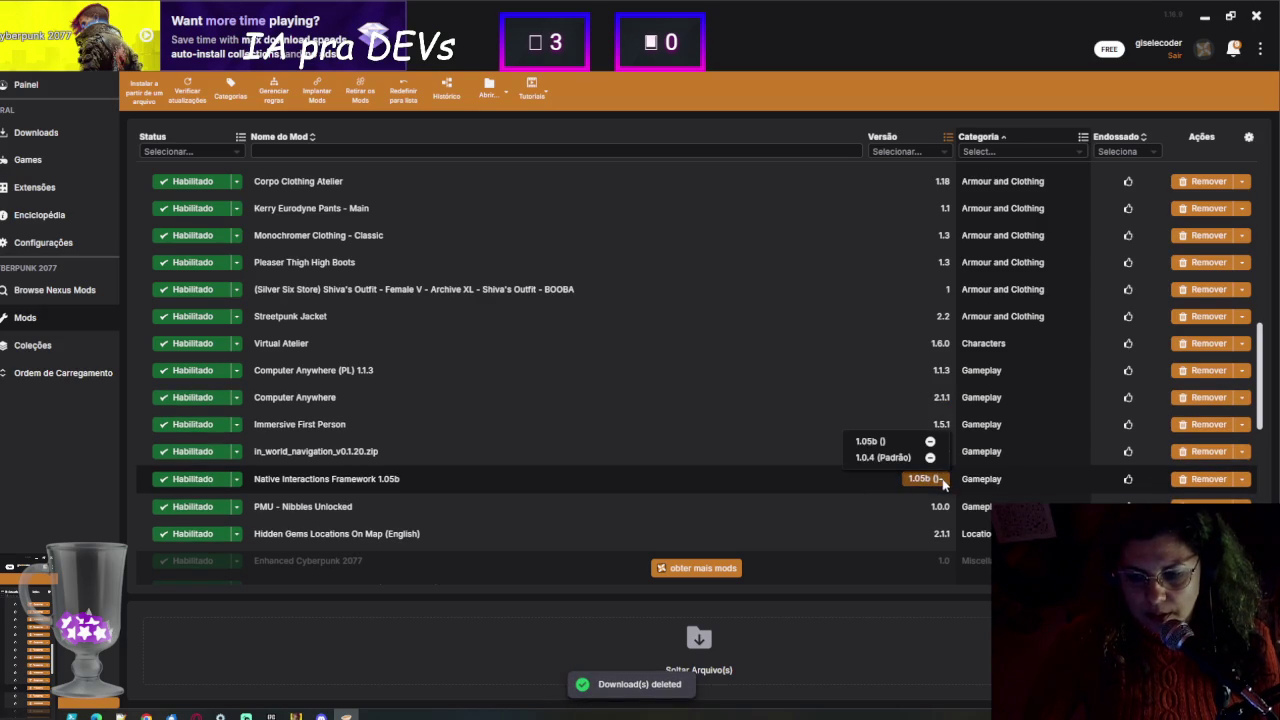
click(930, 457)
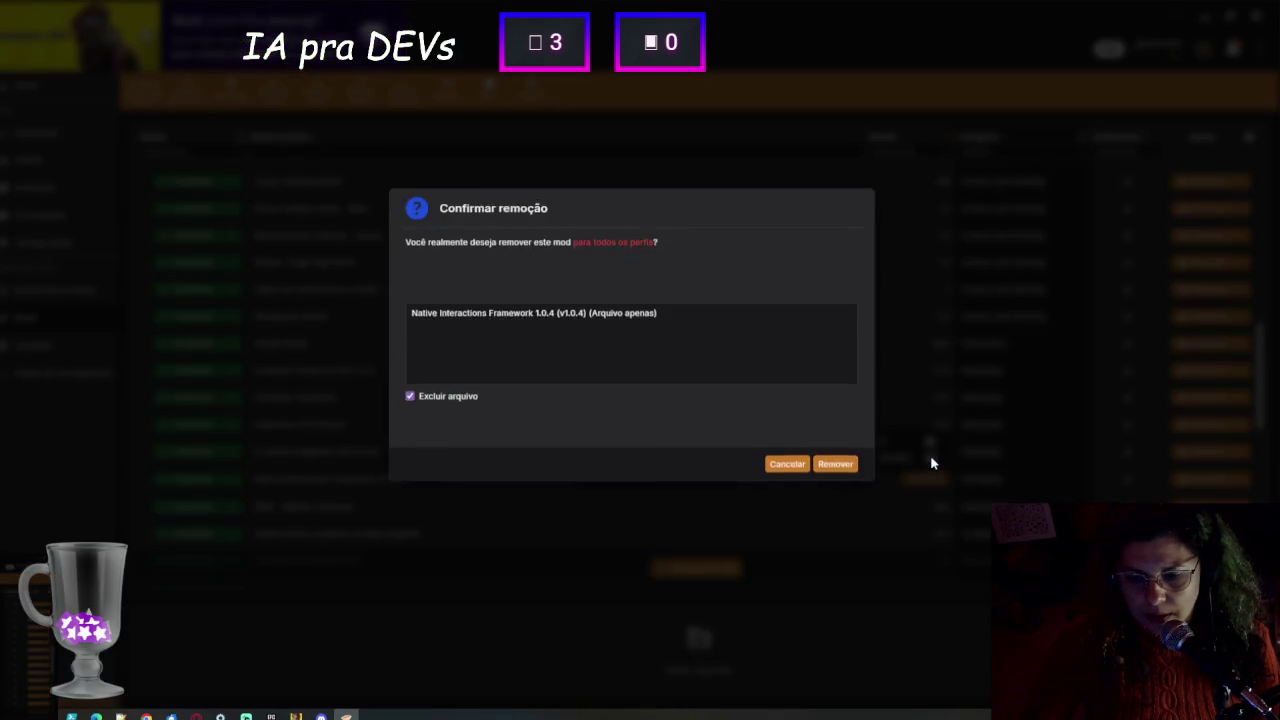
click(836, 484)
Step: Delete the older ArchiveXL 1.26.0, Audioware v1.5.0 and Codeware 1.18.0 versions
scroll(934, 463, down, 5)
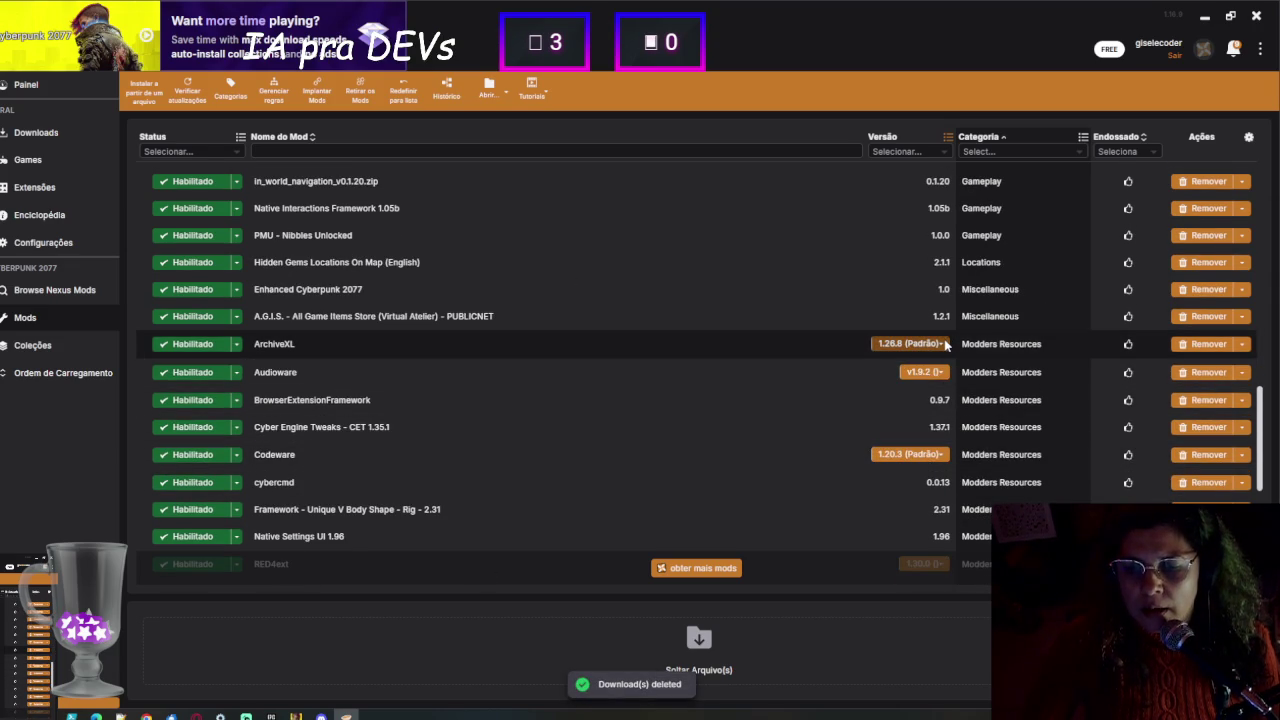
click(942, 344)
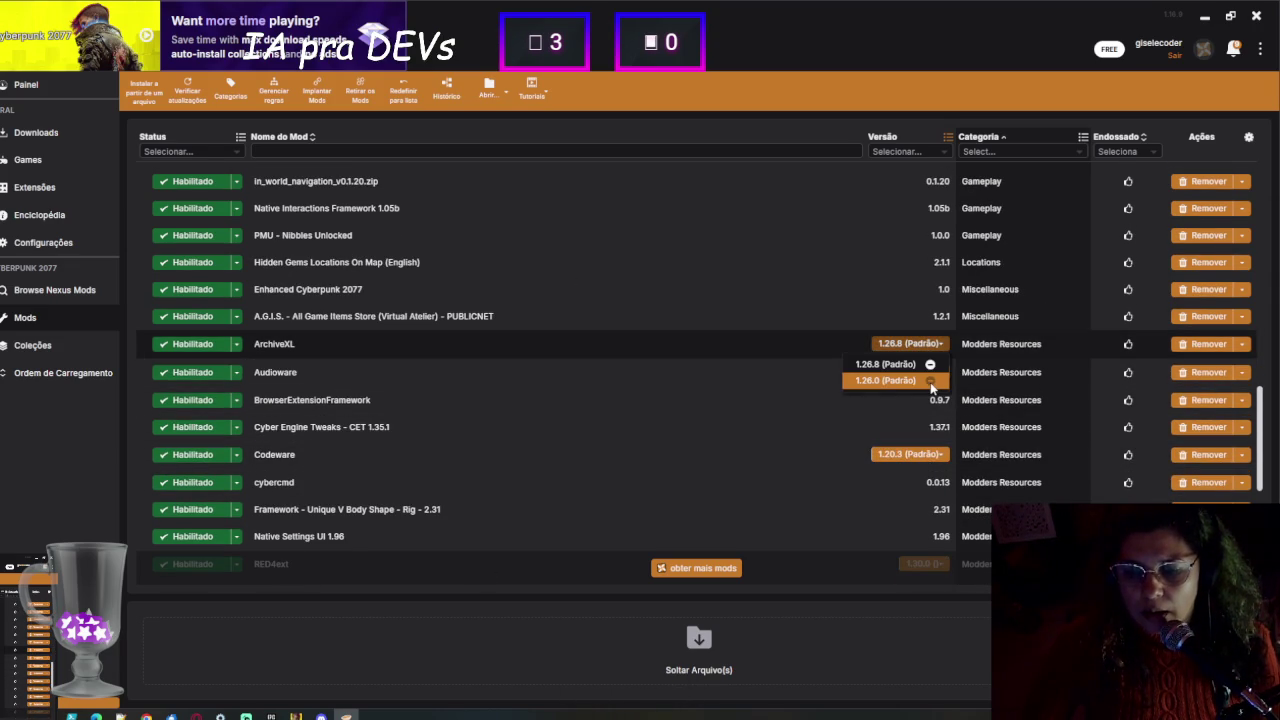
click(930, 382)
click(845, 484)
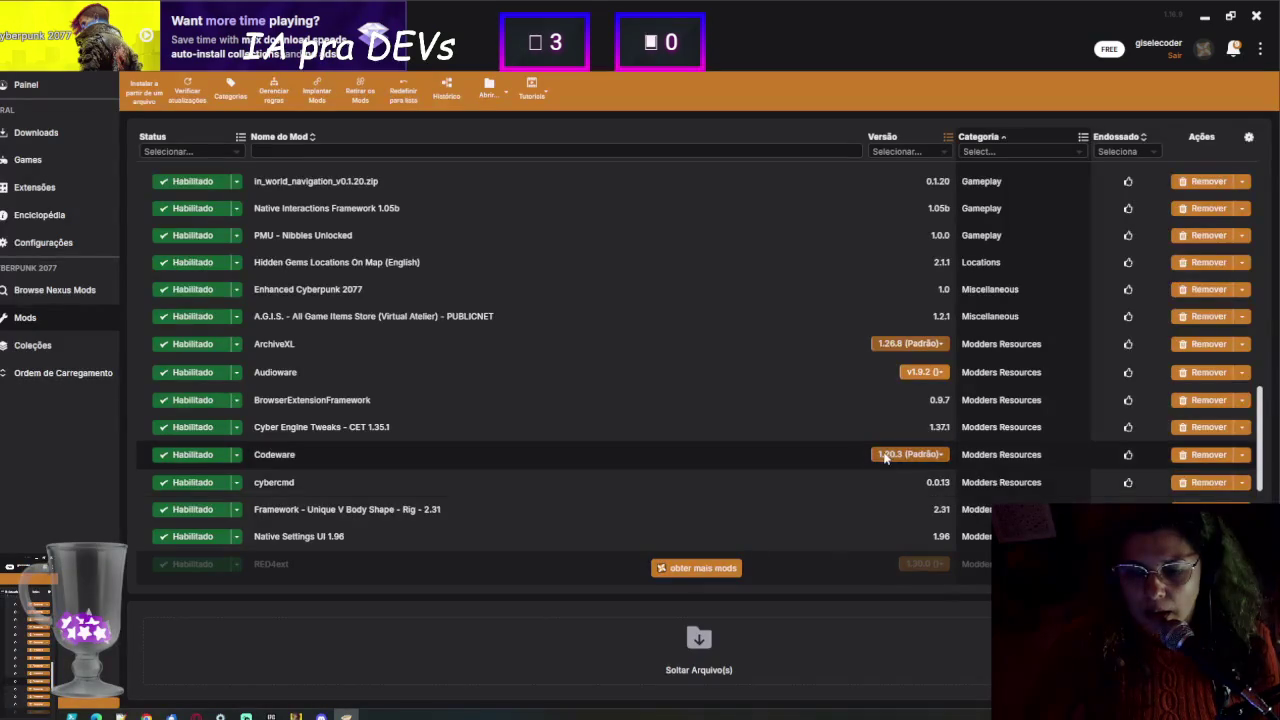
click(940, 371)
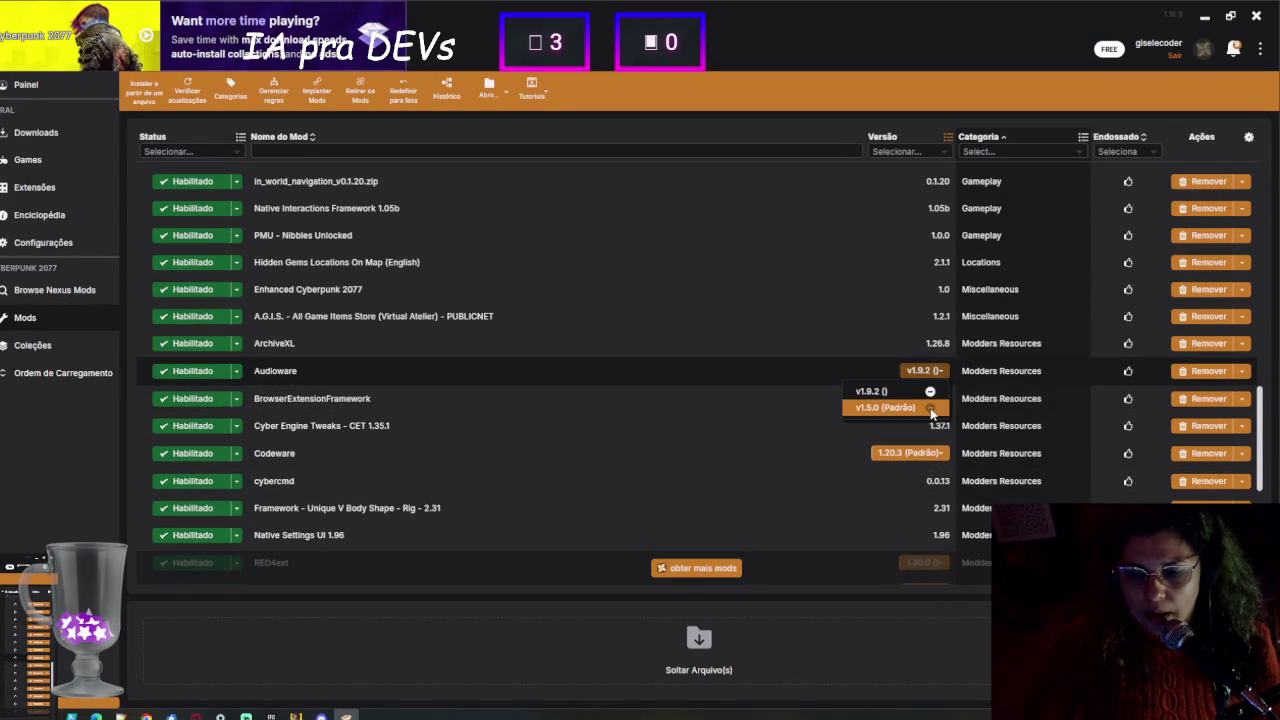
click(931, 410)
click(846, 486)
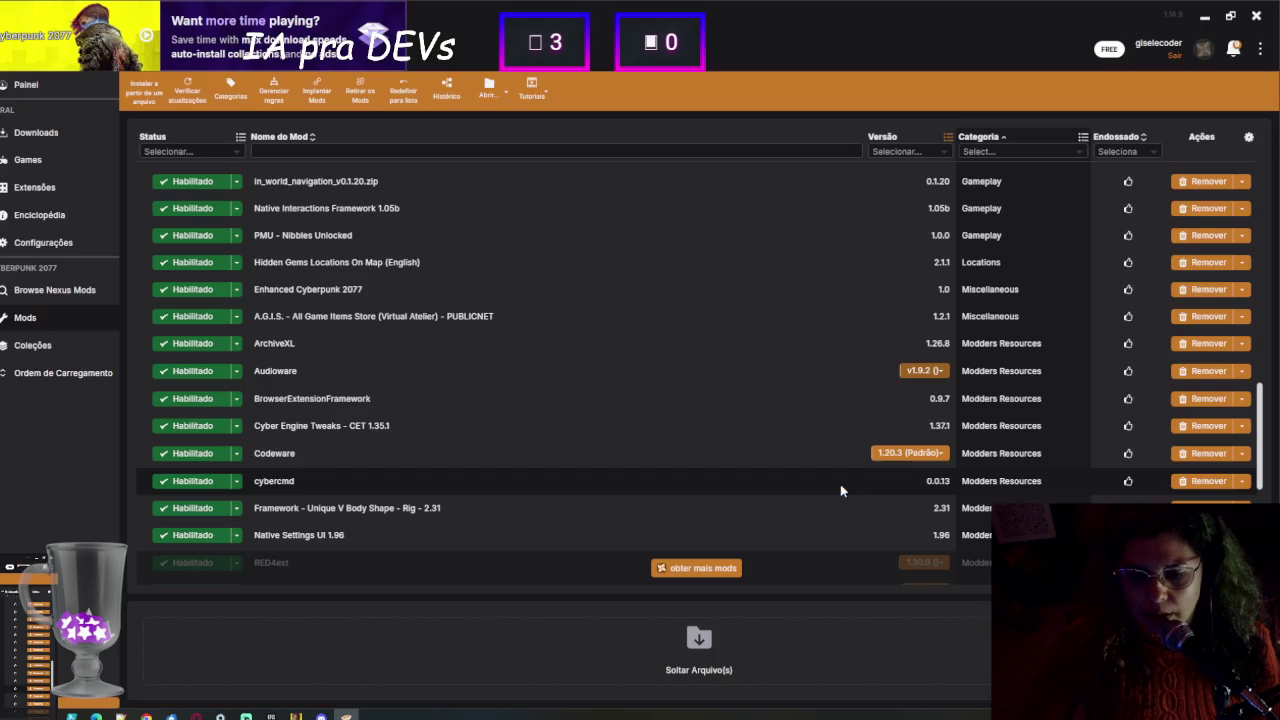
click(942, 453)
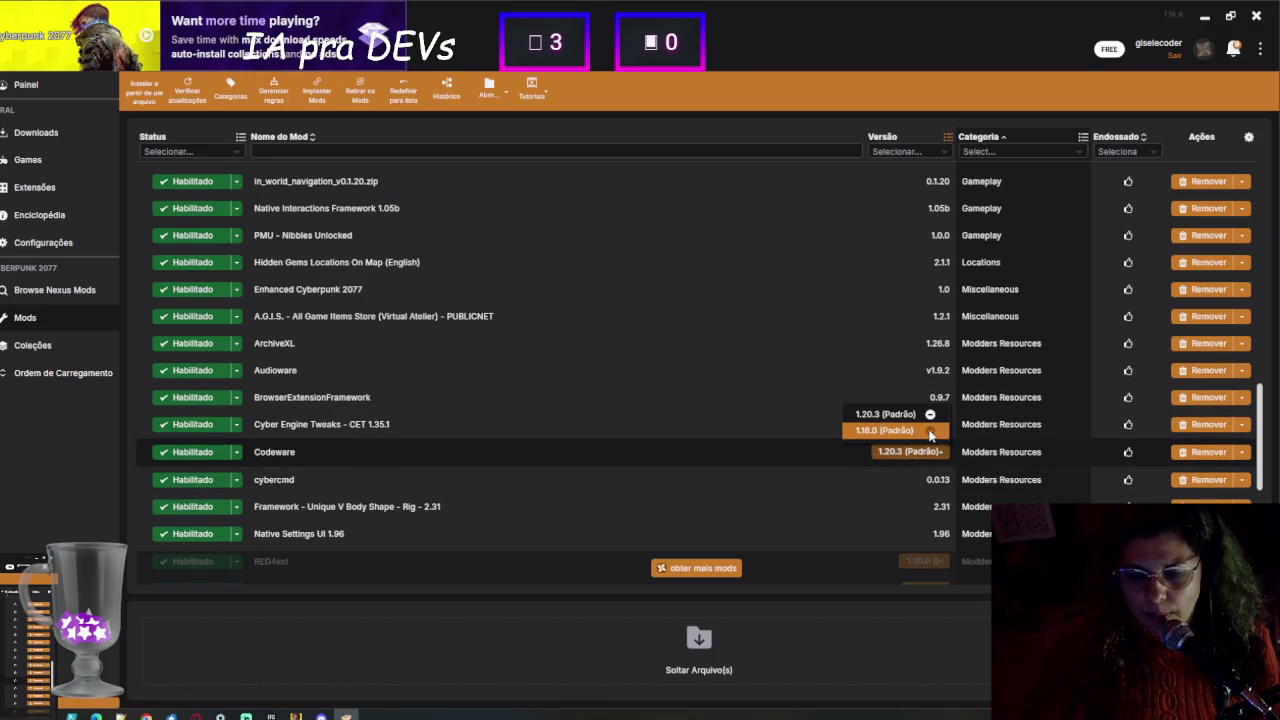
click(930, 431)
click(849, 486)
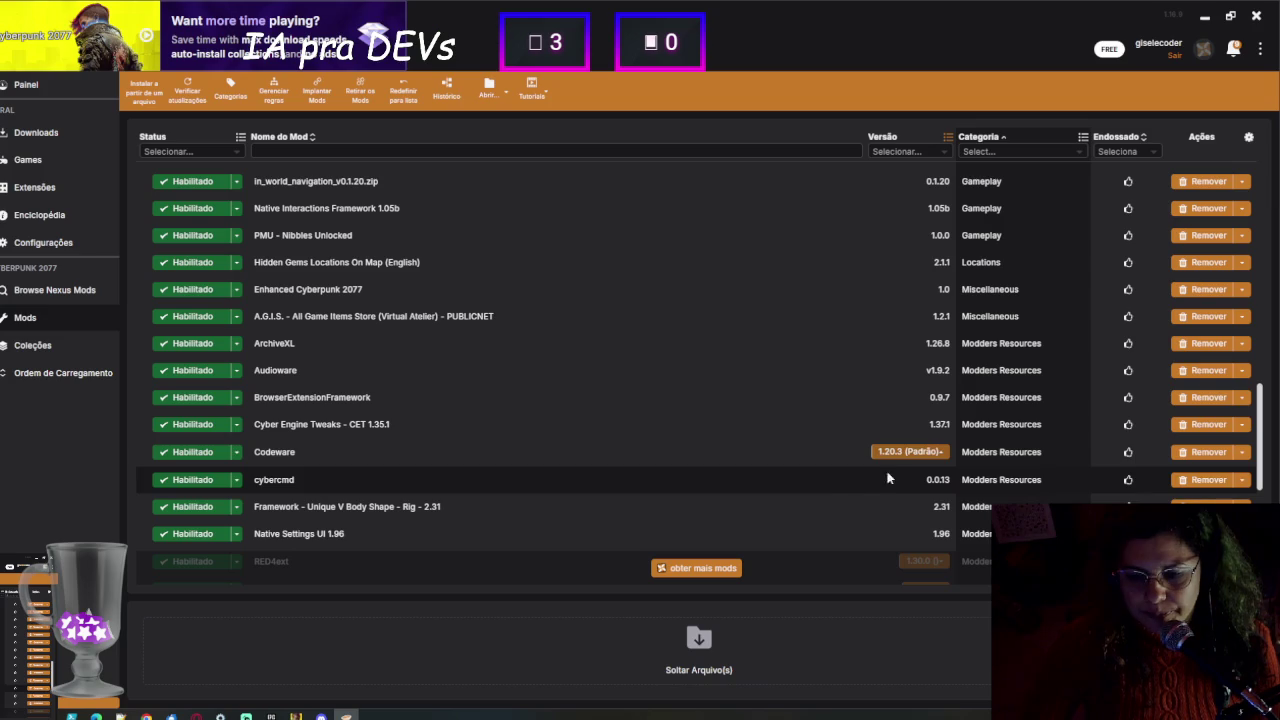
scroll(945, 468, down, 2)
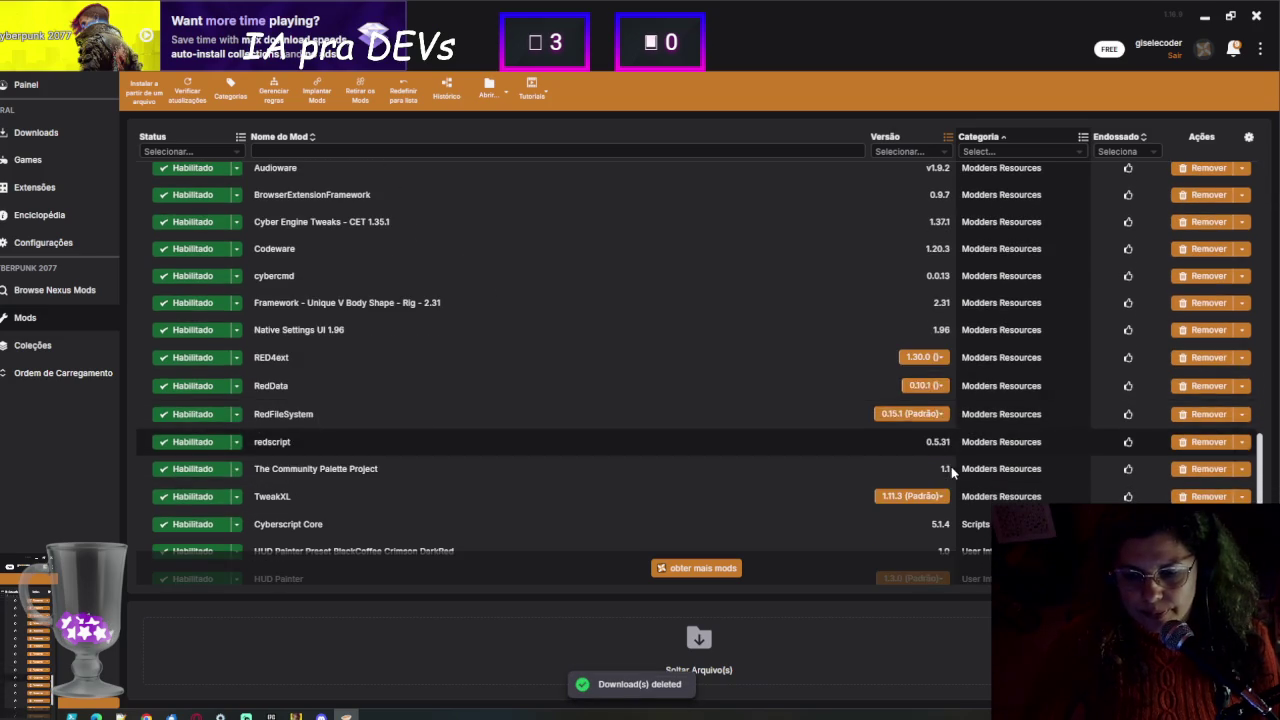
Step: Delete the older RED4ext 1.29.1 and RedData 0.9.0 versions
click(942, 362)
click(930, 394)
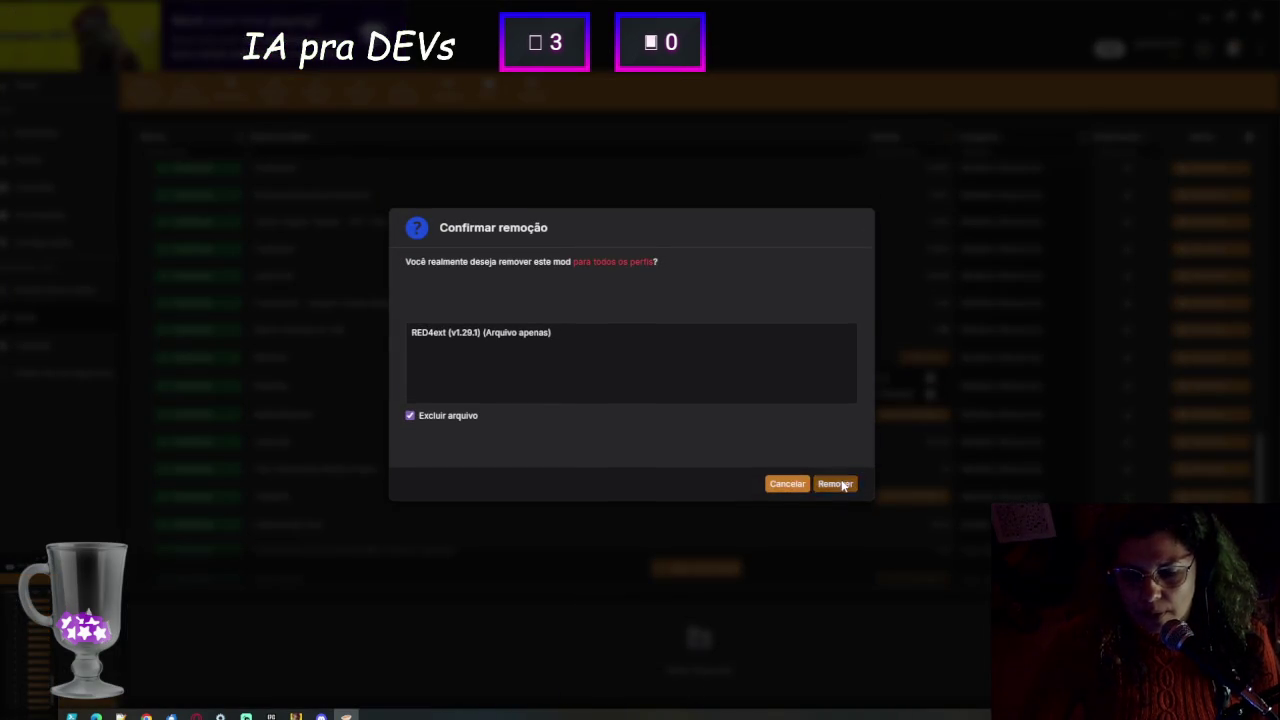
click(843, 486)
click(925, 384)
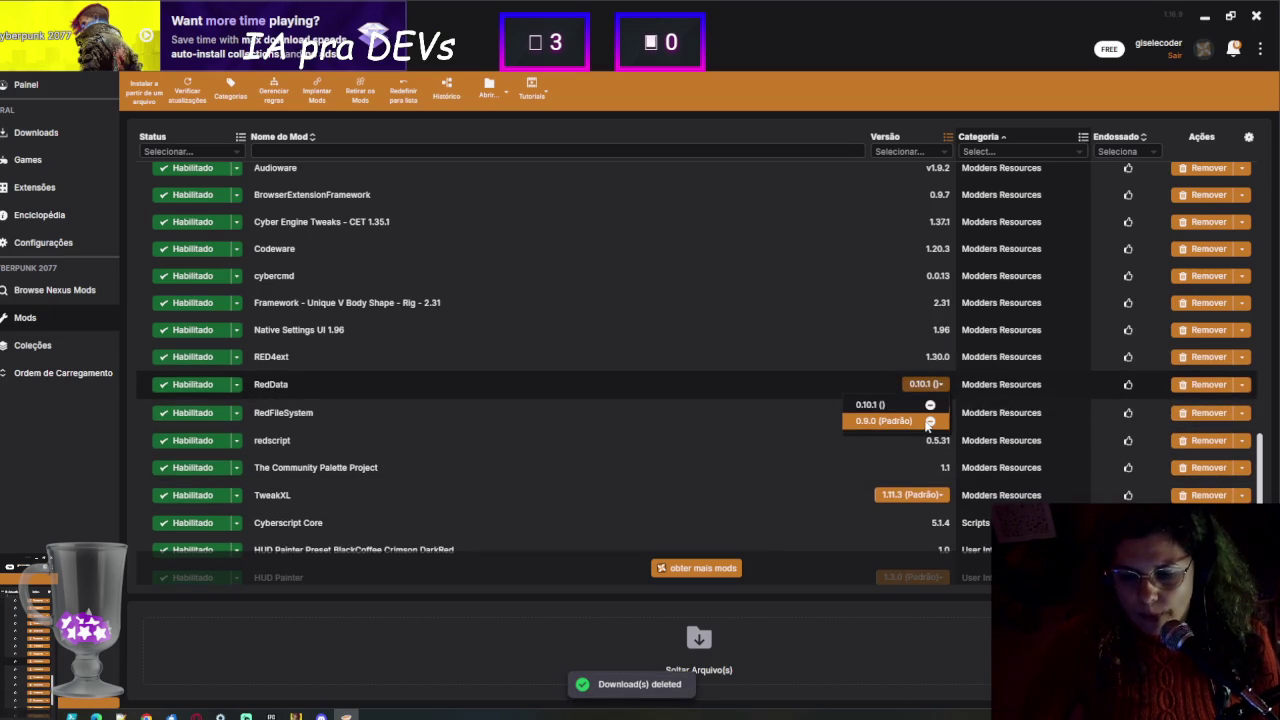
click(930, 421)
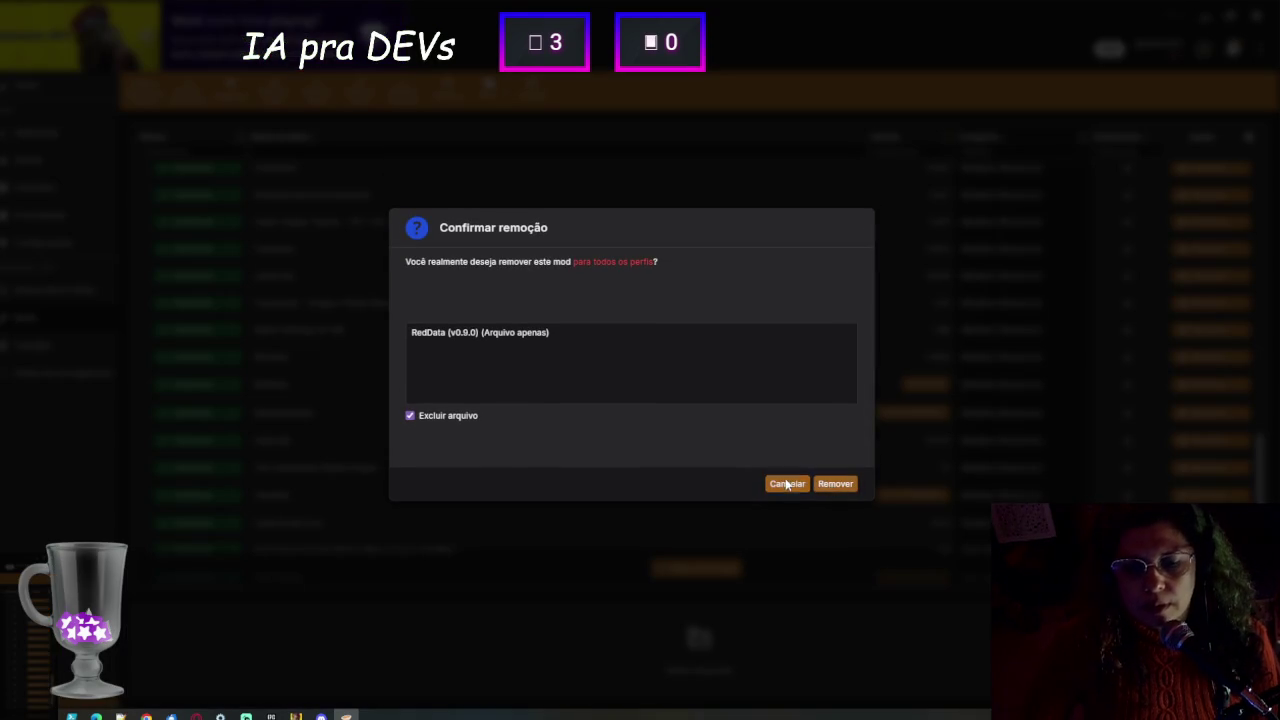
click(787, 483)
click(940, 385)
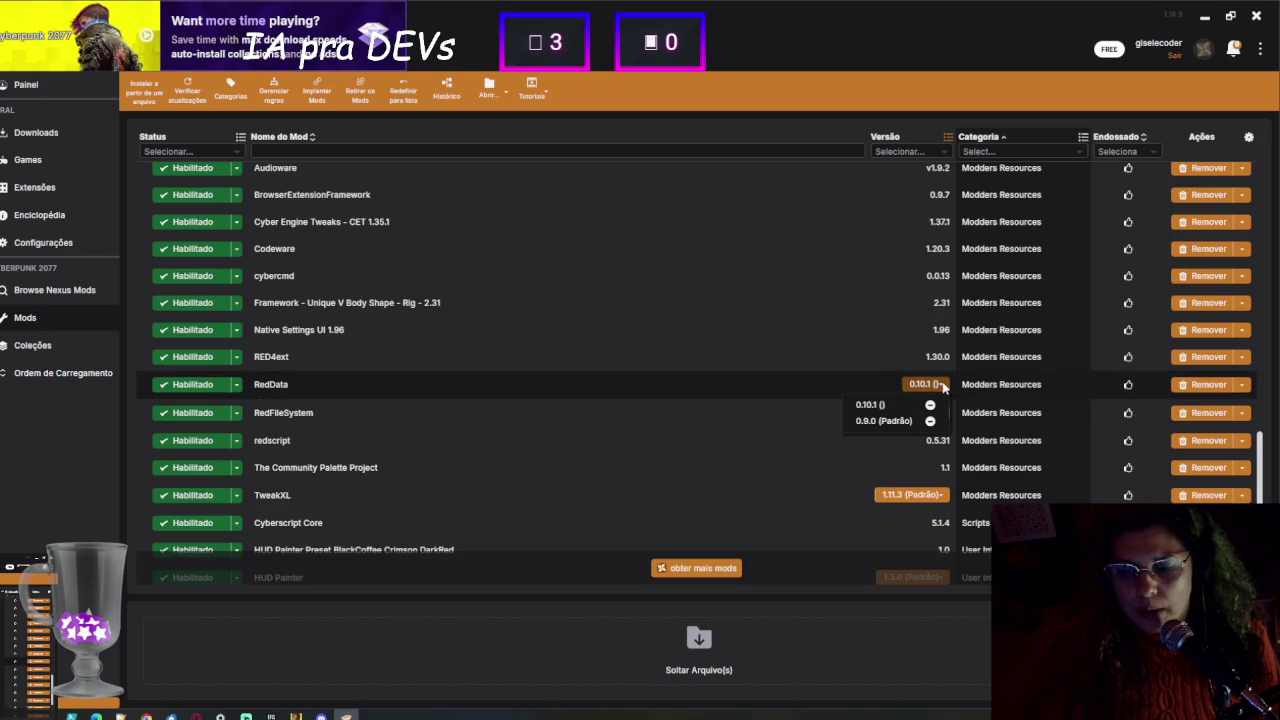
click(930, 421)
click(836, 486)
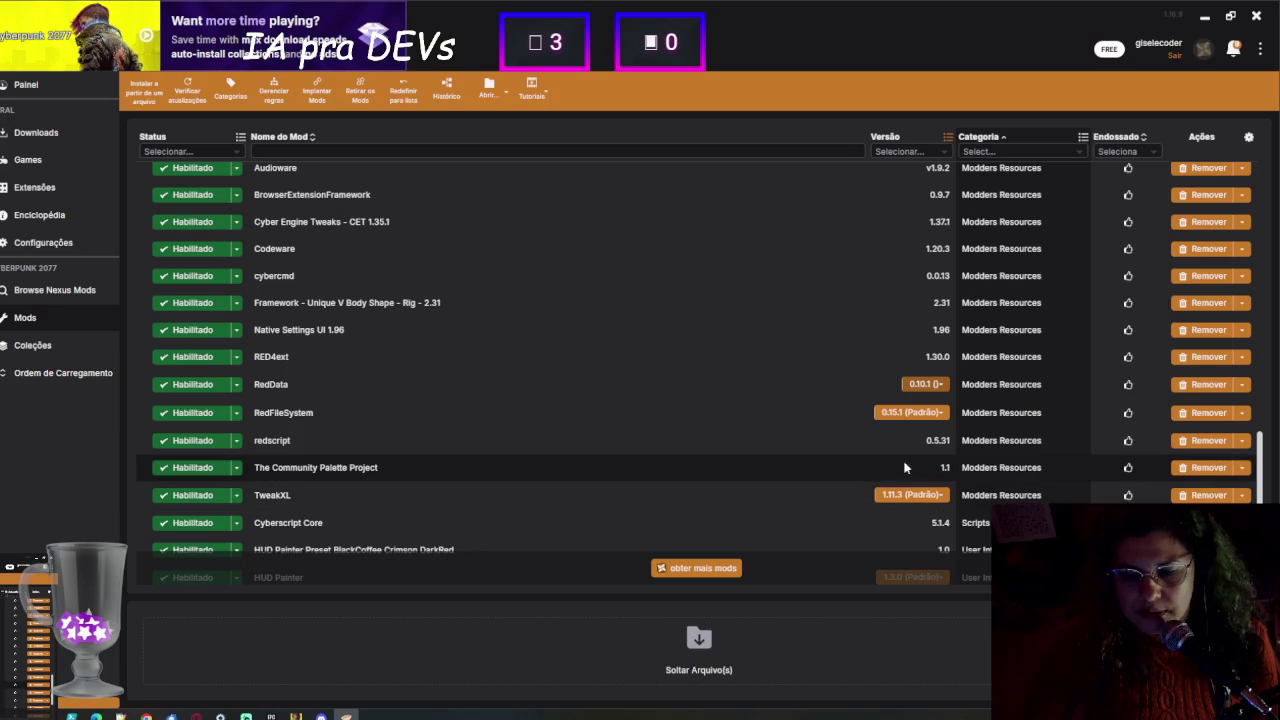
Step: Delete older RedFileSystem 0.15.0 and TweakXL 1.11.0, then request removal of HUD Painter 1.2.0
click(938, 411)
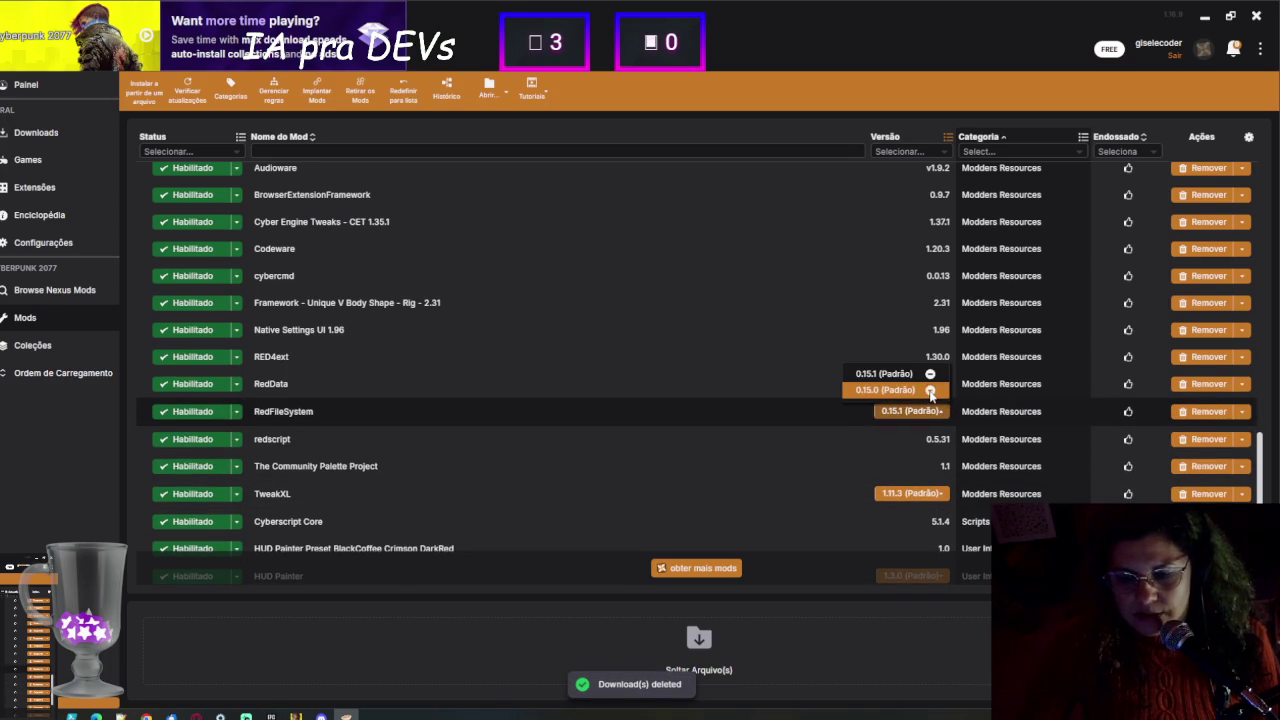
click(930, 390)
click(833, 484)
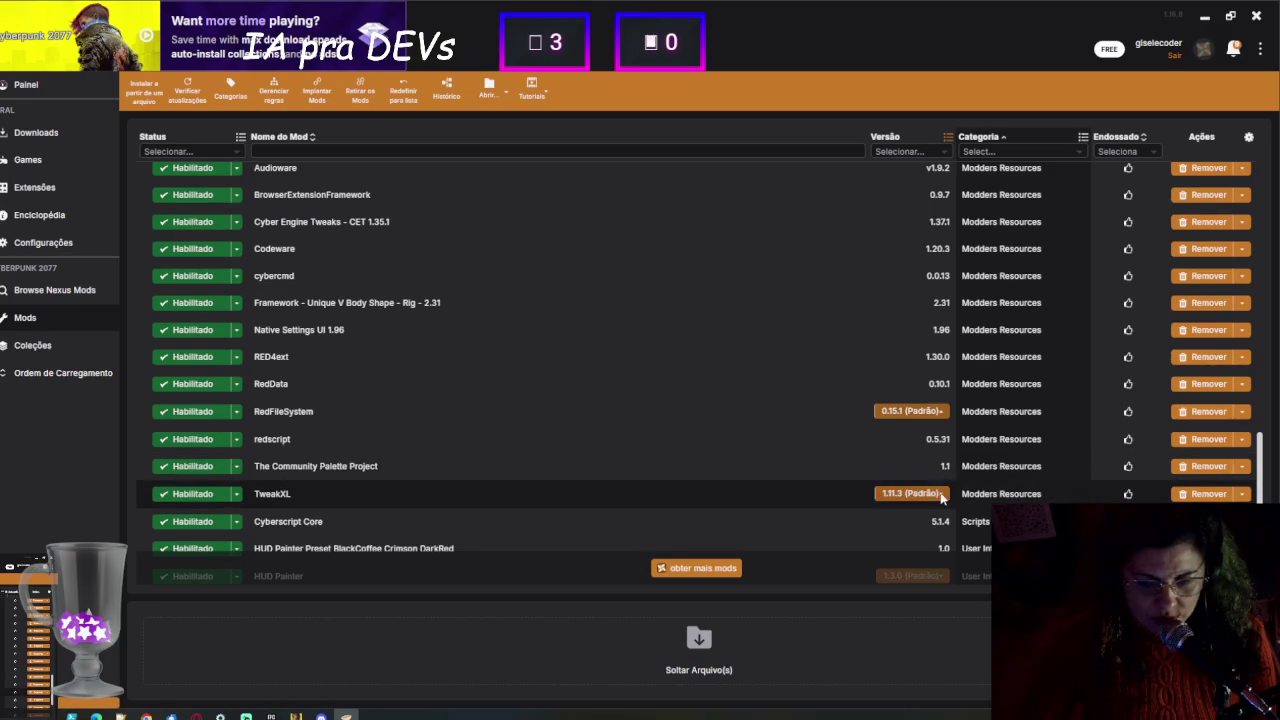
click(940, 494)
click(929, 472)
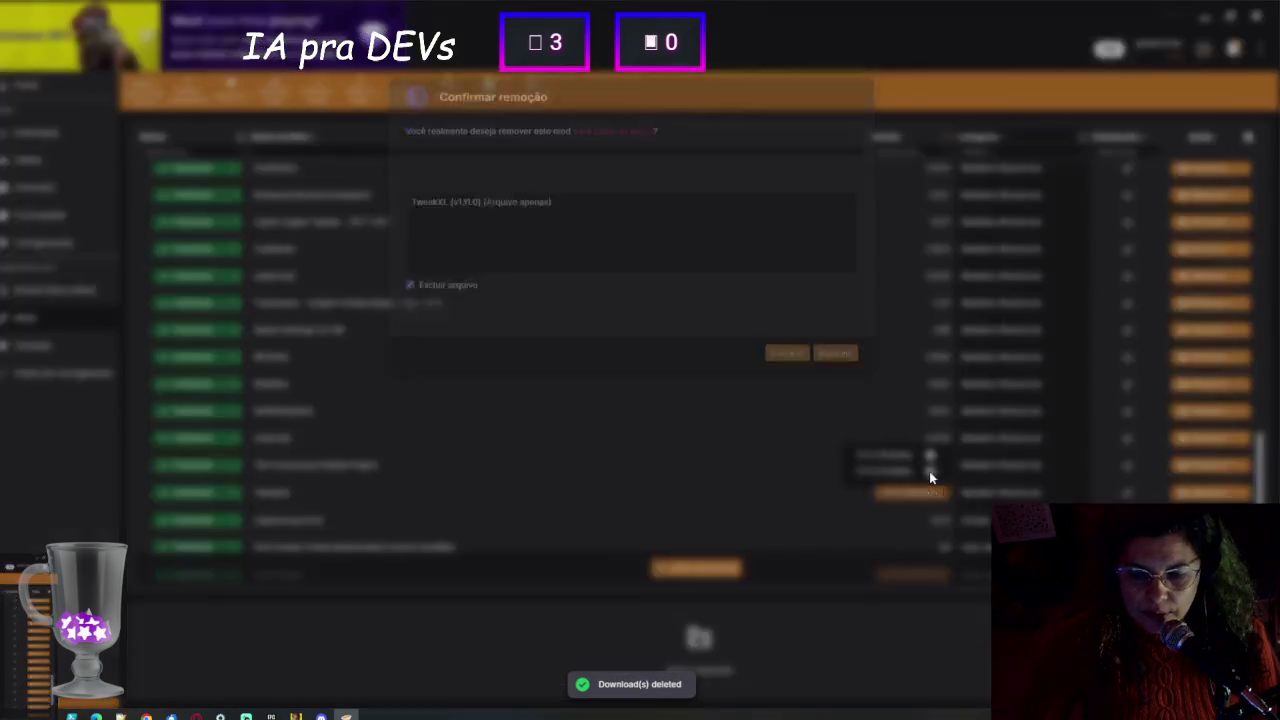
click(833, 484)
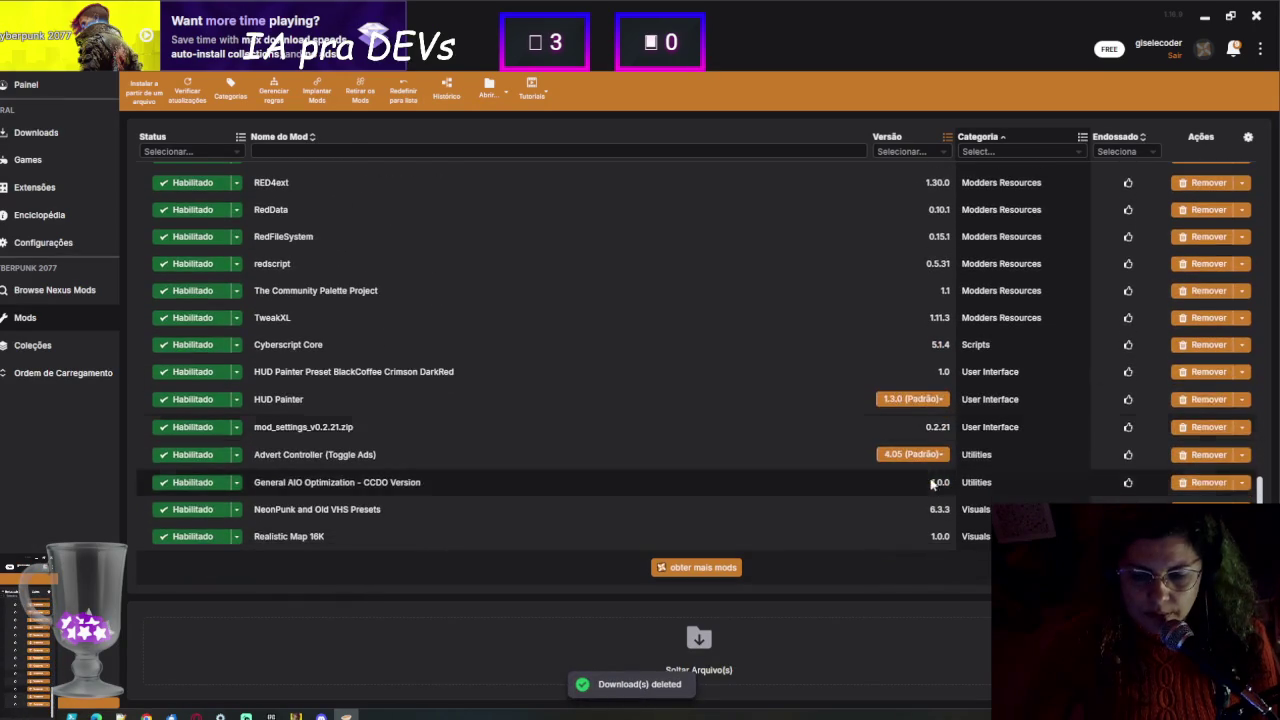
click(940, 399)
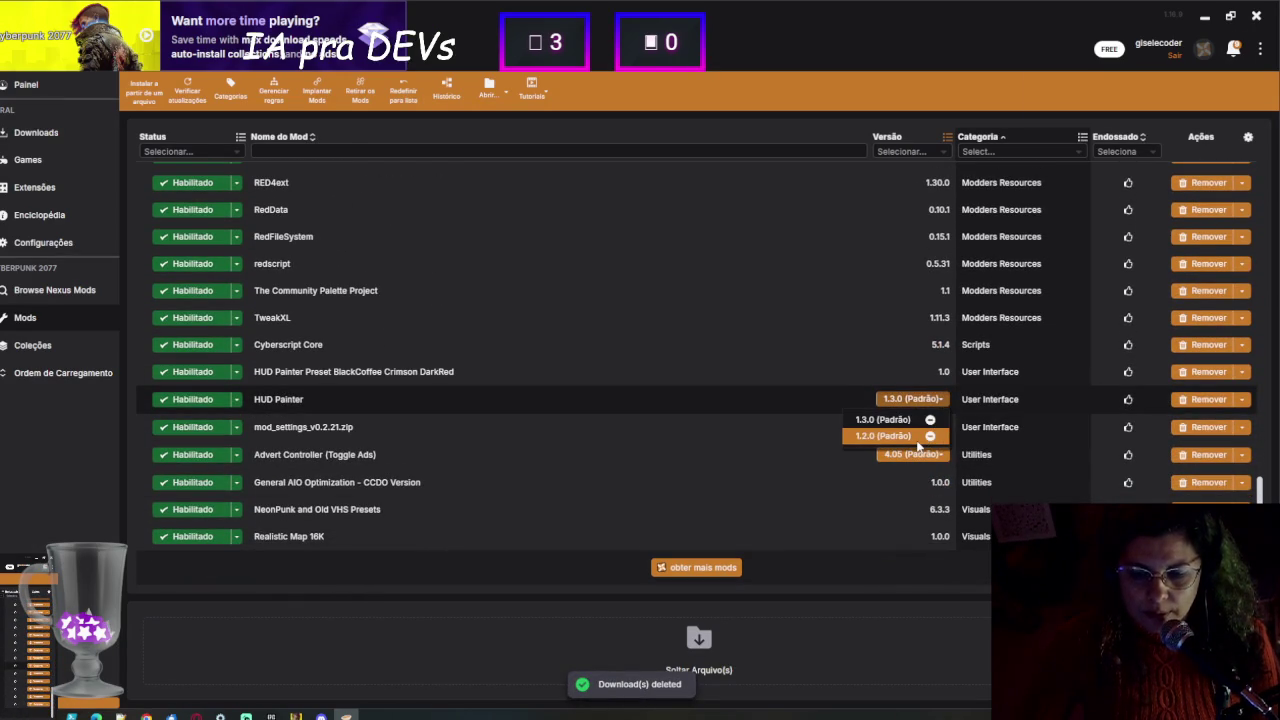
click(926, 437)
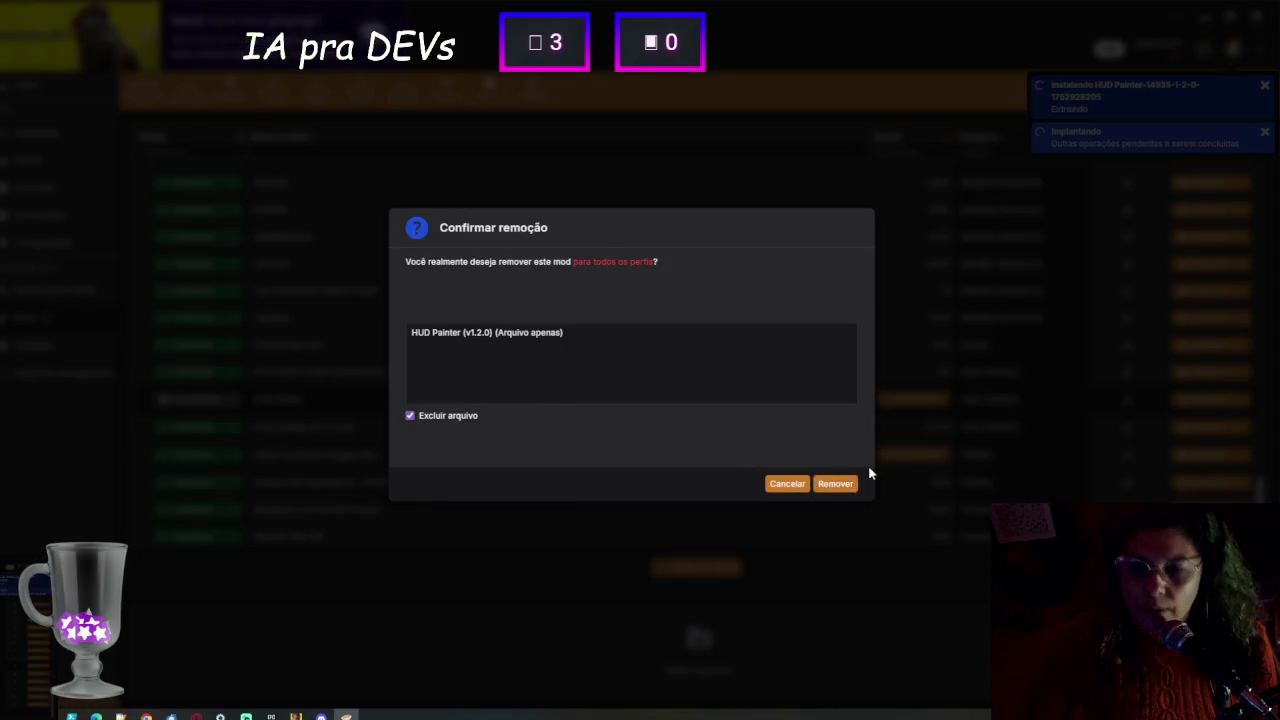
Step: Confirm removing HUD Painter 1.2.0, cancelling the fallback installer that appears
key(Return)
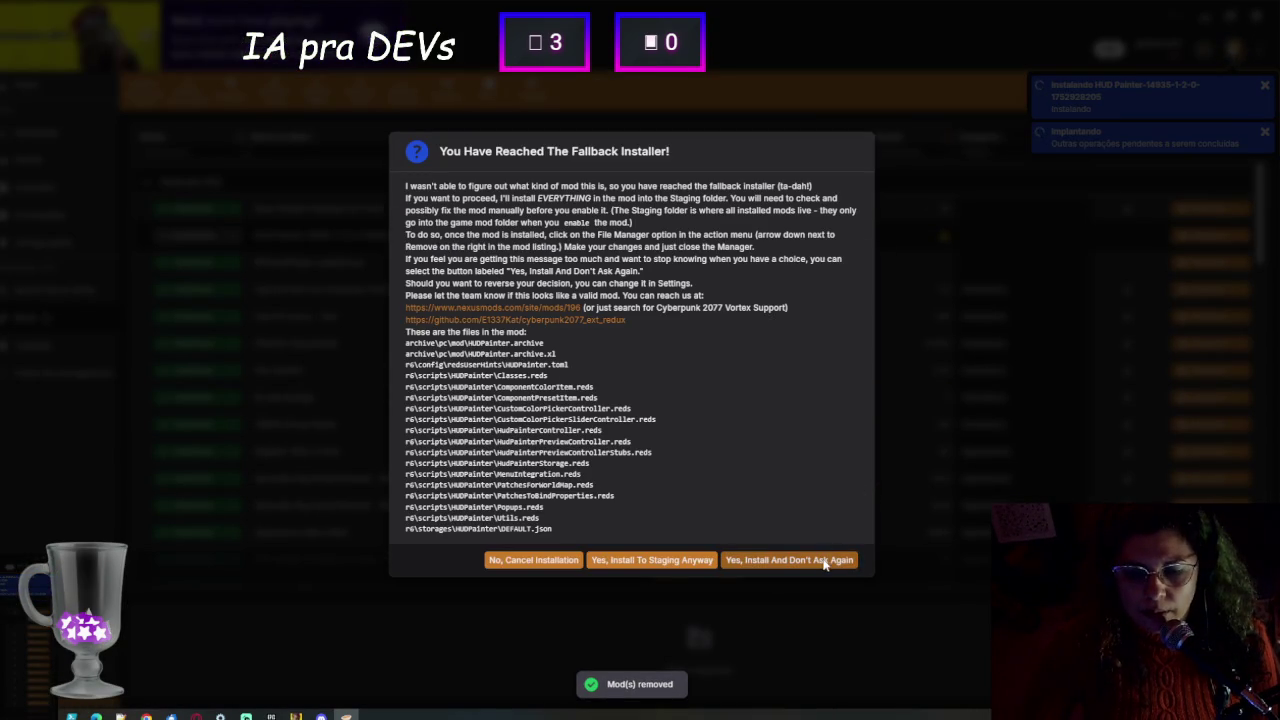
click(530, 560)
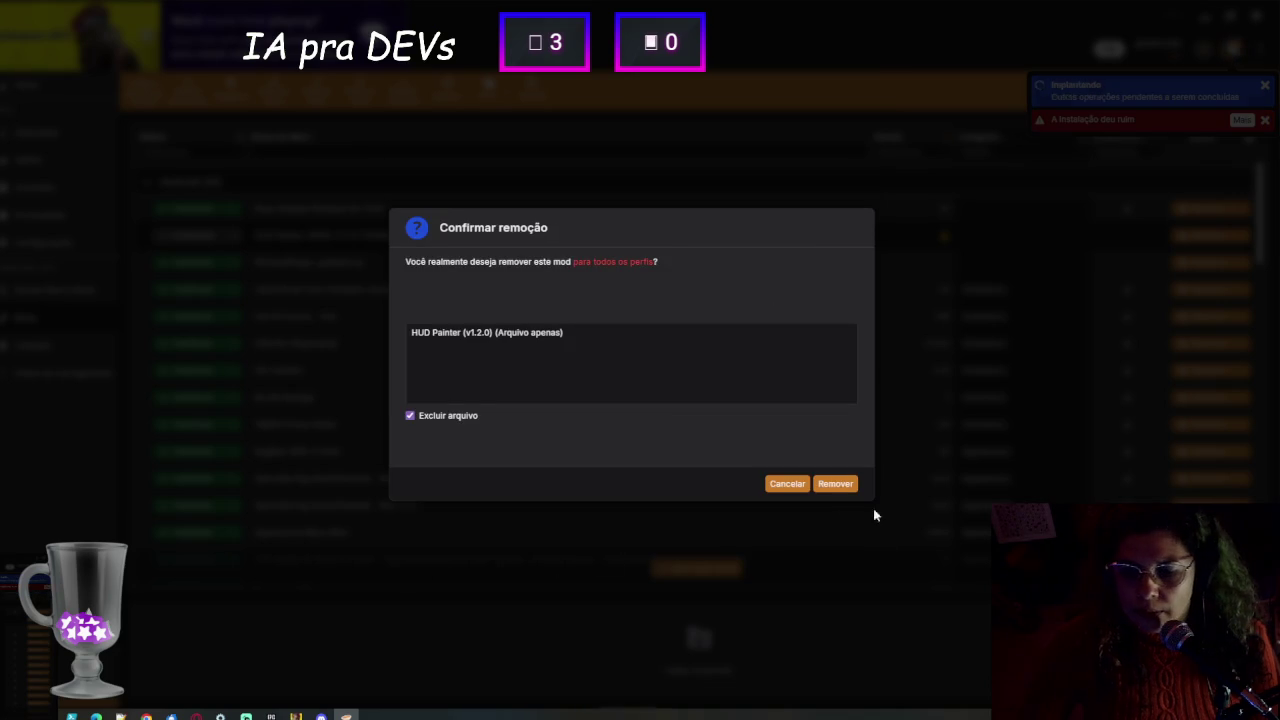
click(832, 487)
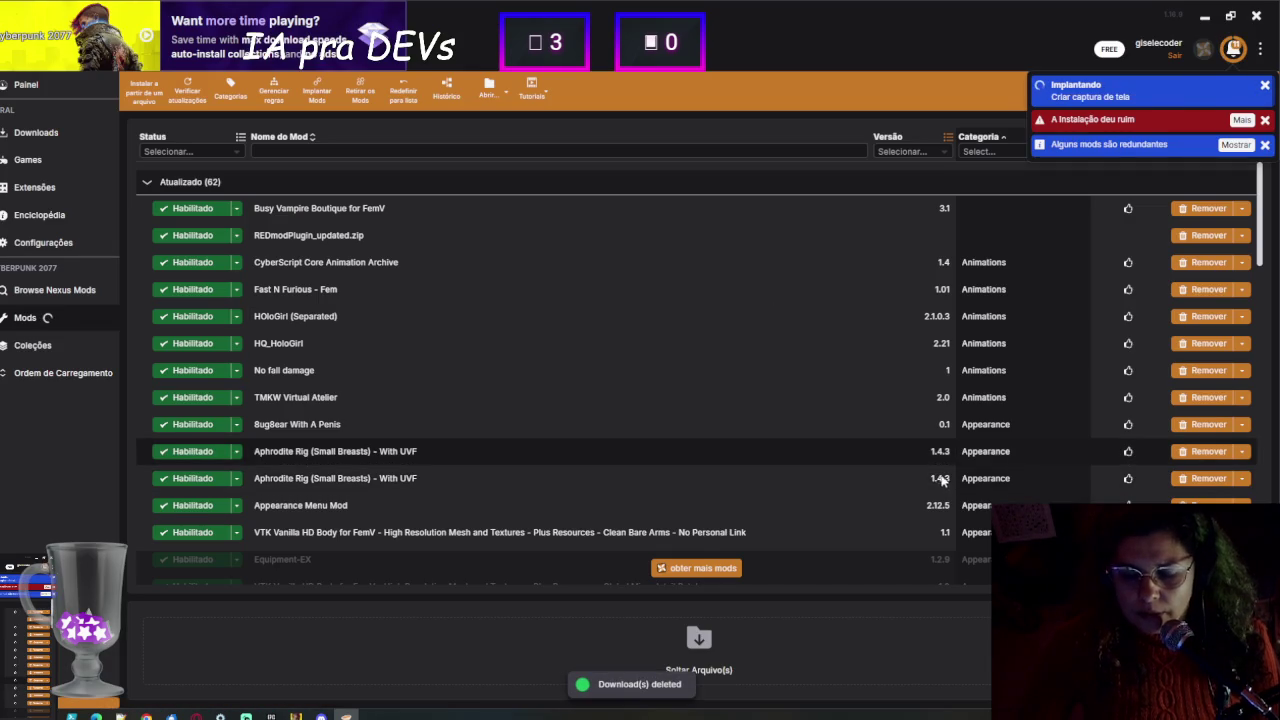
Step: Delete the older Advert Controller 4.03 version, keeping 4.05
scroll(940, 483, down, 15)
scroll(940, 483, down, 5)
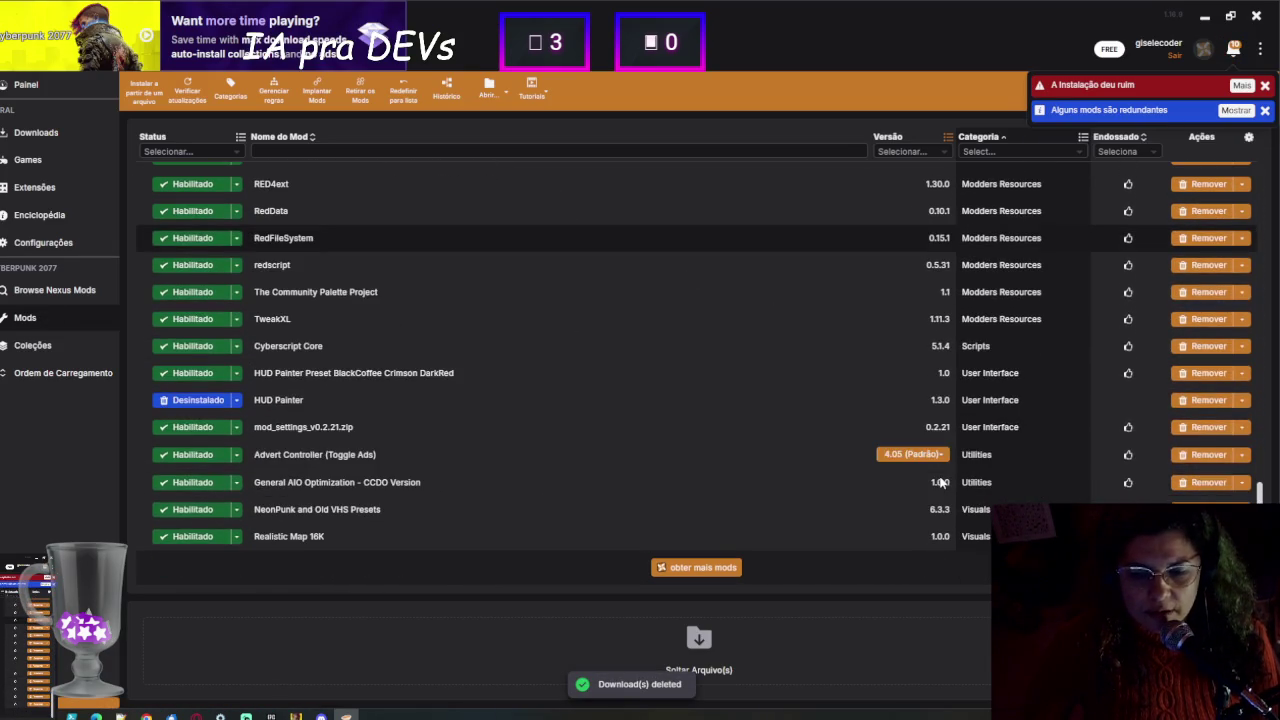
click(940, 455)
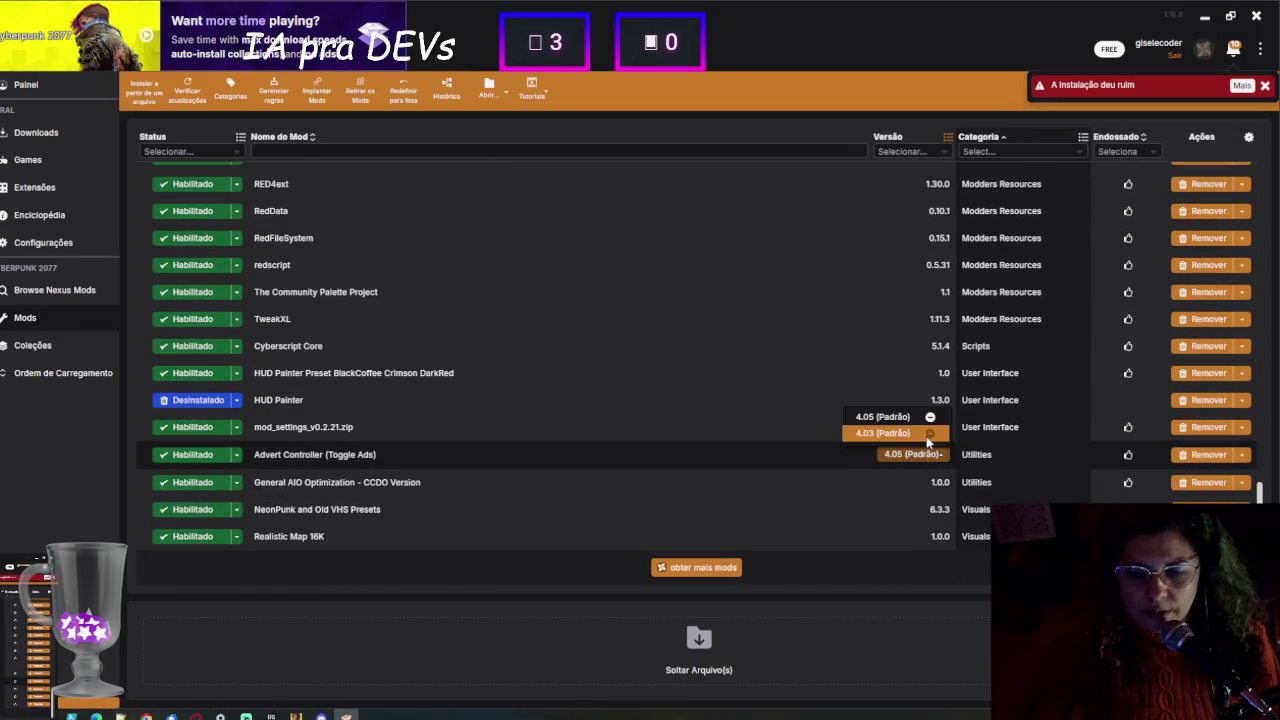
click(930, 433)
click(832, 485)
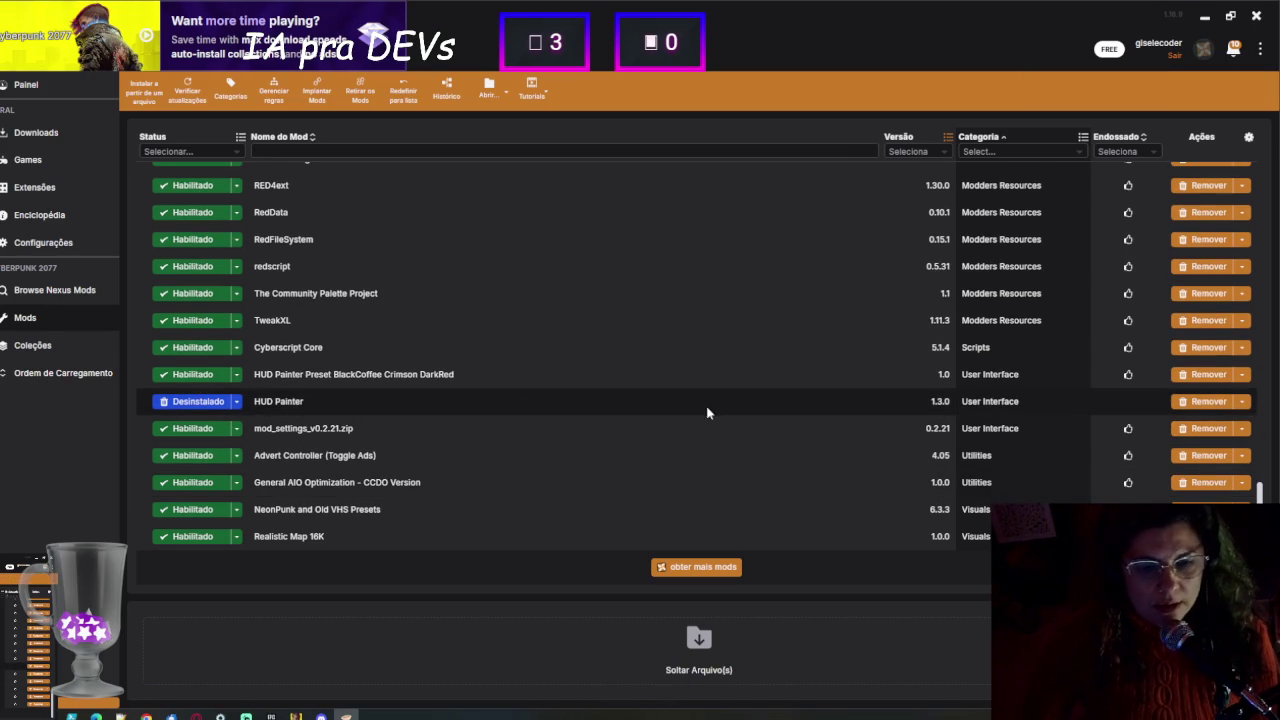
Step: Remove the leftover HUD Painter 1.3.0 entry from the mod list
click(1190, 403)
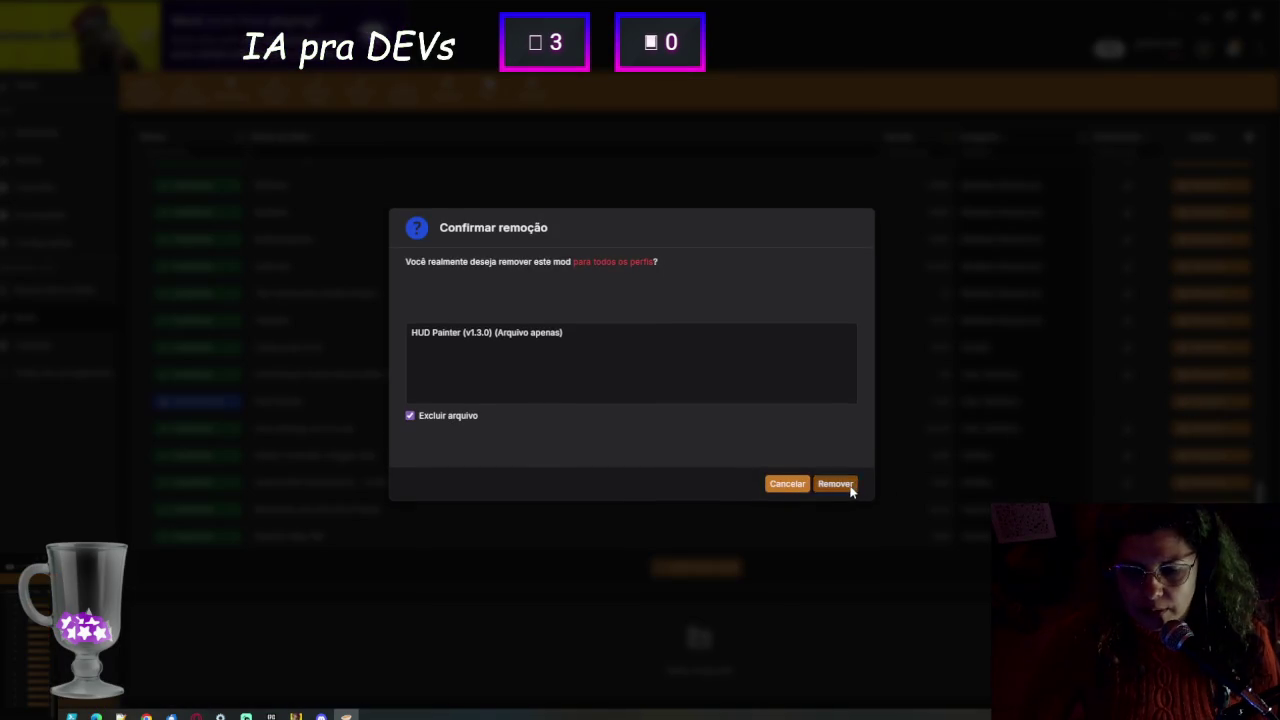
click(849, 484)
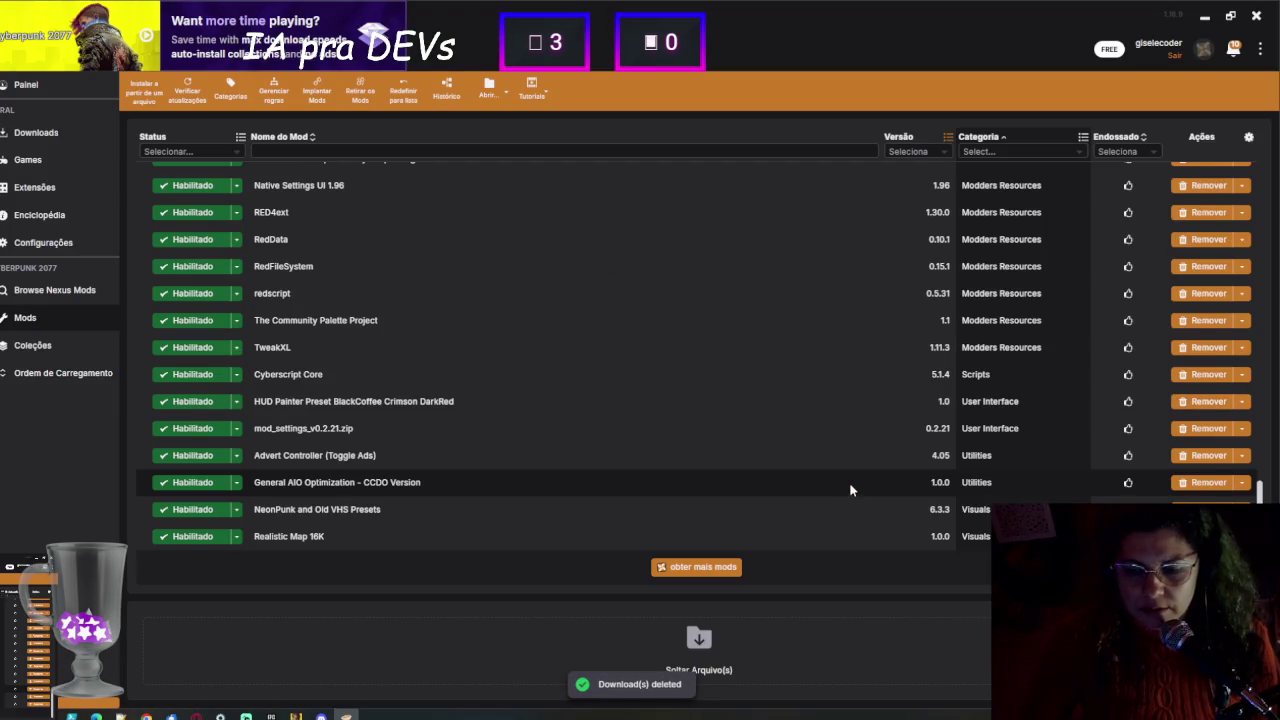
scroll(850, 490, up, 10)
scroll(850, 489, up, 4)
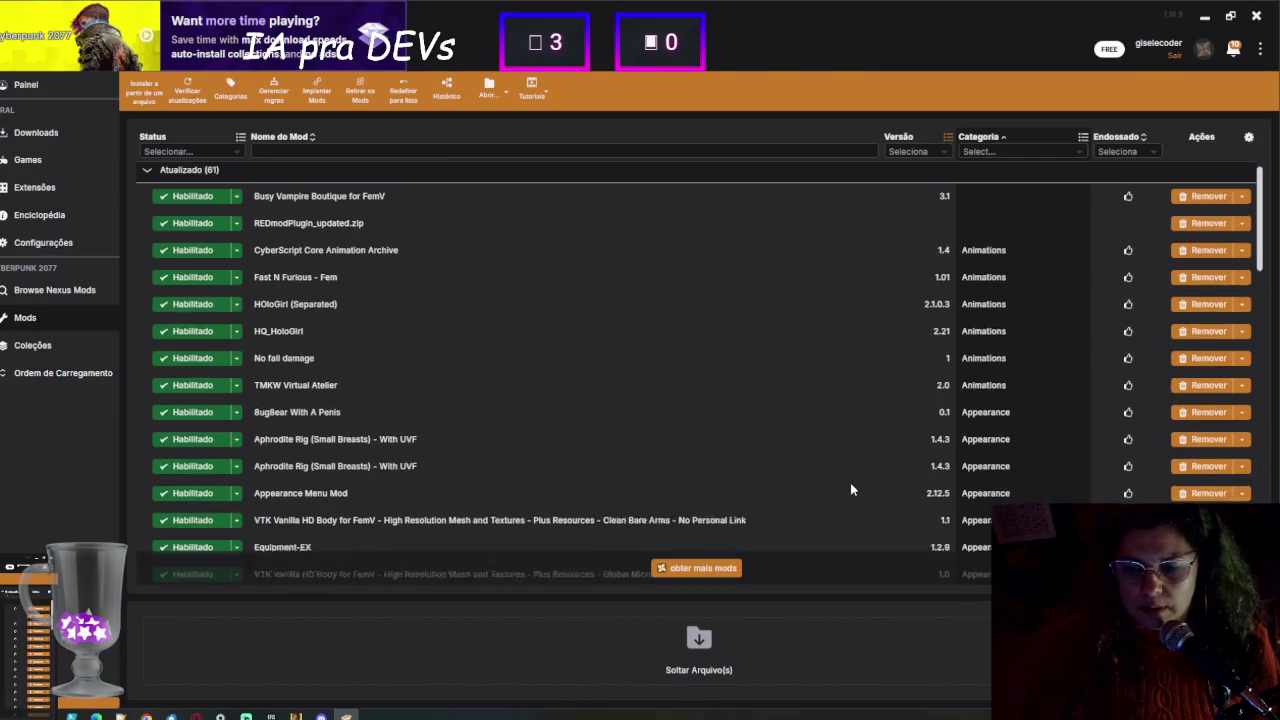
scroll(850, 489, down, 3)
scroll(850, 489, down, 15)
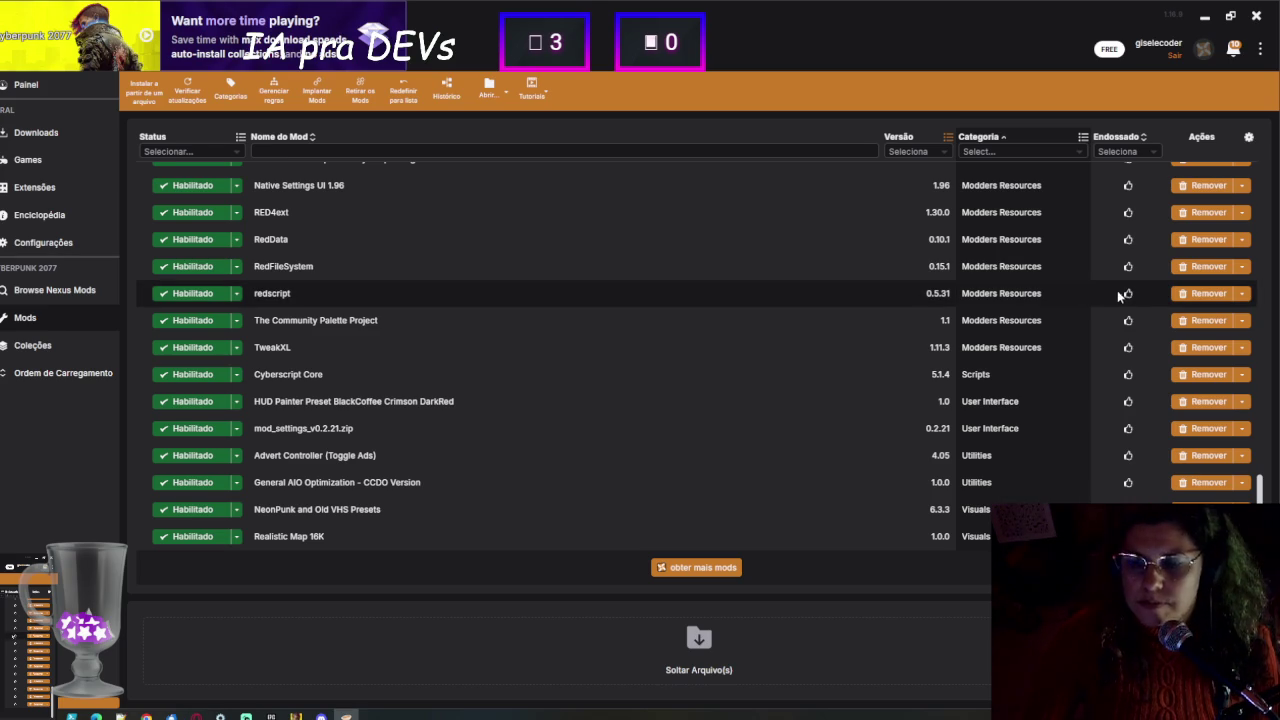
click(237, 296)
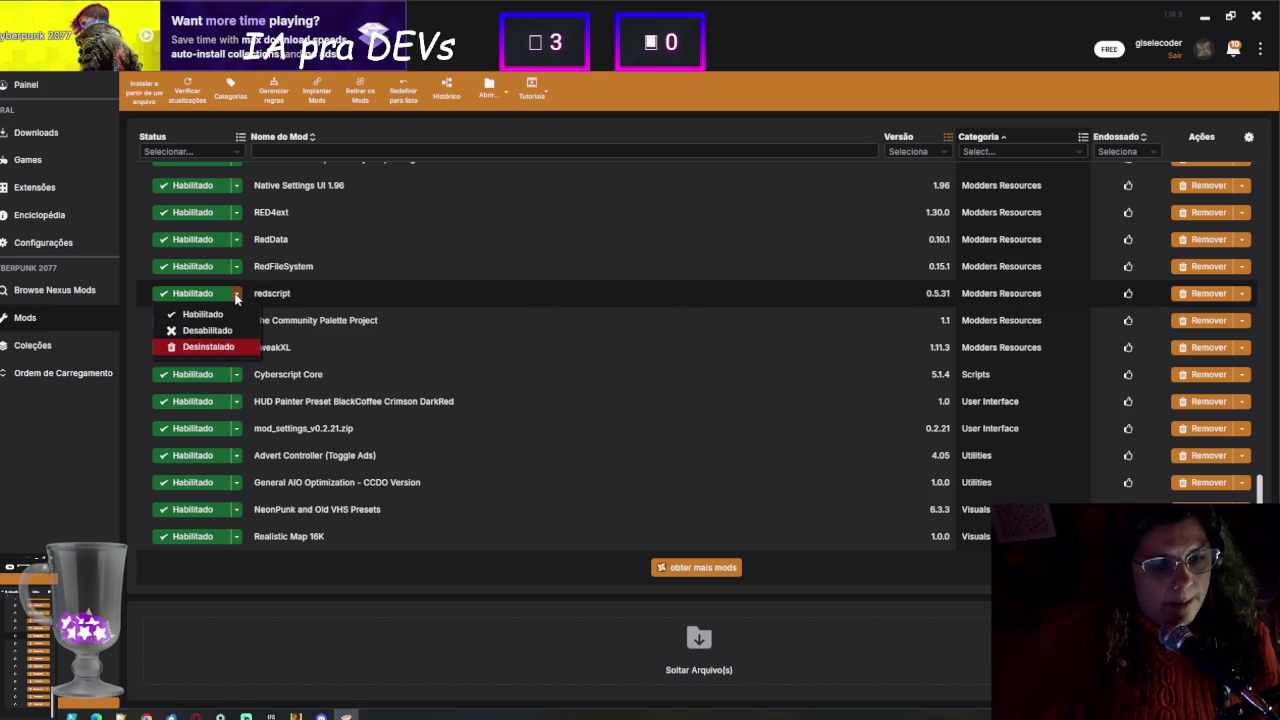
click(314, 297)
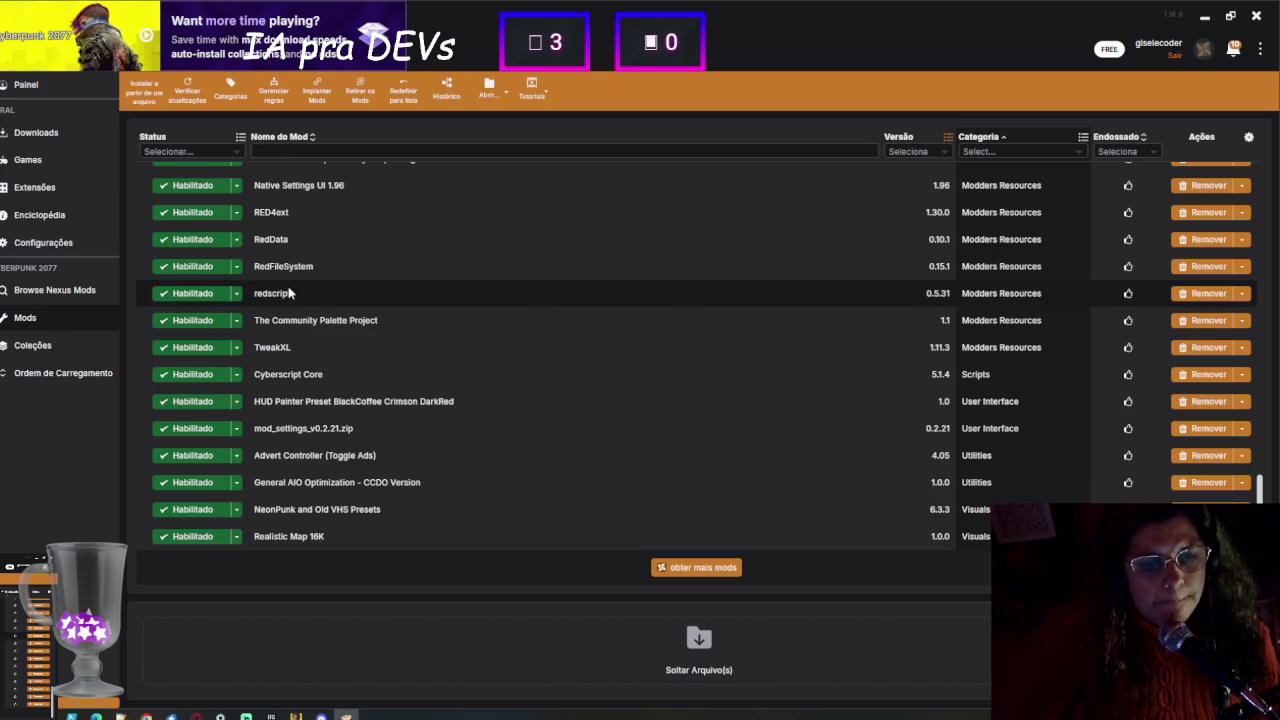
scroll(289, 291, up, 2)
scroll(289, 291, up, 15)
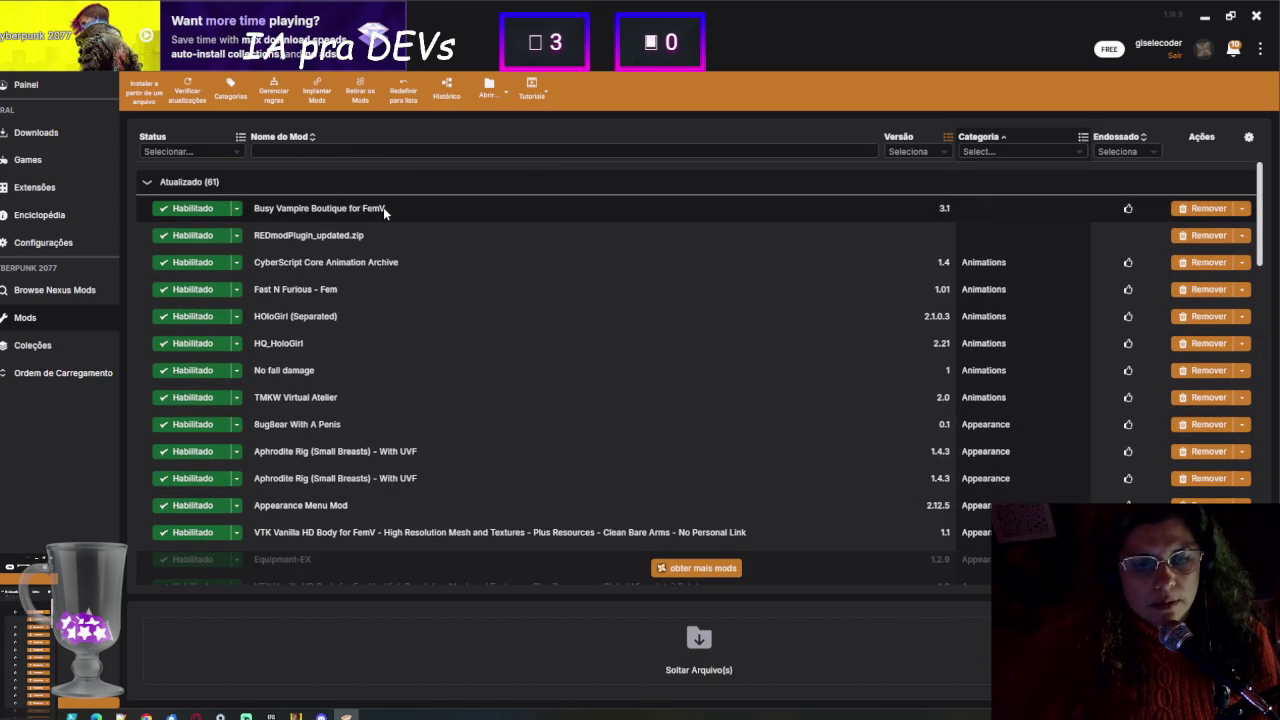
Step: Open Busy Vampire Boutique for FemV on Nexus Mods in a single, maximized browser tab
right_click(384, 212)
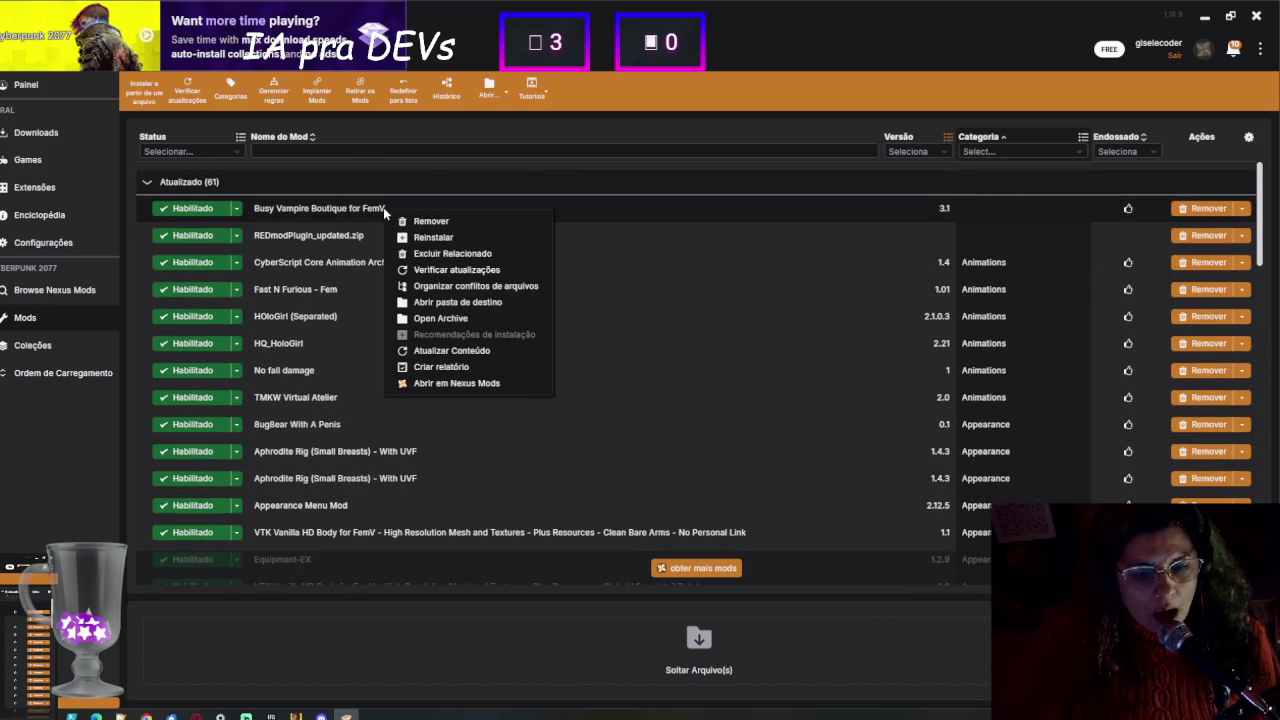
click(491, 383)
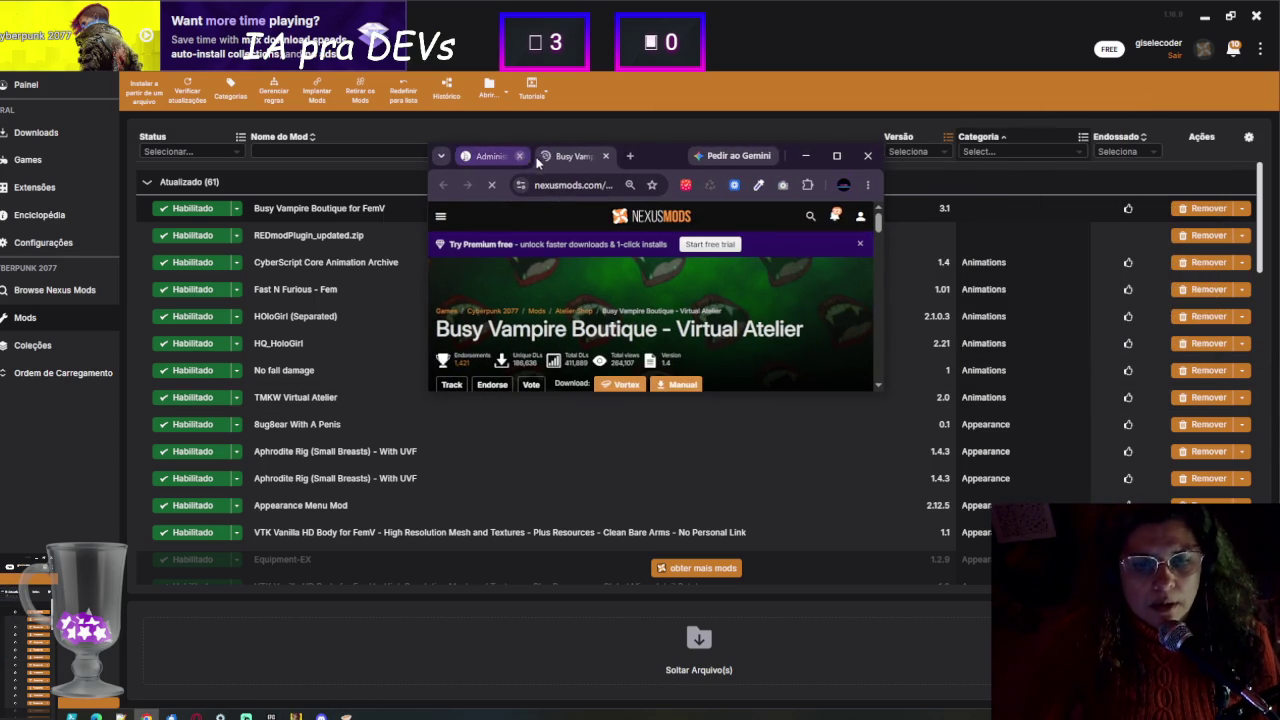
click(519, 156)
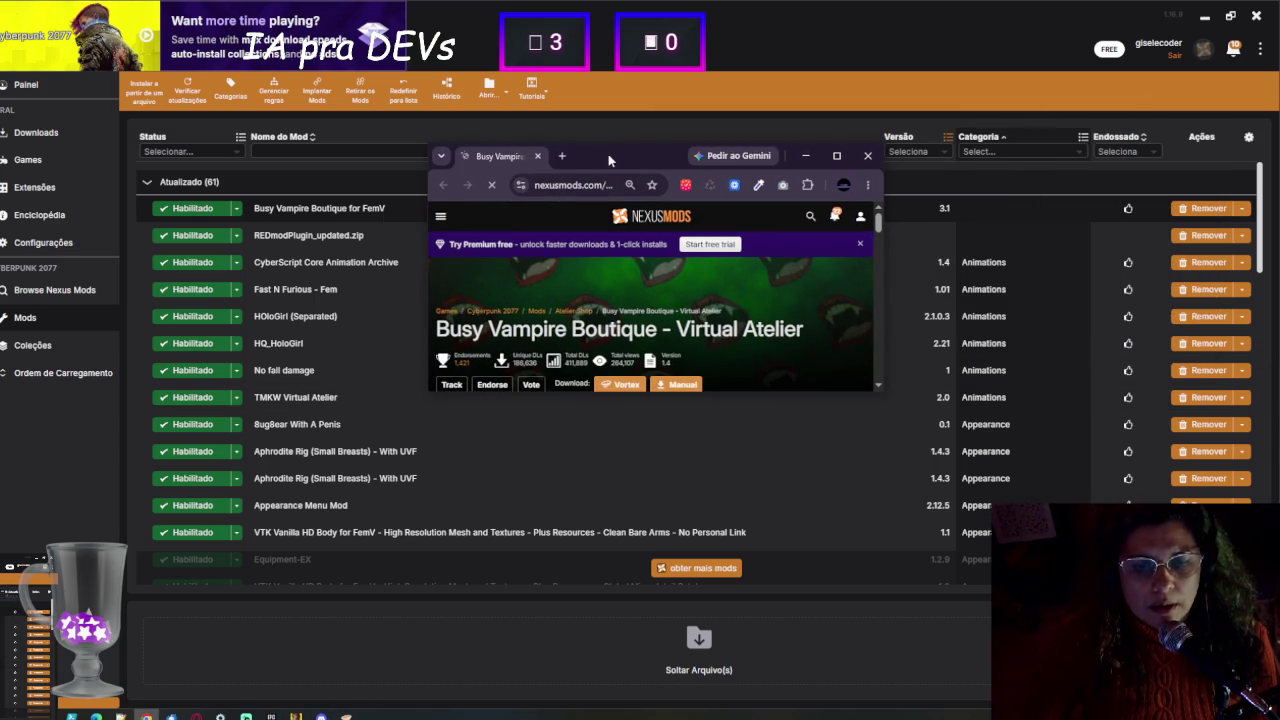
click(838, 157)
Step: Browse the mod page, view the Halloween Bunny Outfit image full size, then shrink the browser
scroll(955, 468, down, 2)
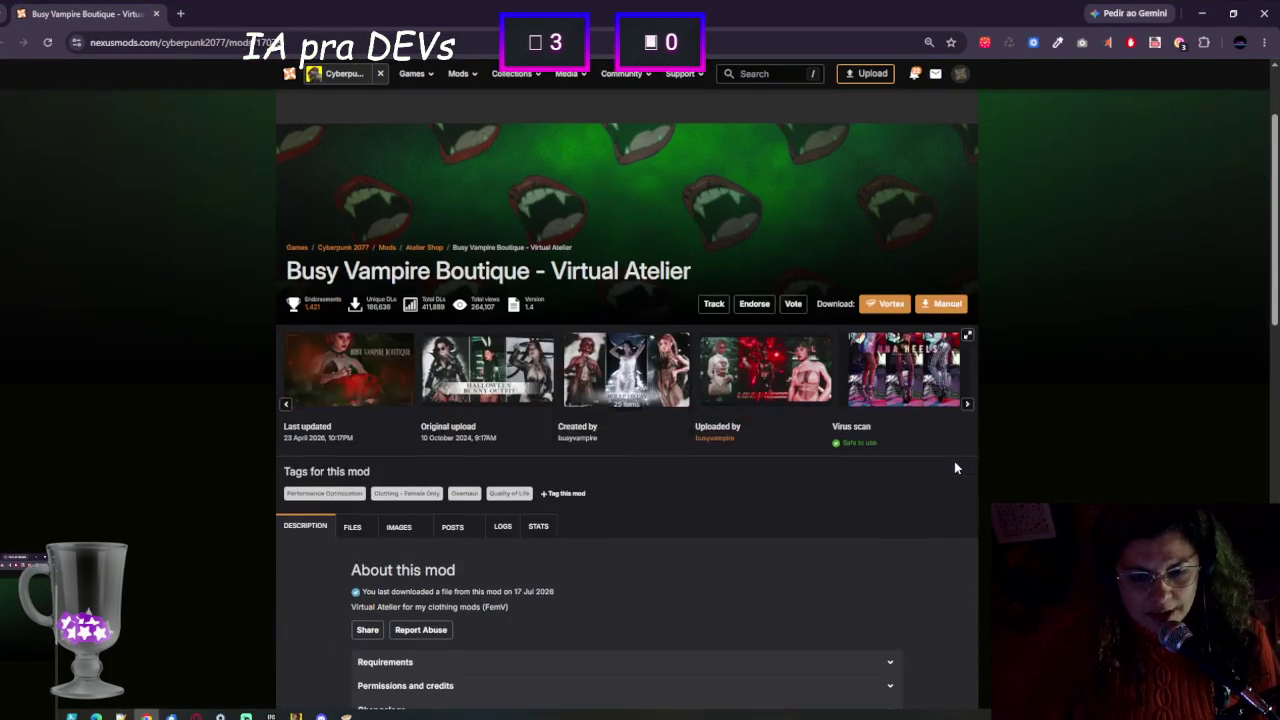
scroll(955, 468, down, 10)
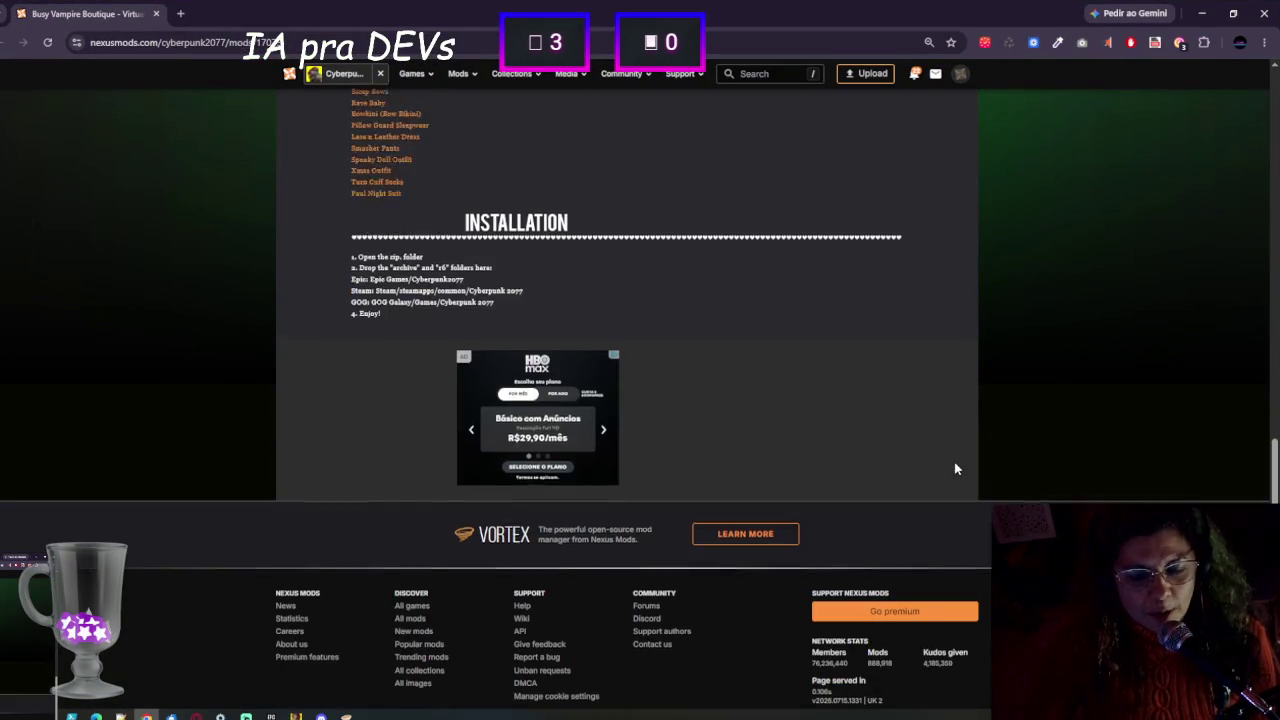
scroll(955, 468, up, 12)
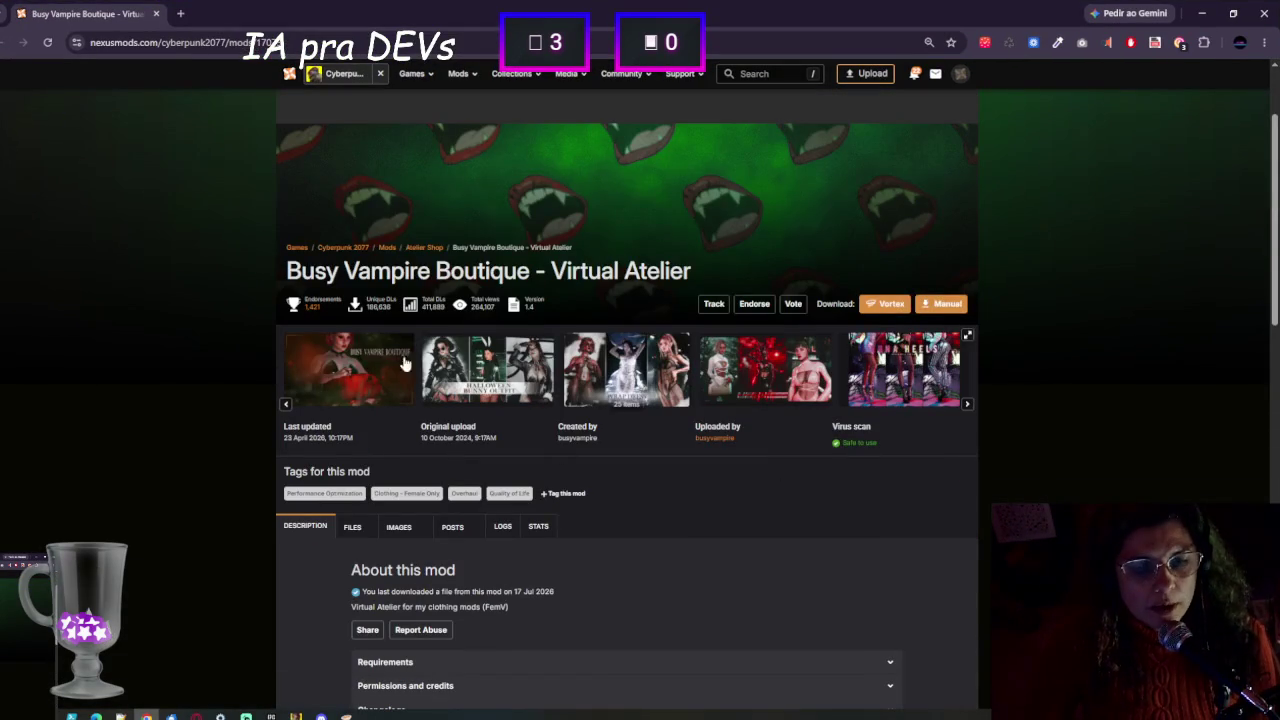
click(507, 386)
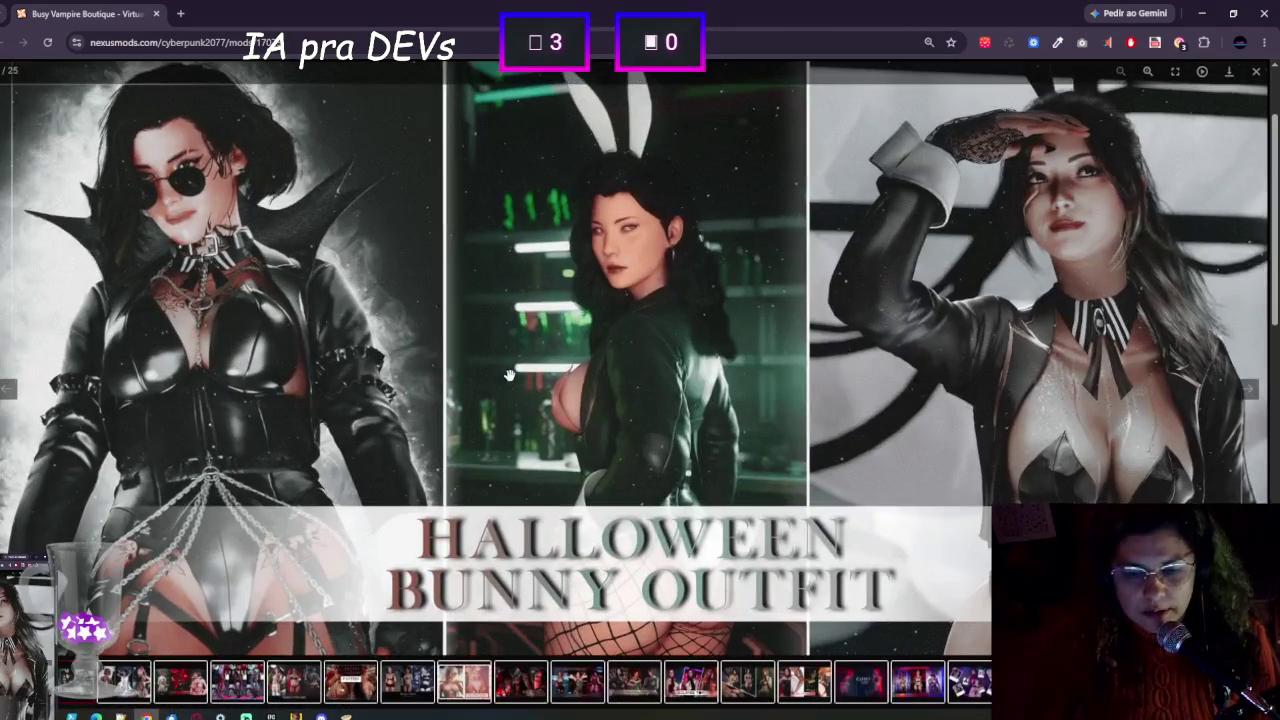
click(1254, 74)
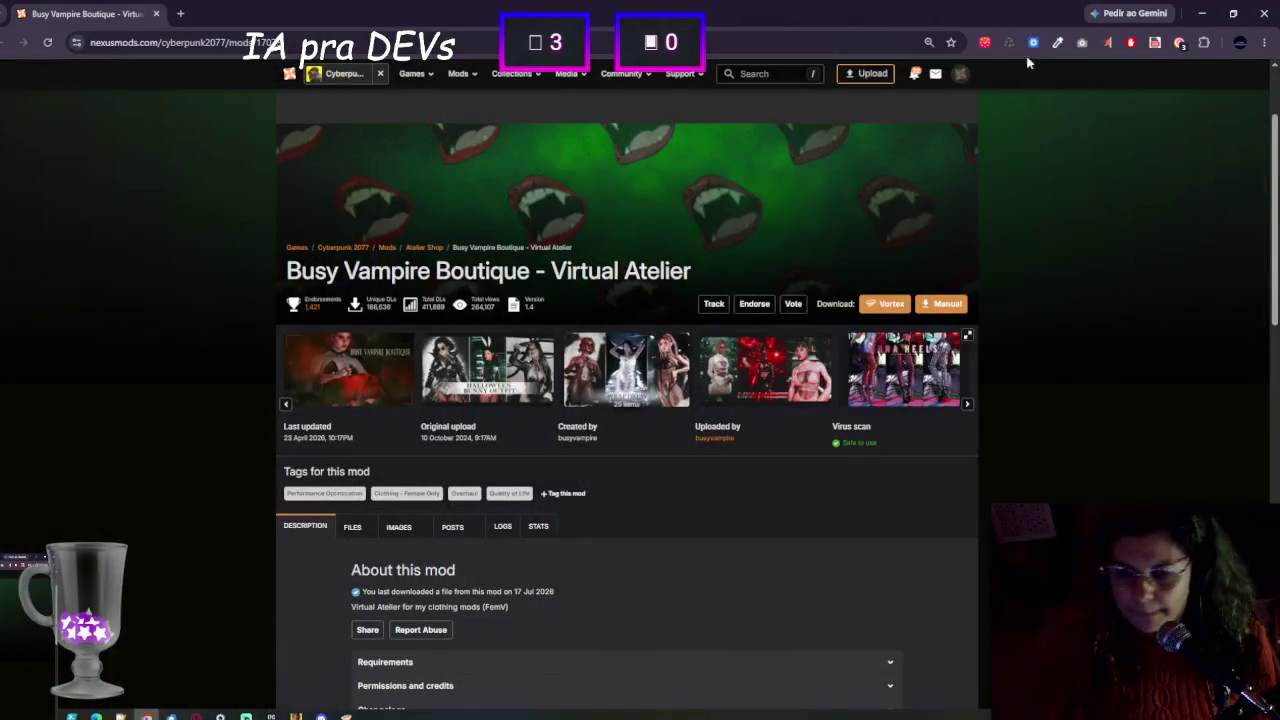
mouse_move(452, 10)
mouse_down()
mouse_move(460, 72)
mouse_move(708, 285)
mouse_move(748, 270)
mouse_up()
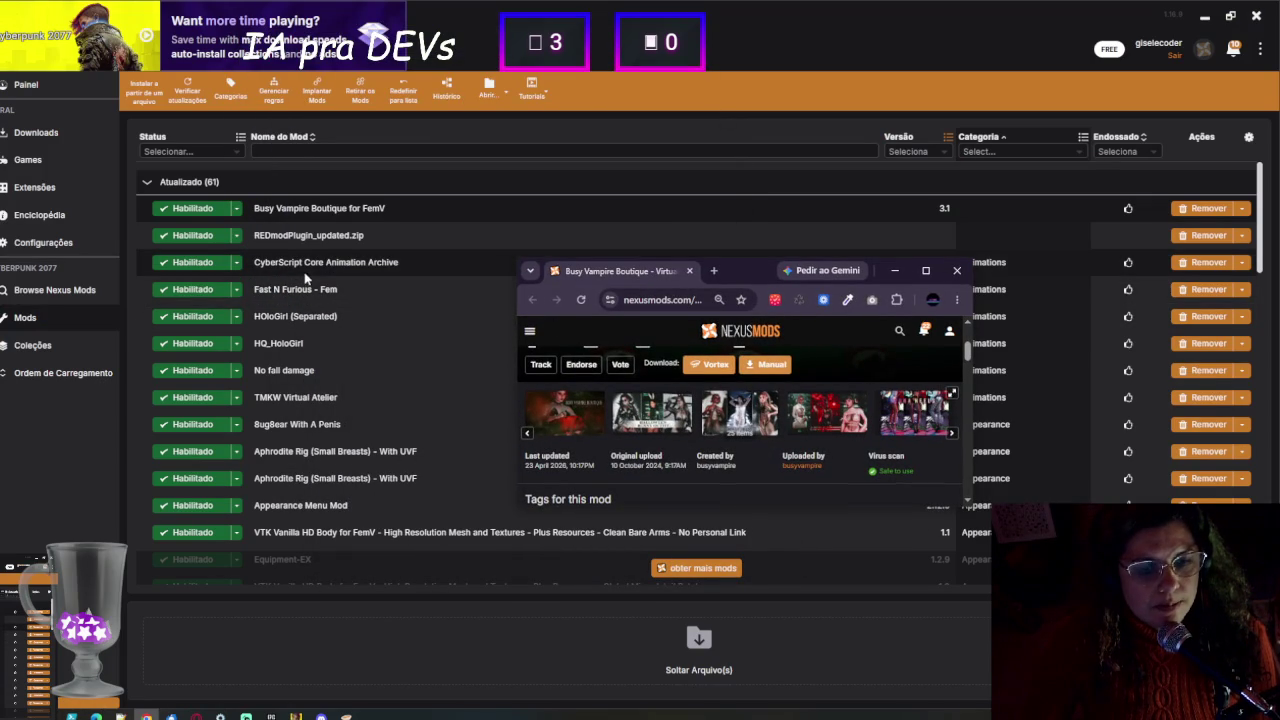
Step: Back in Vortex, find Streetpunk Jacket 2.2 and open its actions menu
click(310, 272)
scroll(420, 286, down, 1)
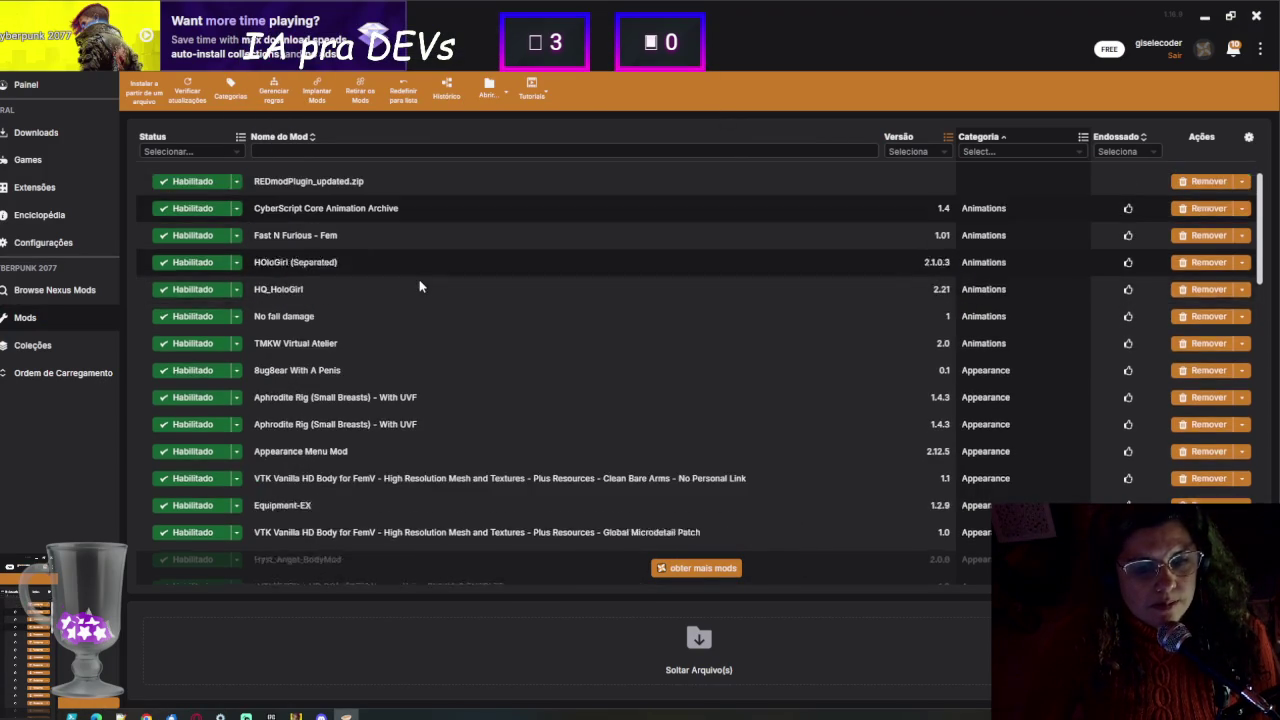
scroll(443, 423, down, 3)
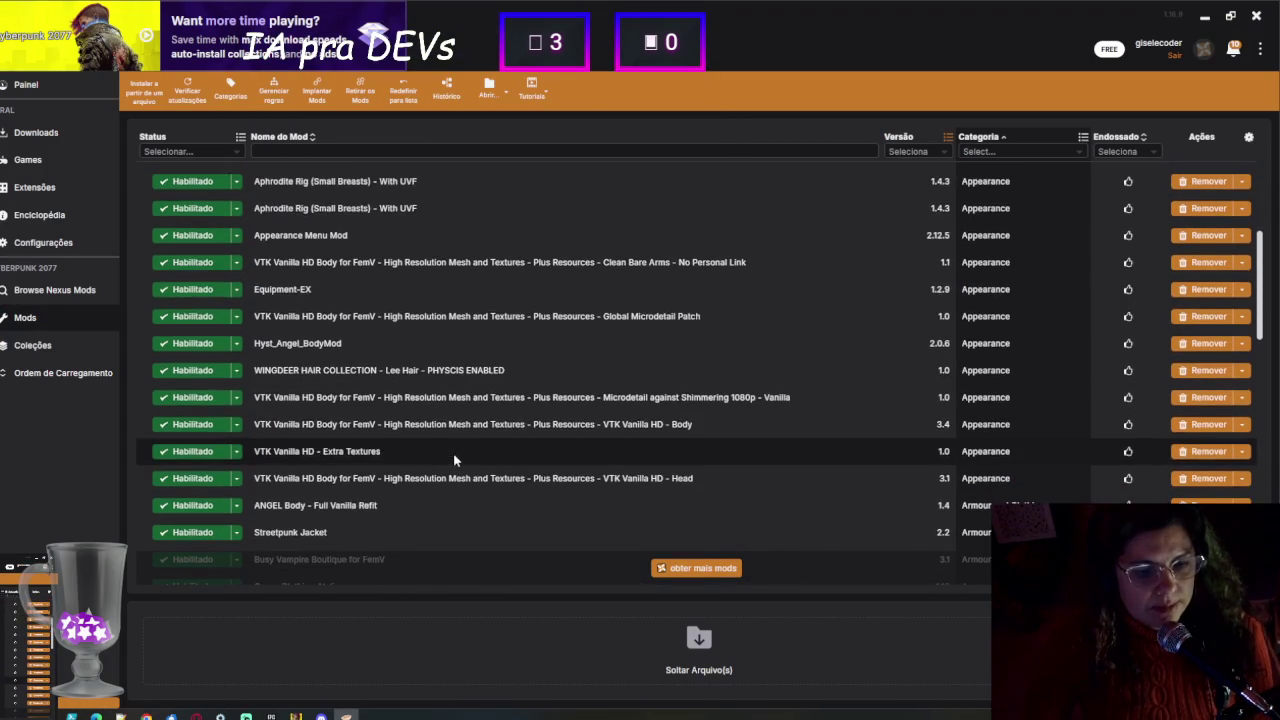
scroll(454, 459, up, 4)
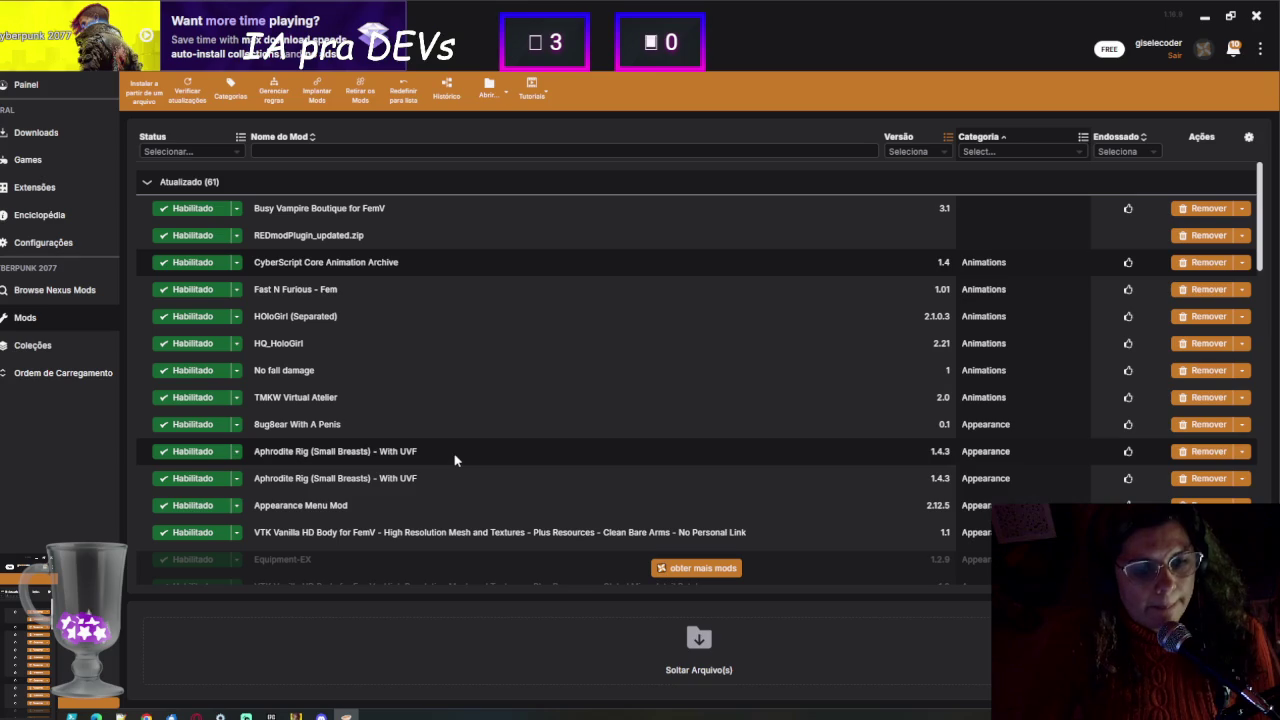
scroll(454, 459, down, 4)
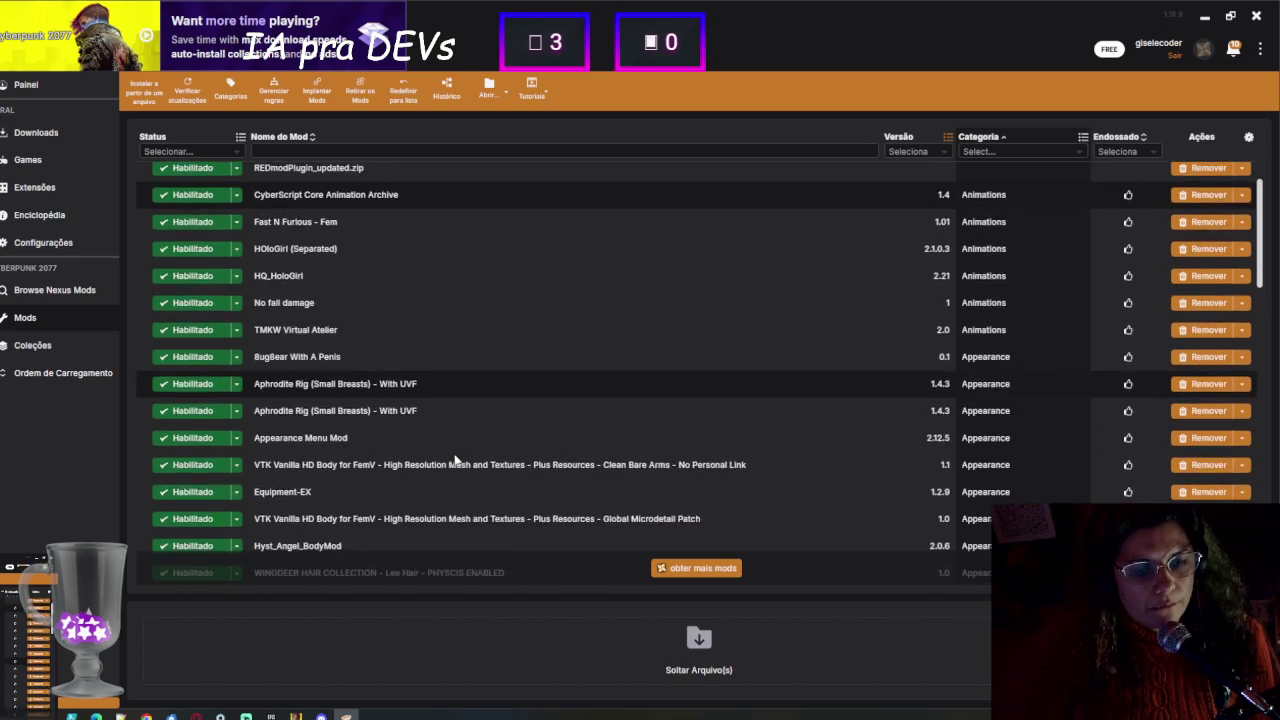
scroll(454, 459, down, 3)
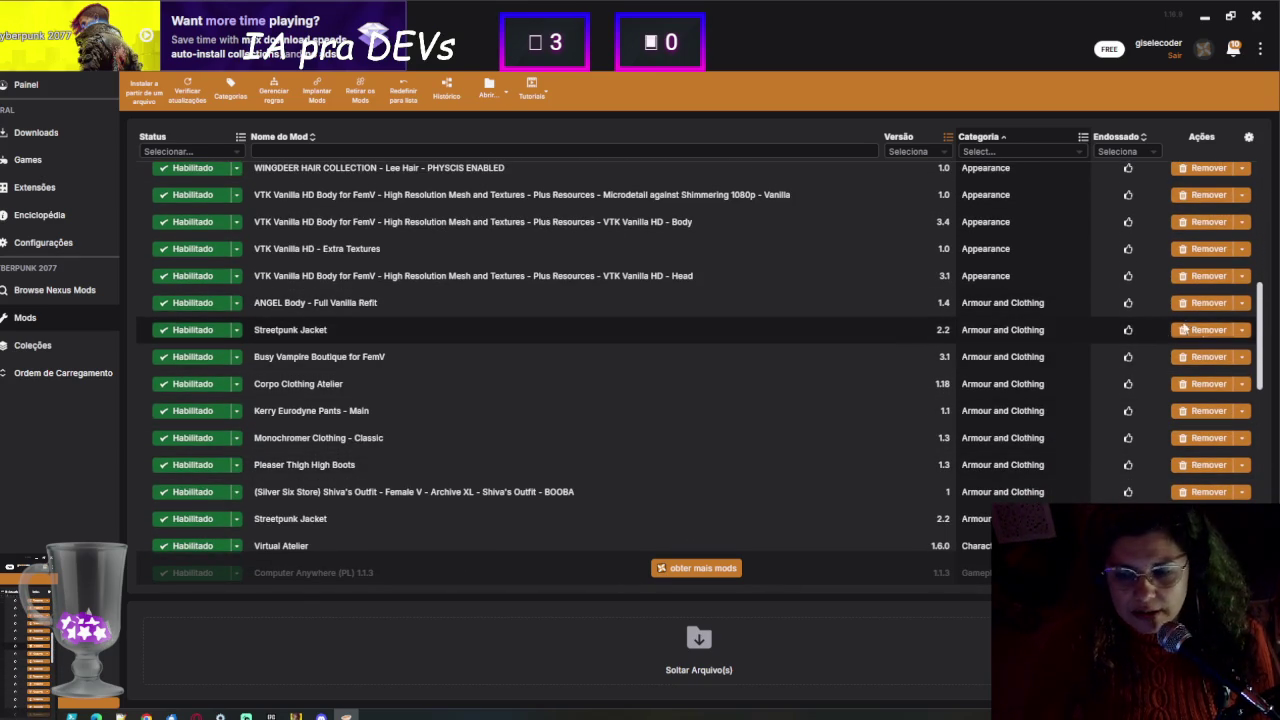
click(1242, 331)
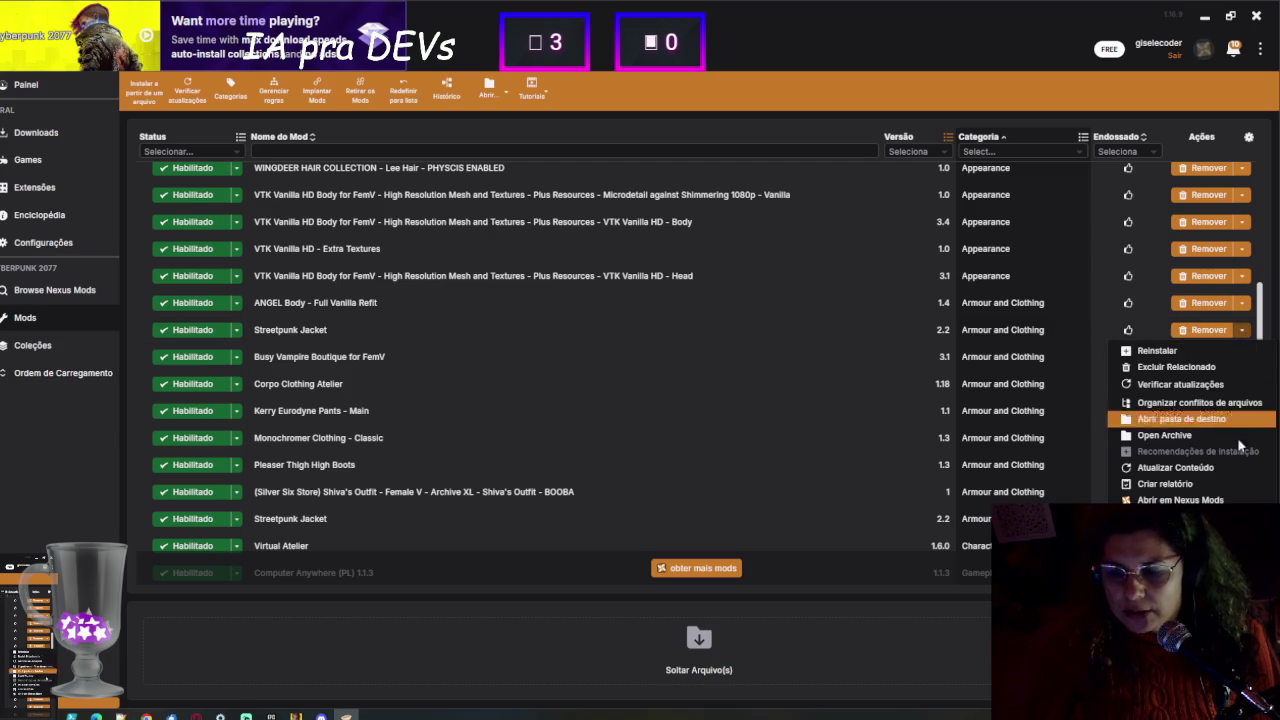
Step: Open Bafflin' Bill's Luminescent Streetpunk Jacket on Nexus Mods full-screen and page through its preview images
click(1232, 500)
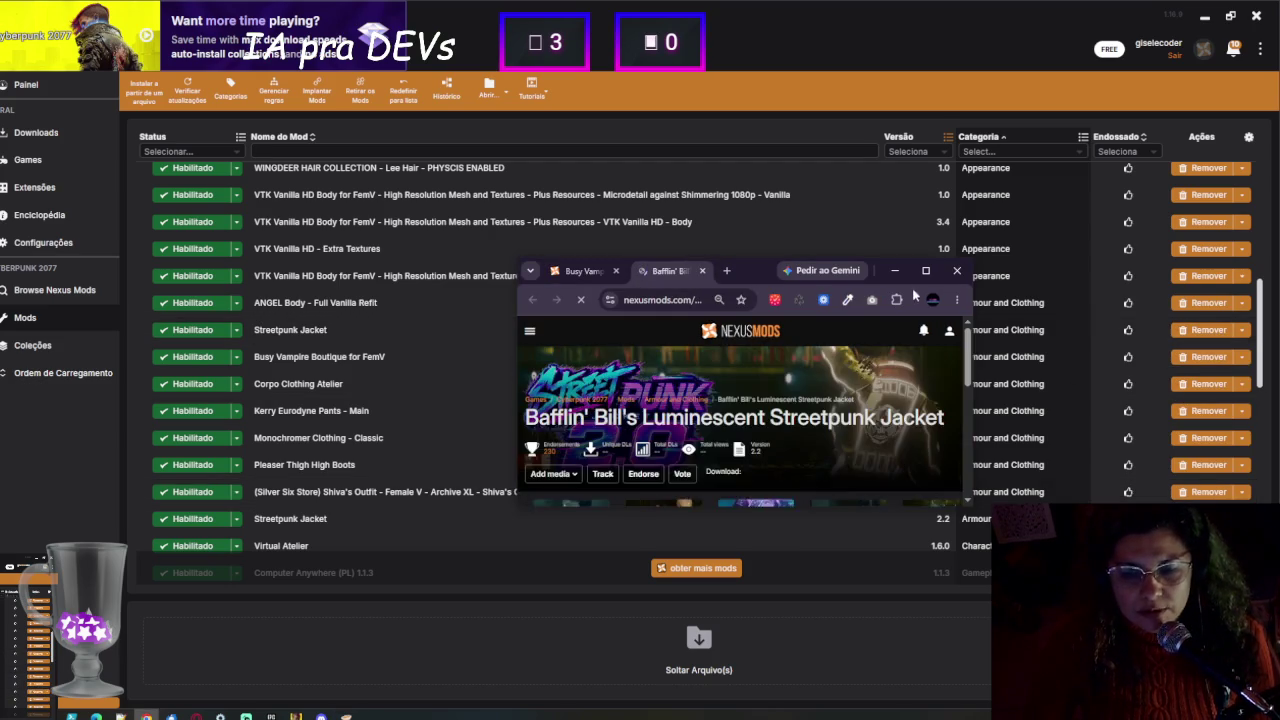
click(925, 270)
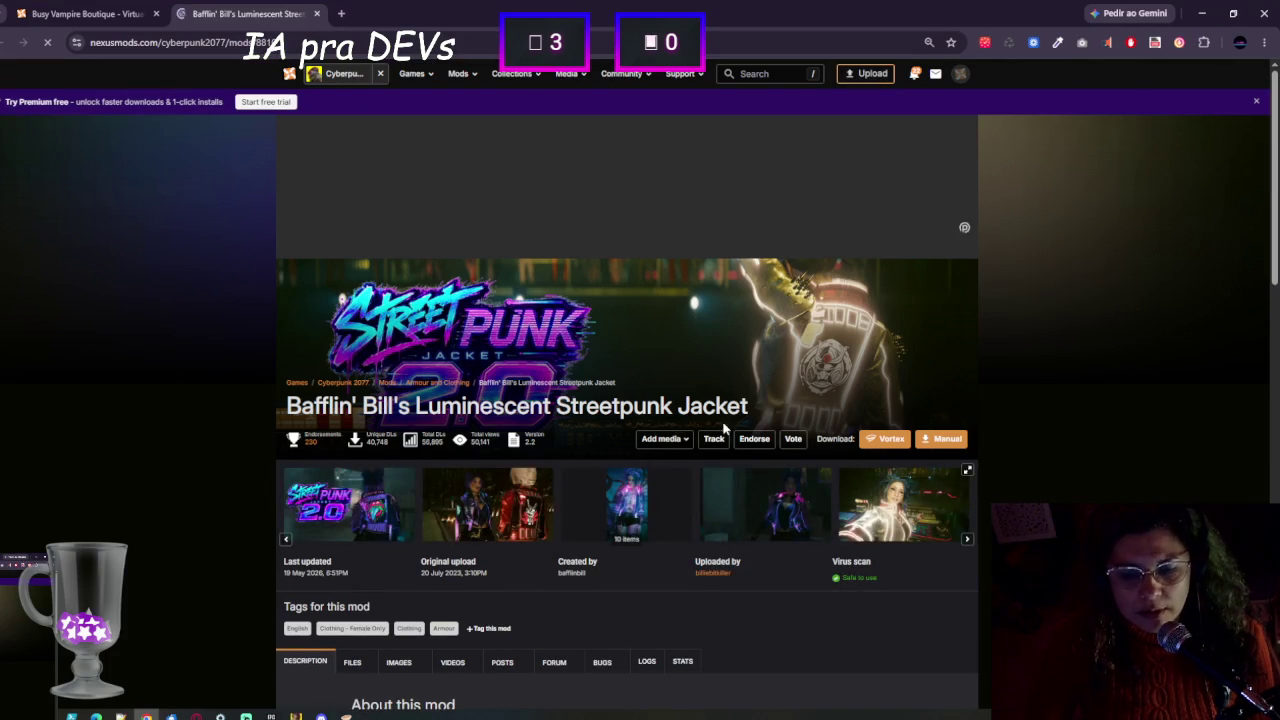
scroll(727, 430, down, 2)
click(360, 364)
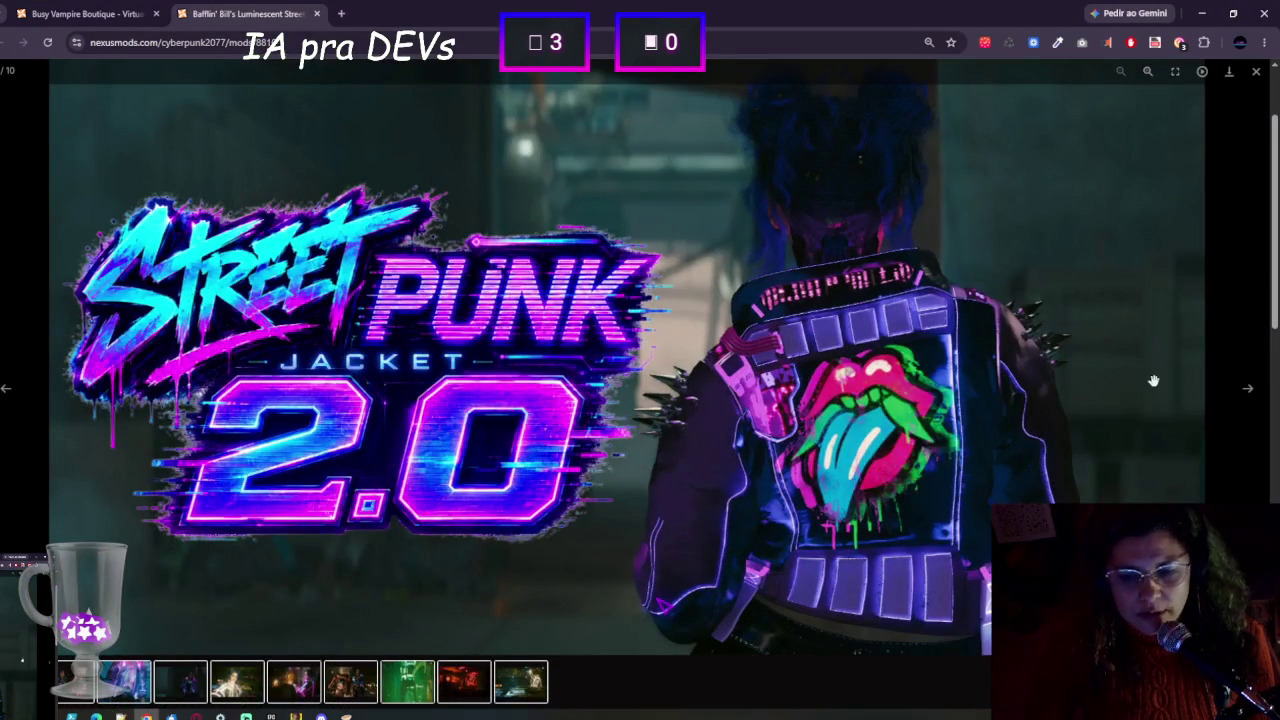
click(1248, 392)
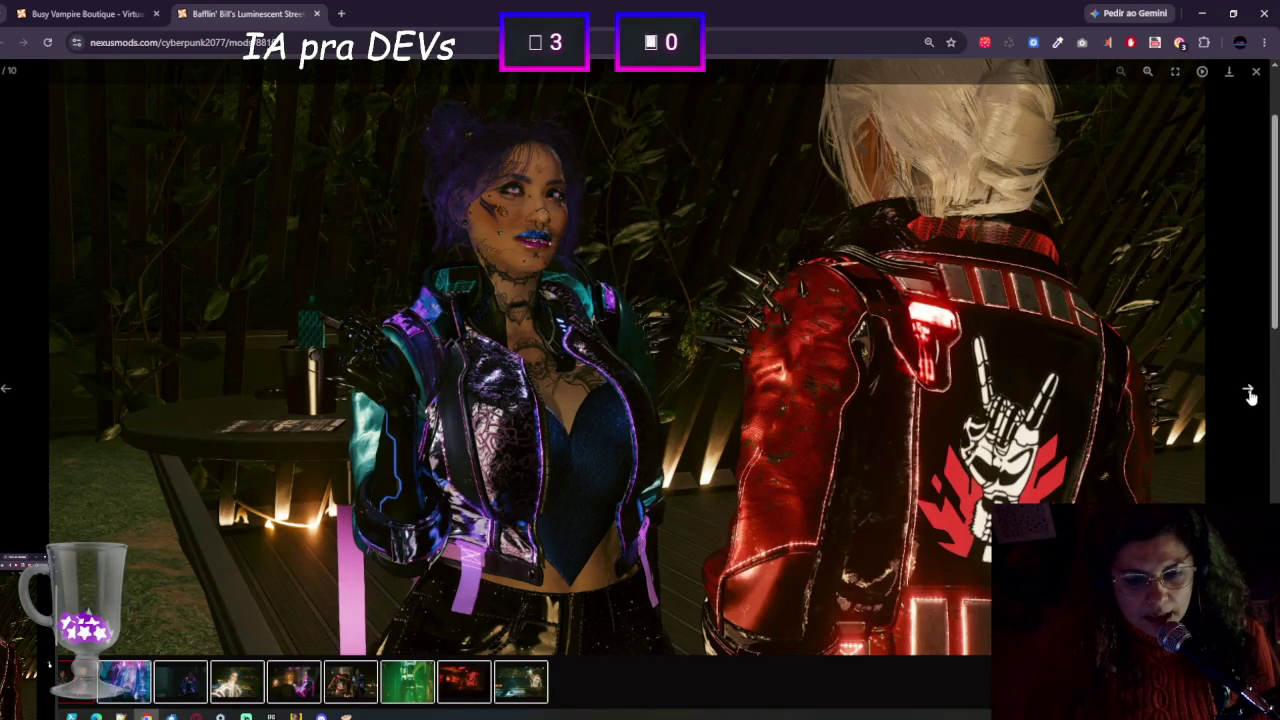
click(1249, 394)
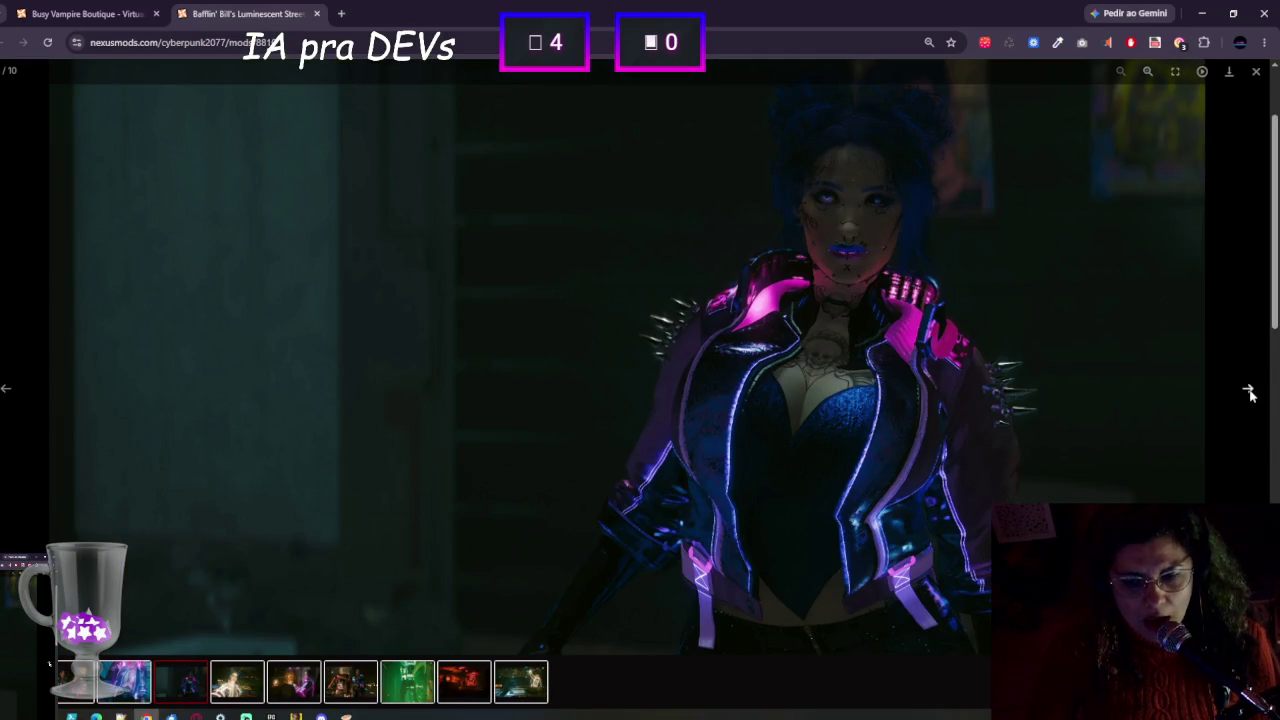
click(1249, 395)
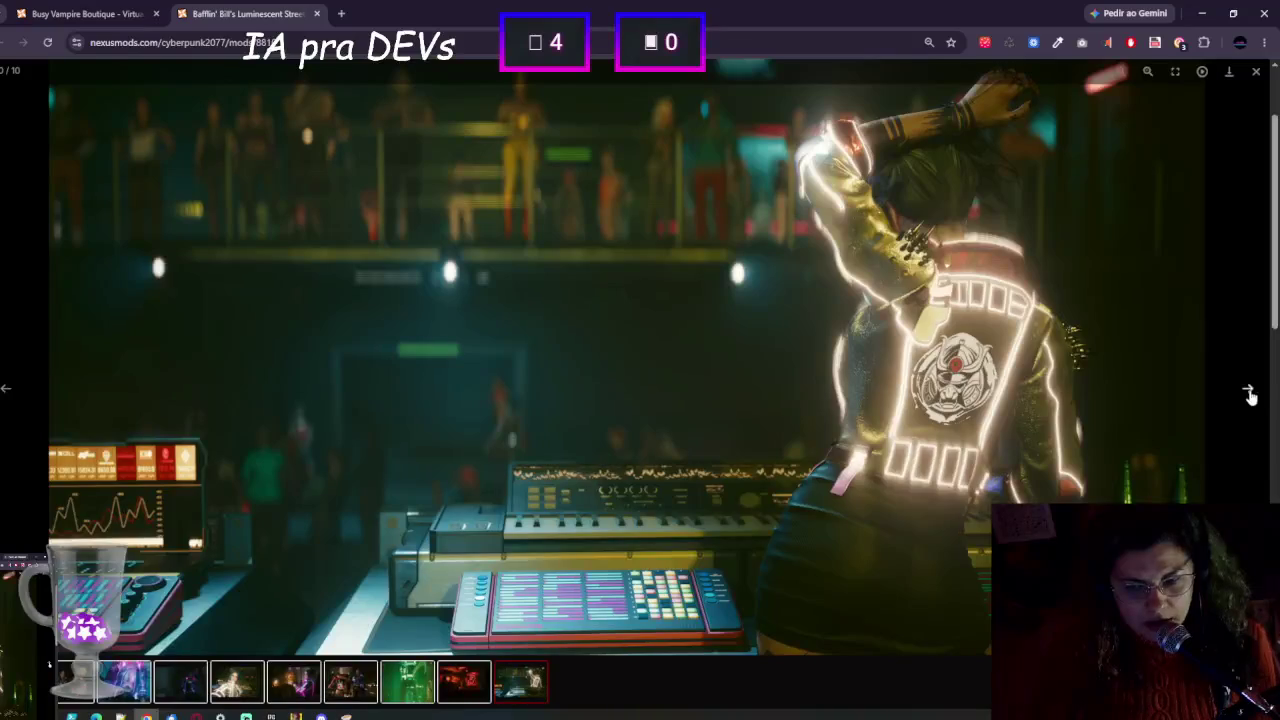
click(1258, 73)
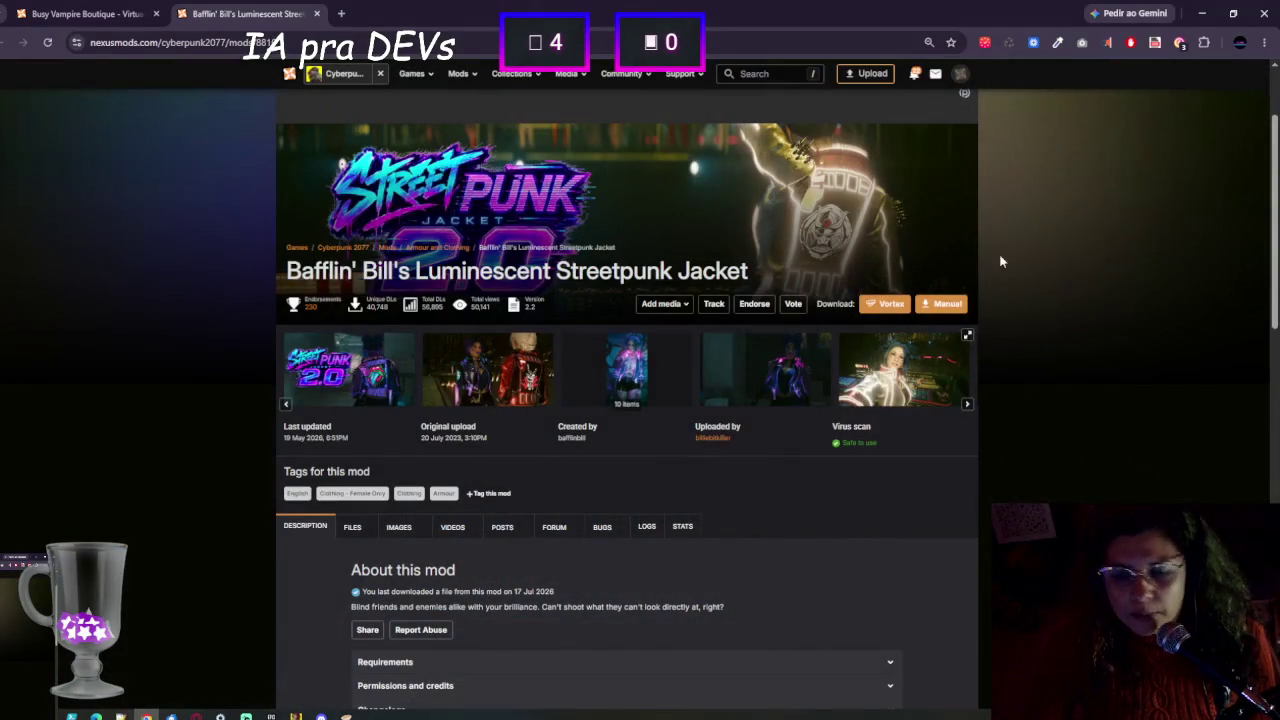
scroll(662, 530, down, 1)
scroll(660, 535, down, 1)
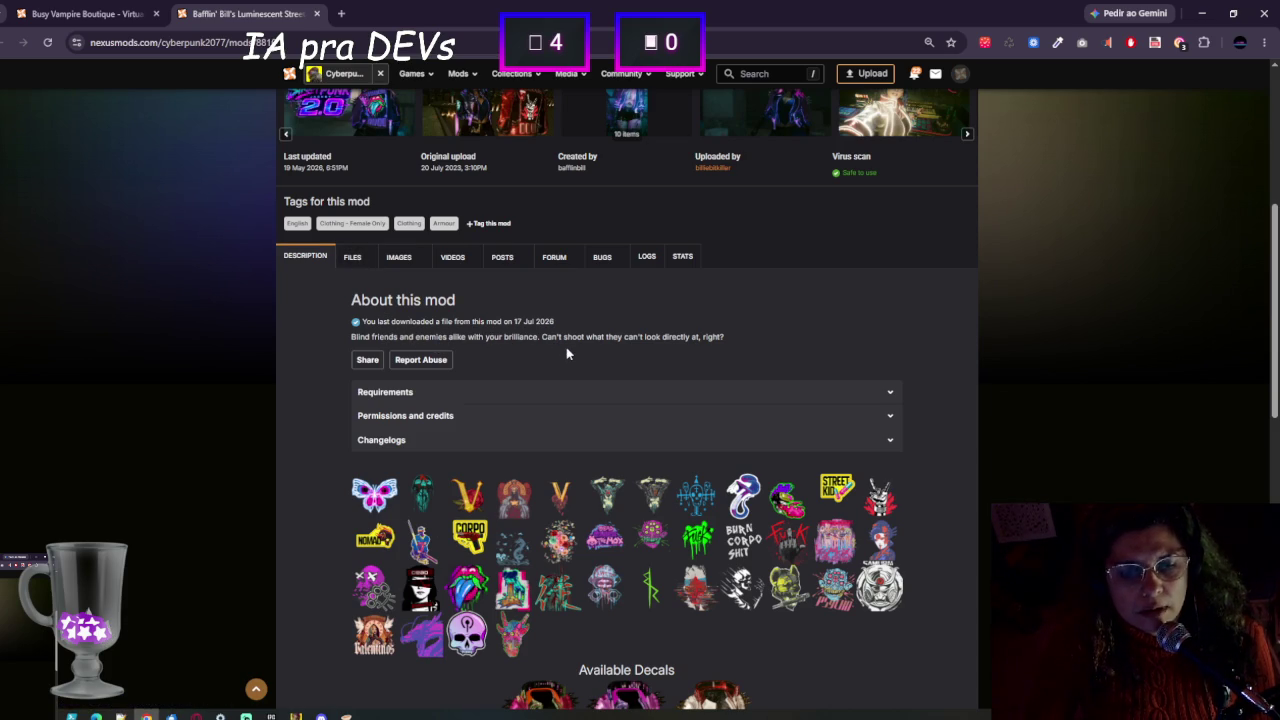
scroll(566, 350, down, 5)
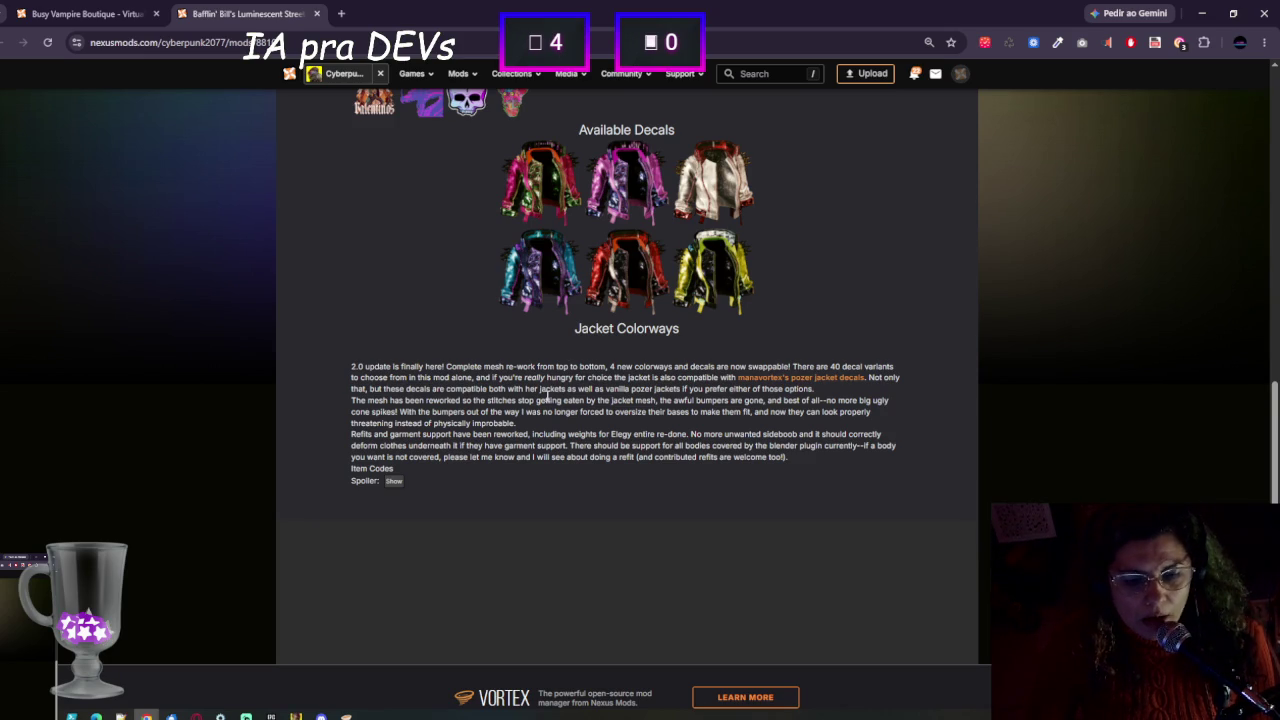
scroll(546, 397, down, 2)
scroll(546, 397, up, 3)
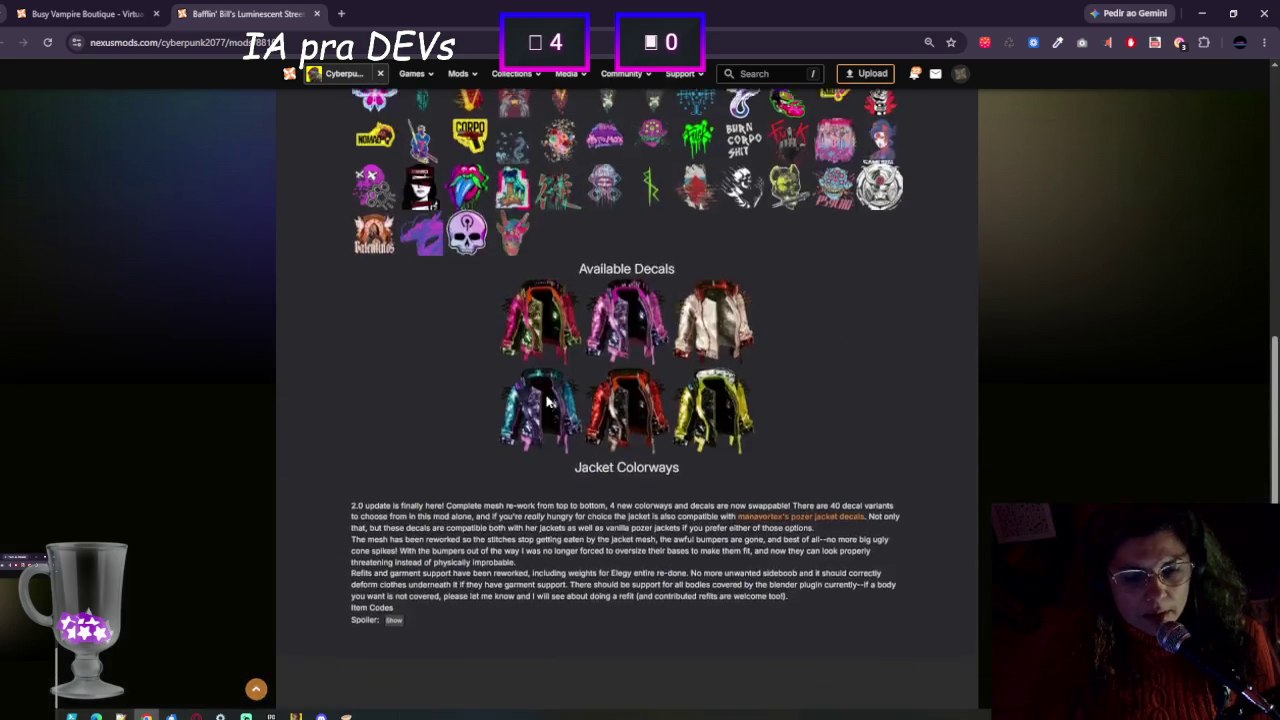
scroll(546, 400, up, 5)
click(357, 326)
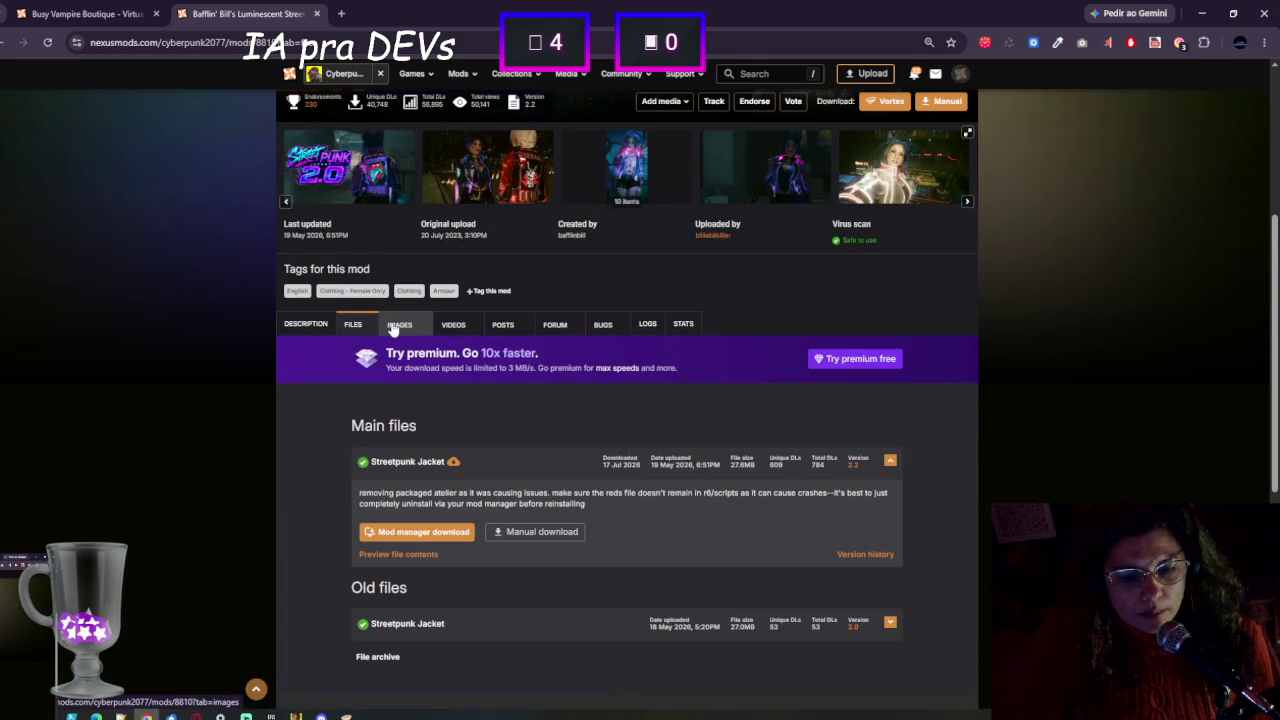
click(393, 329)
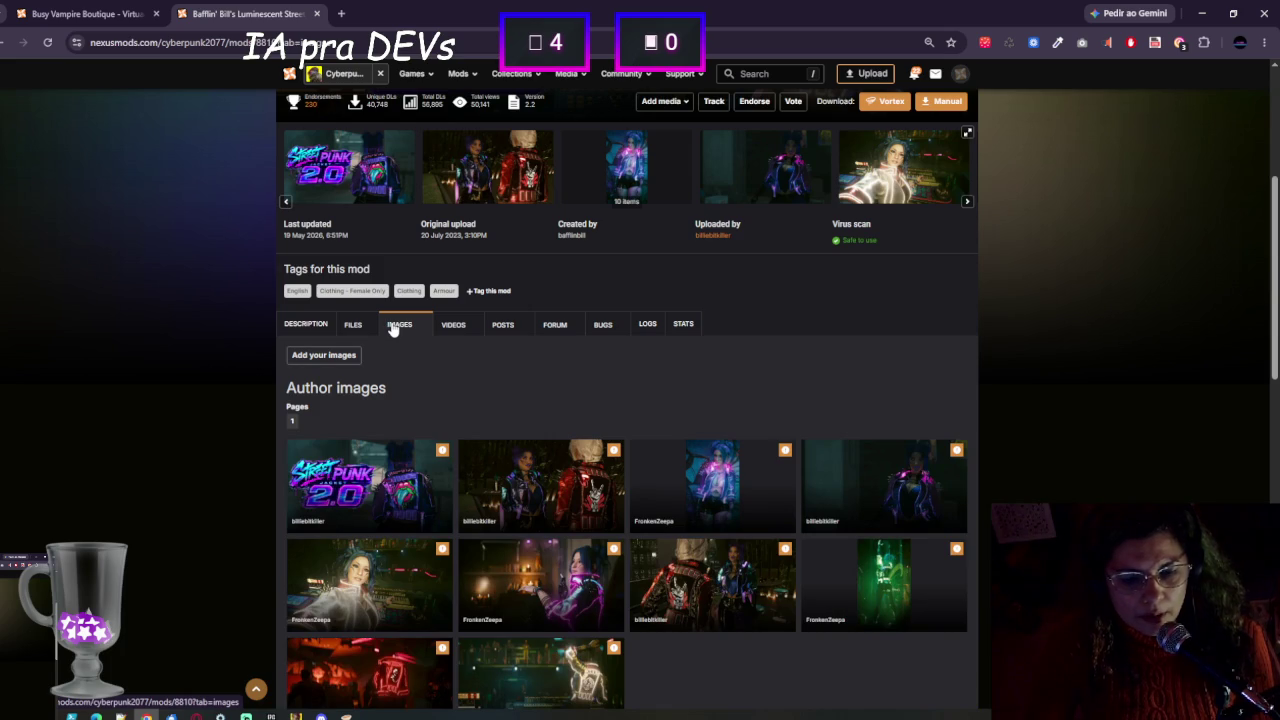
click(452, 328)
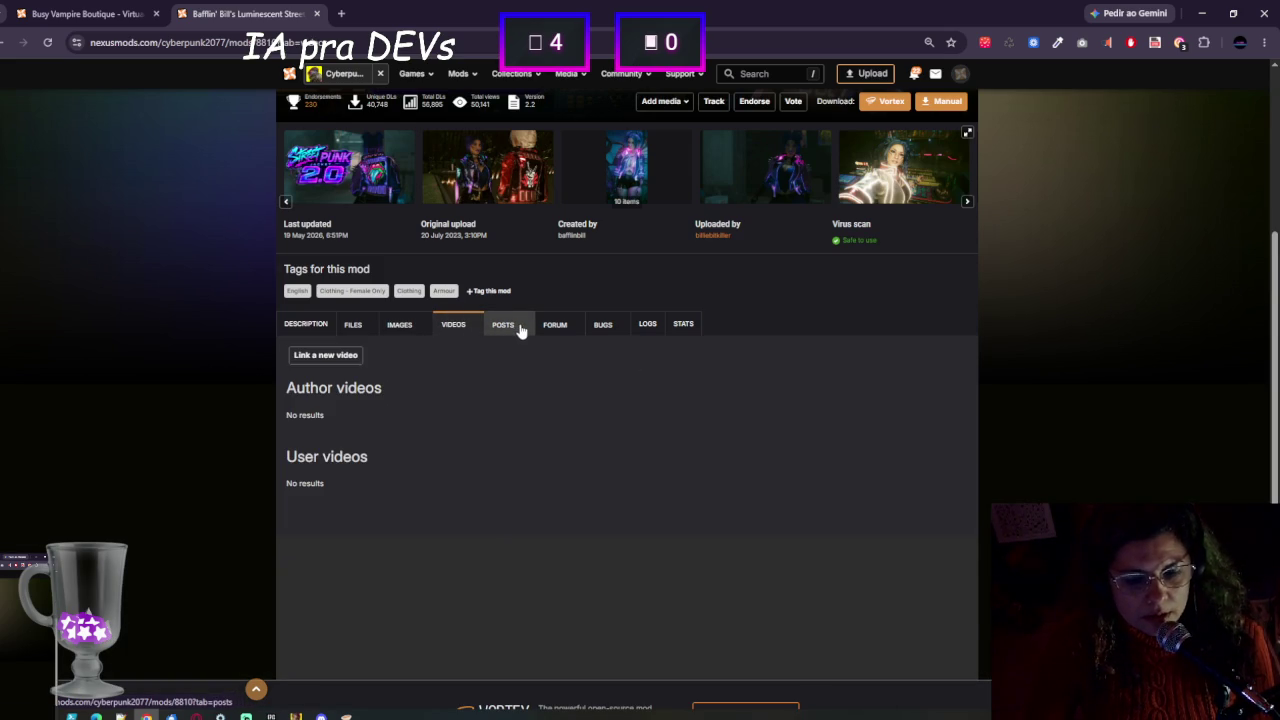
click(520, 330)
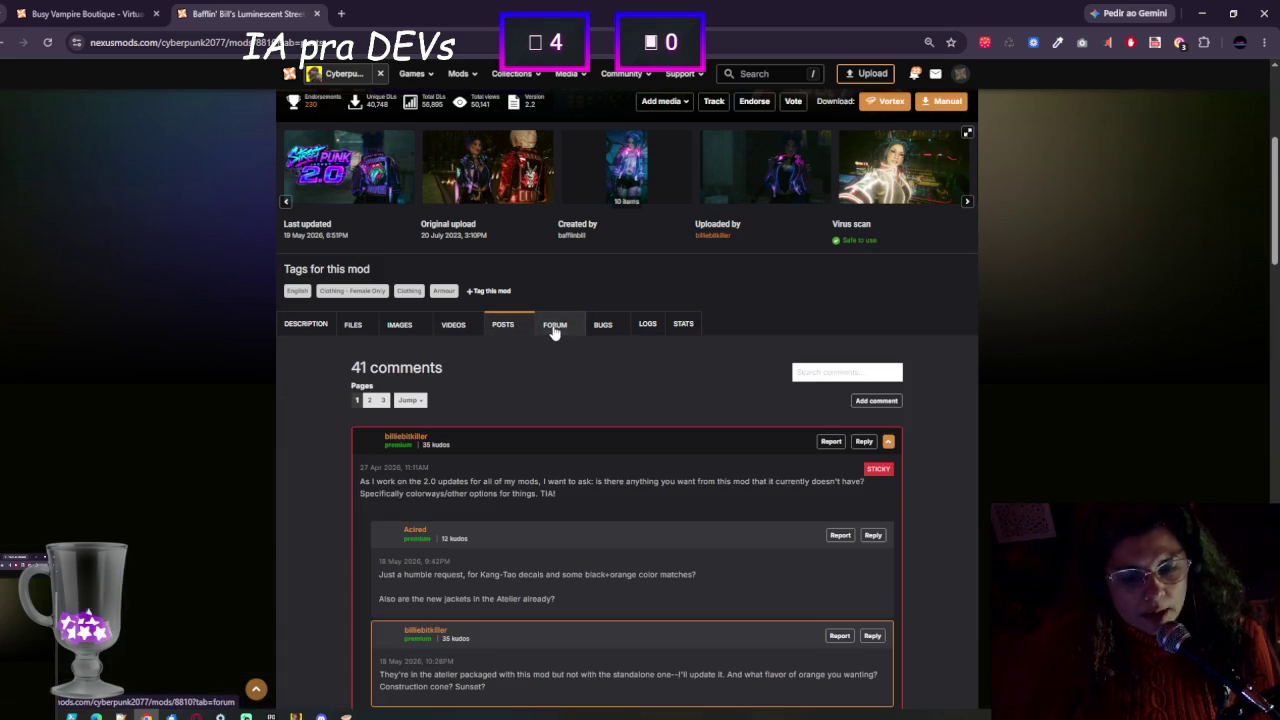
click(553, 330)
click(600, 333)
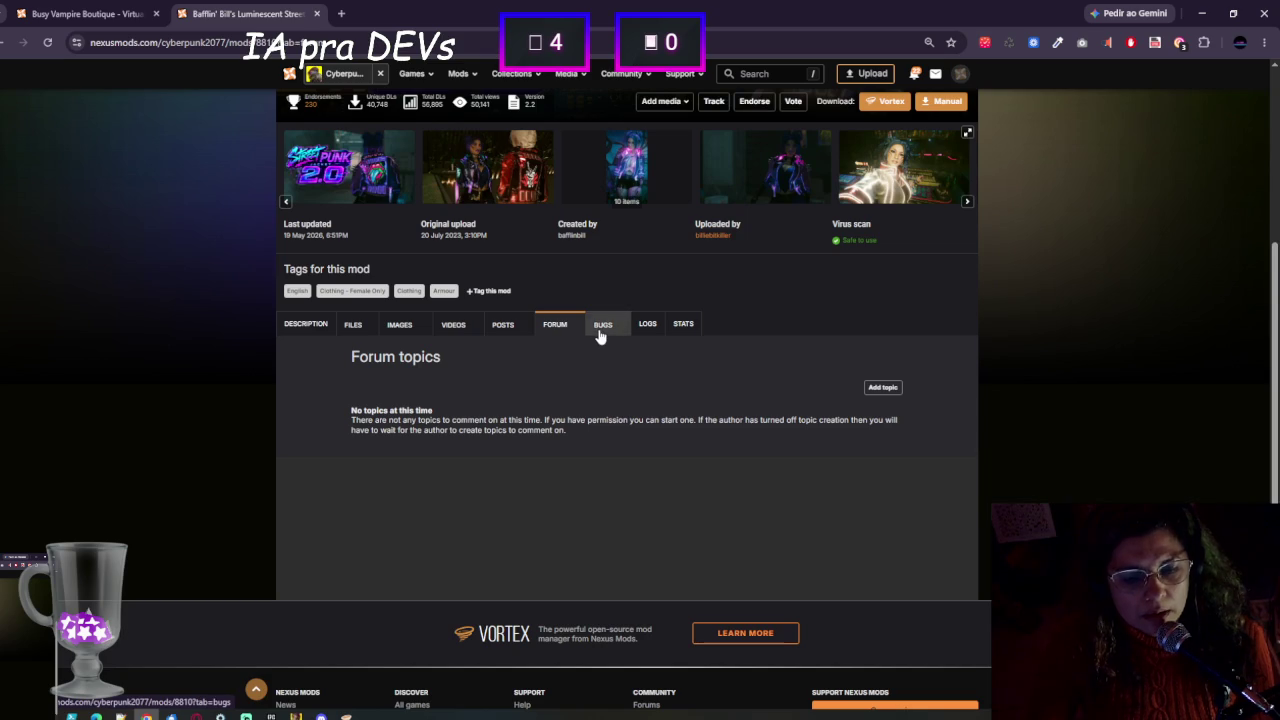
click(645, 328)
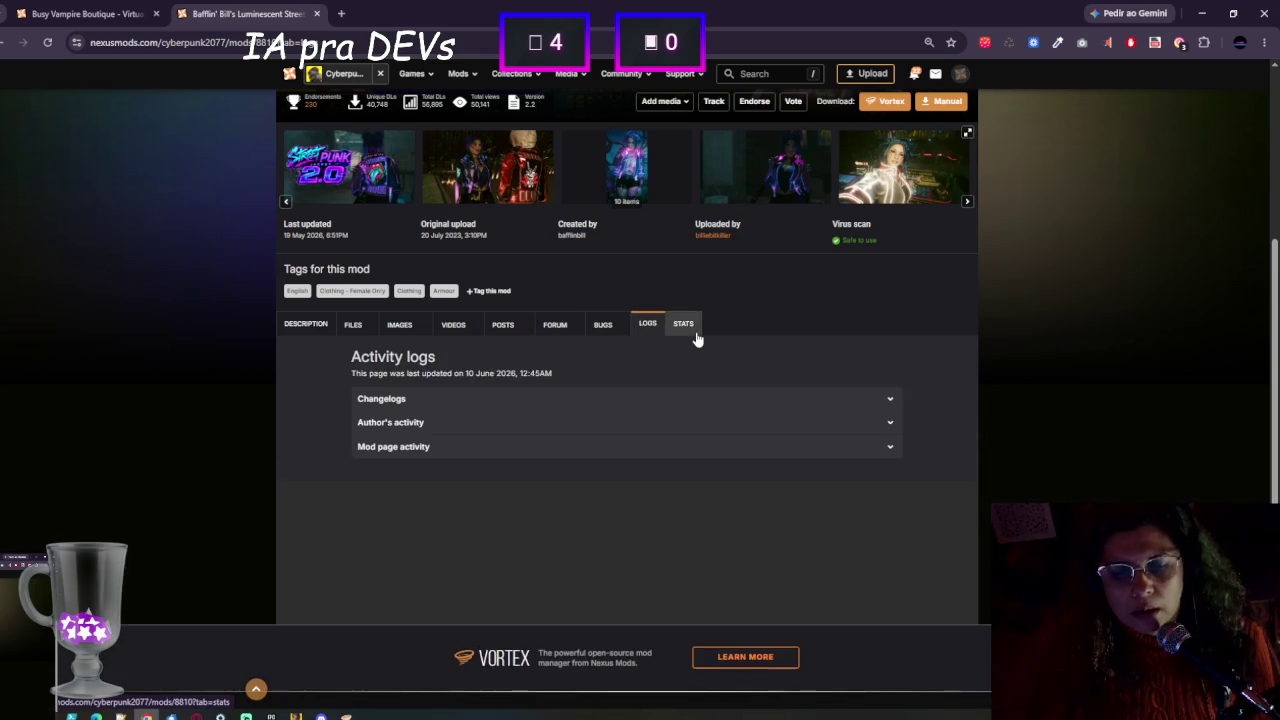
click(686, 336)
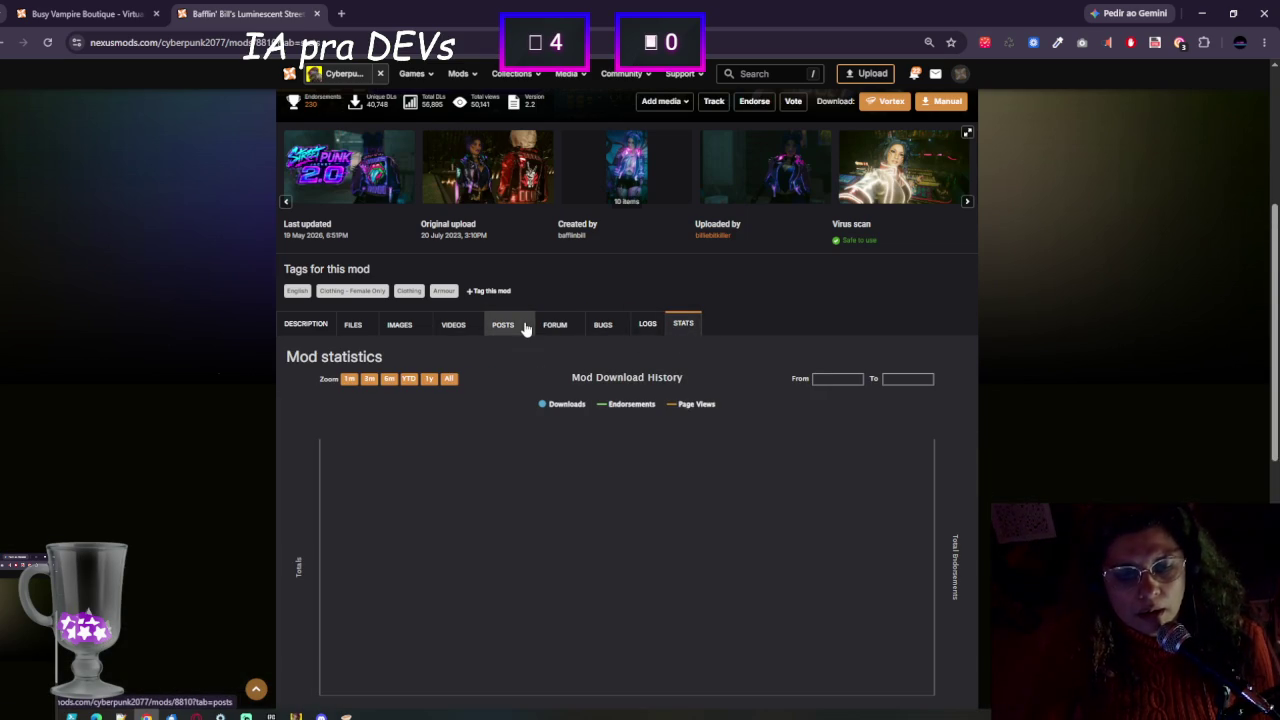
click(520, 331)
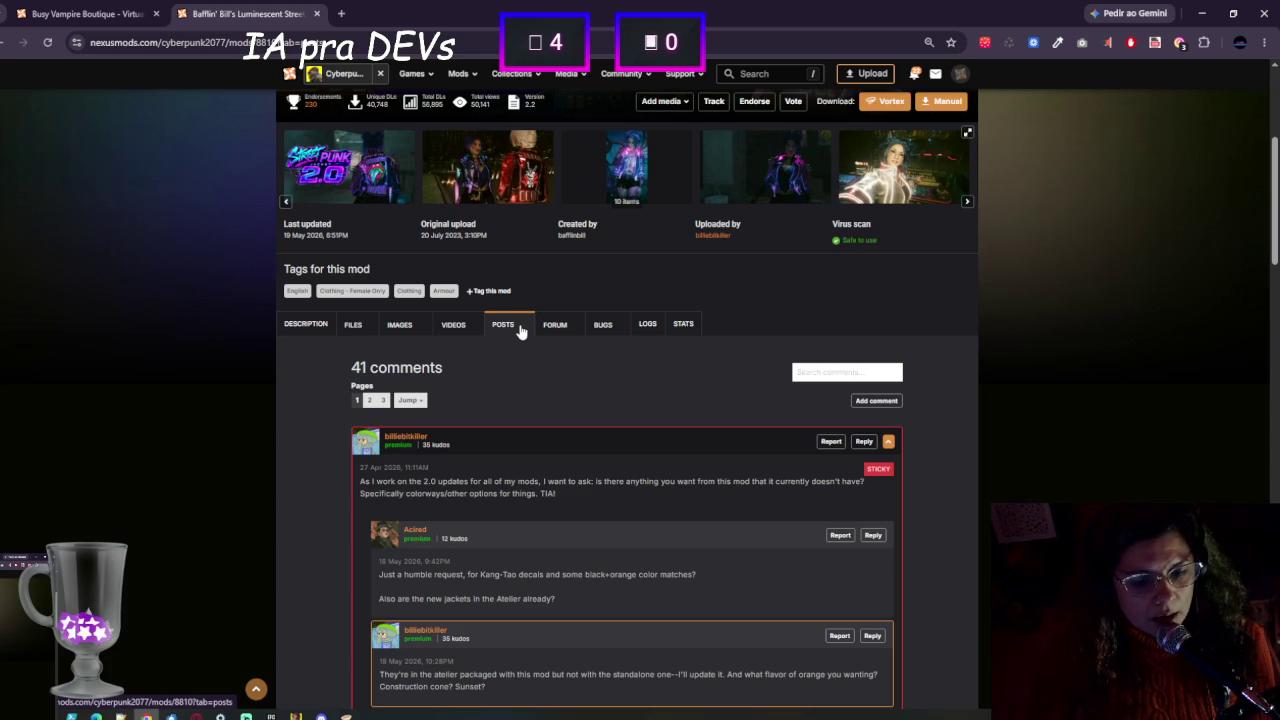
scroll(520, 331, down, 2)
scroll(520, 331, down, 3)
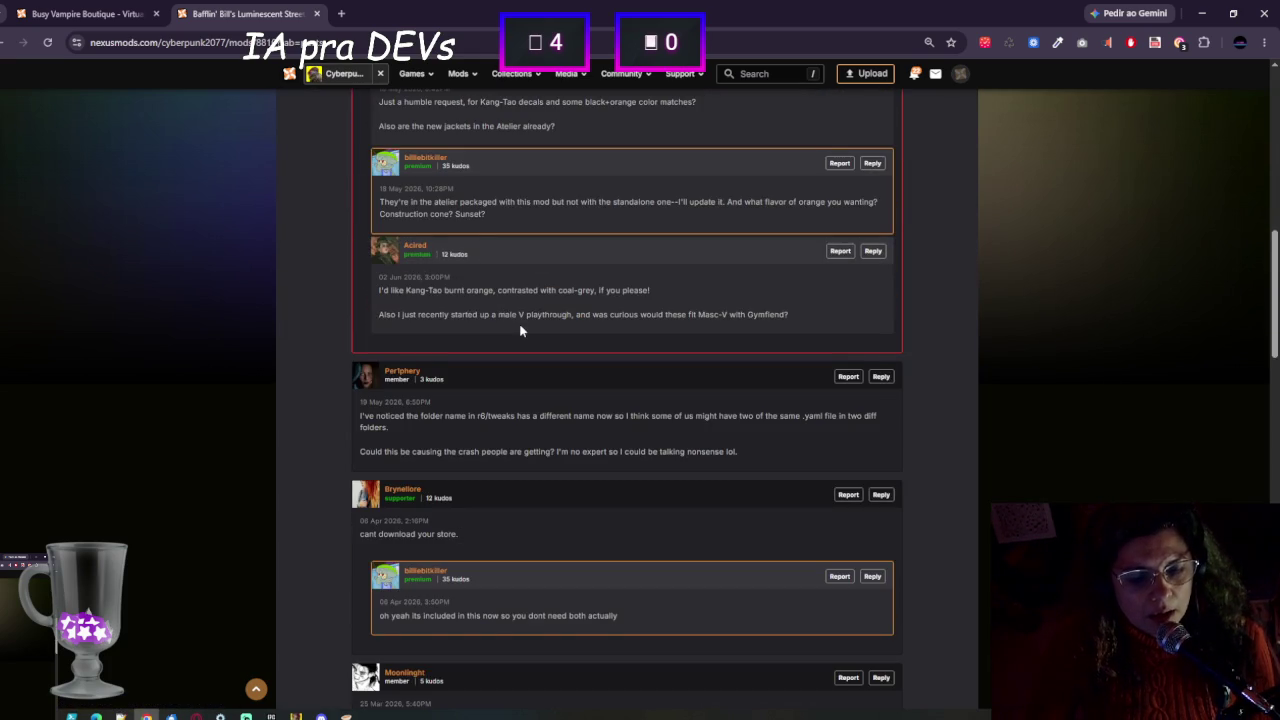
scroll(520, 331, up, 7)
click(452, 396)
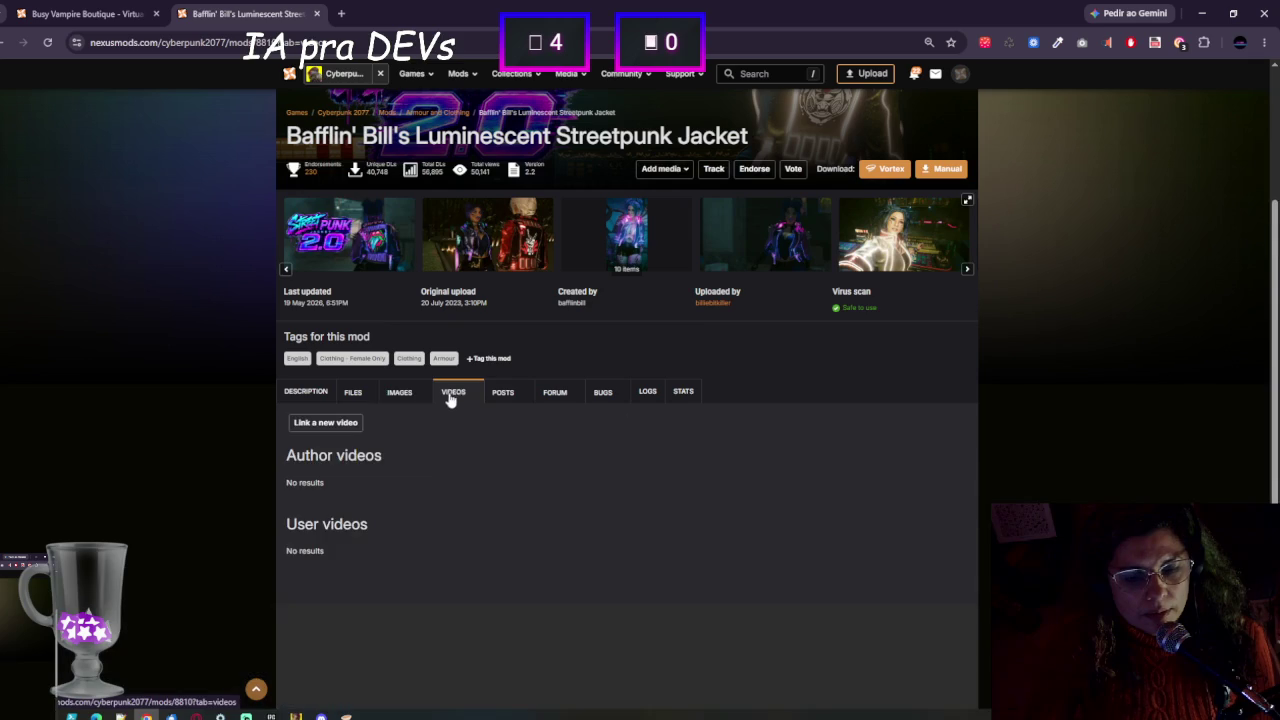
click(410, 394)
scroll(418, 402, down, 2)
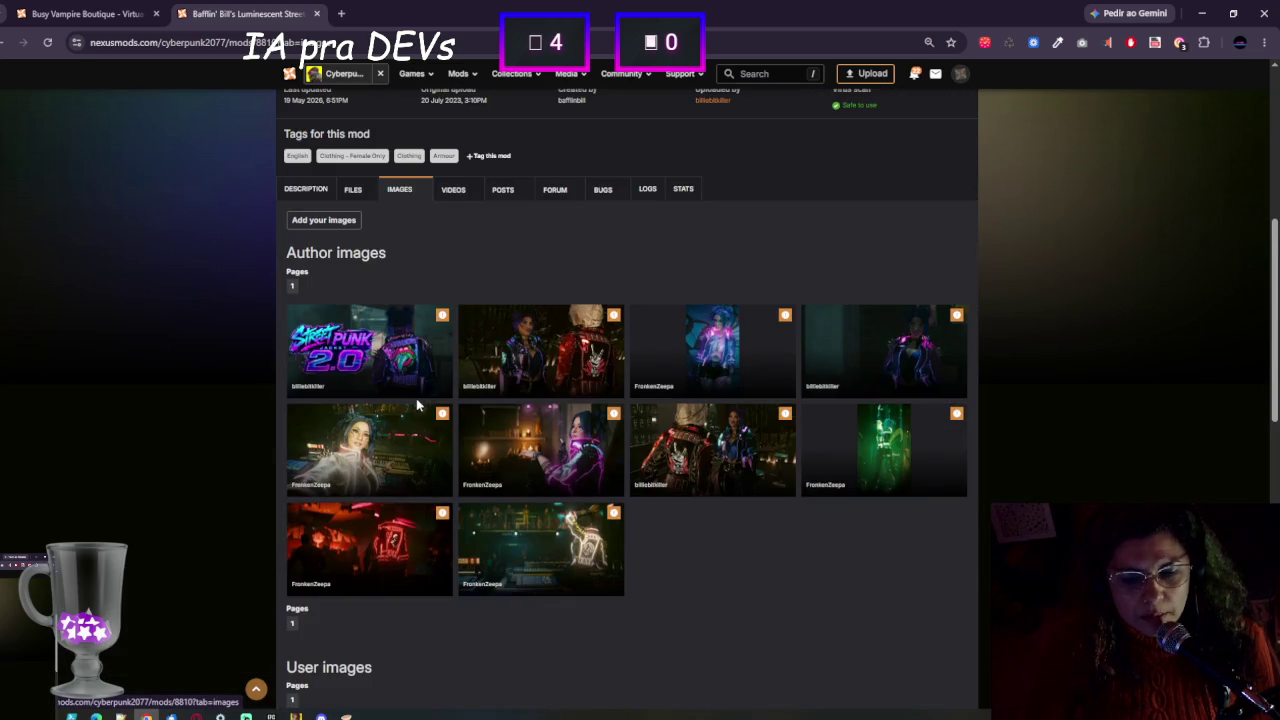
click(352, 191)
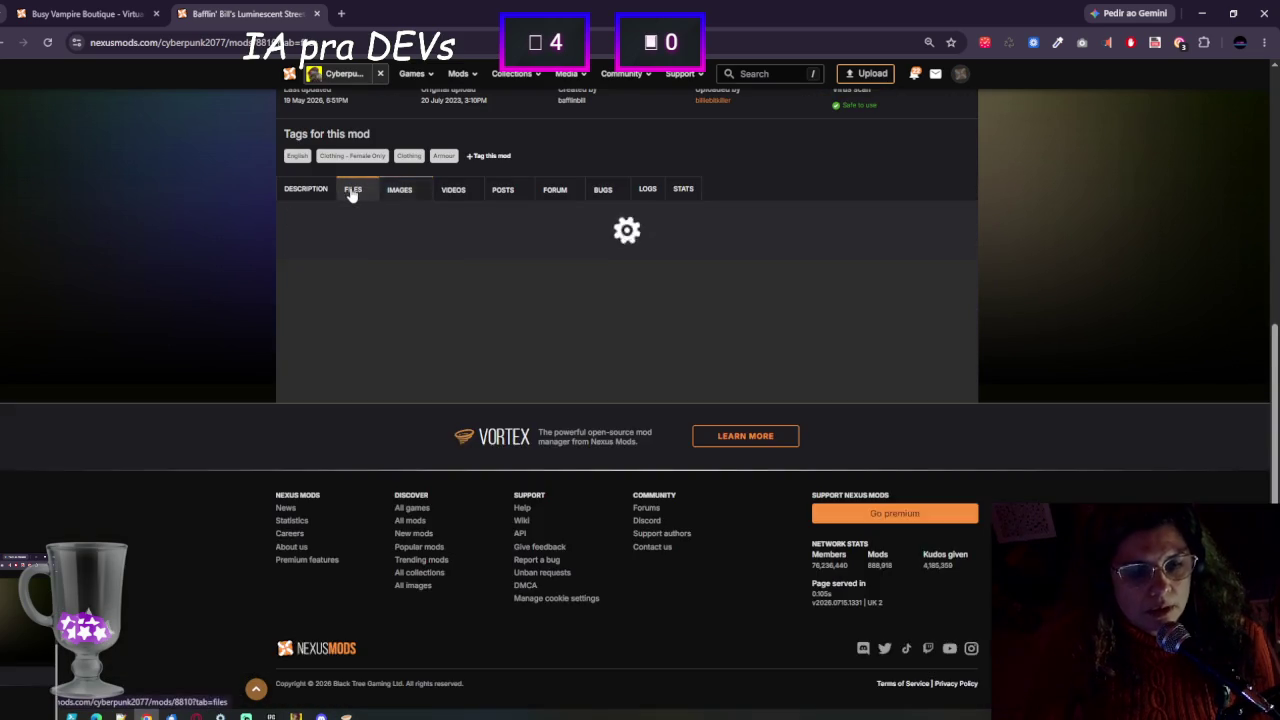
click(322, 193)
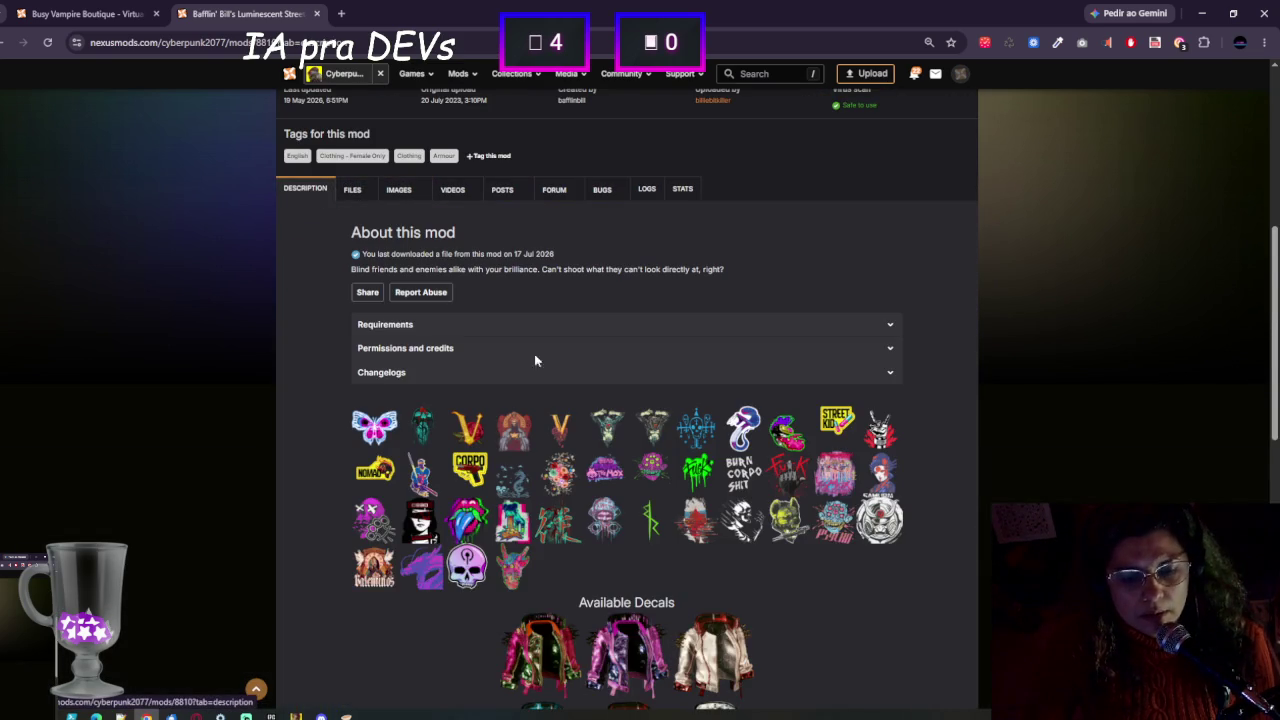
scroll(535, 360, up, 5)
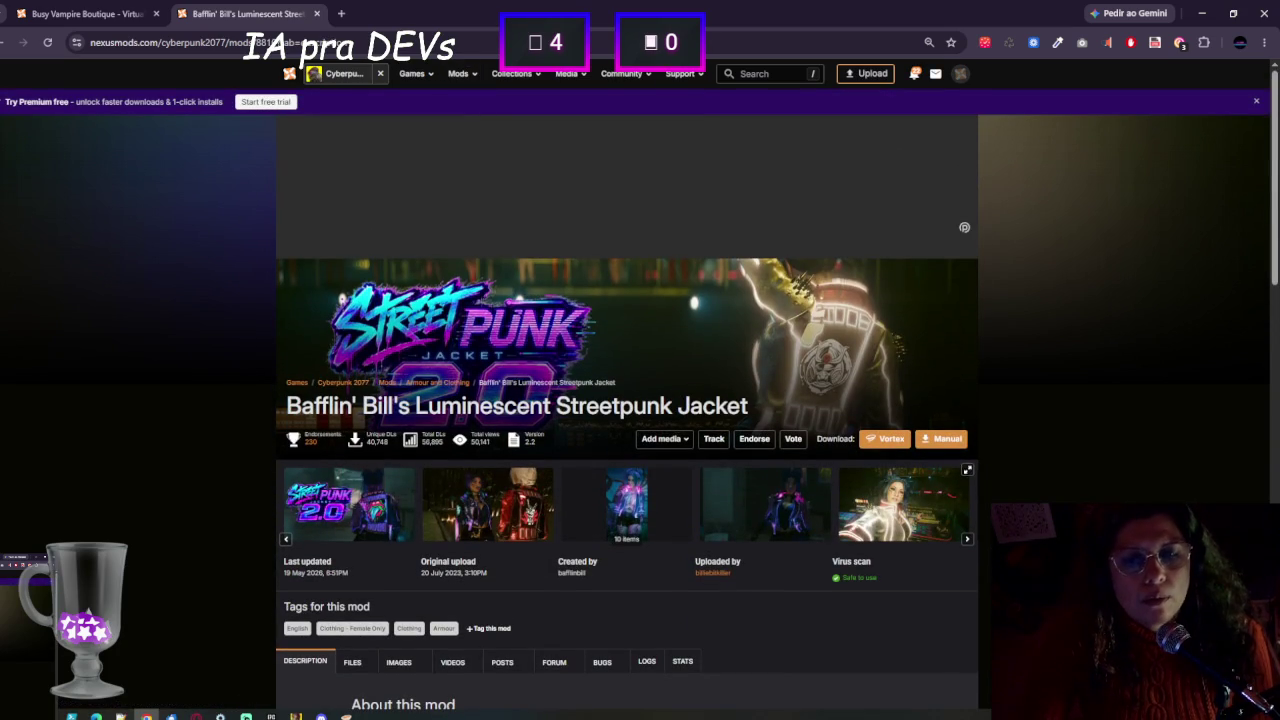
Step: Search Nexus Mods' Cyberpunk 2077 section for 'Appearance Menu Mod'
click(747, 73)
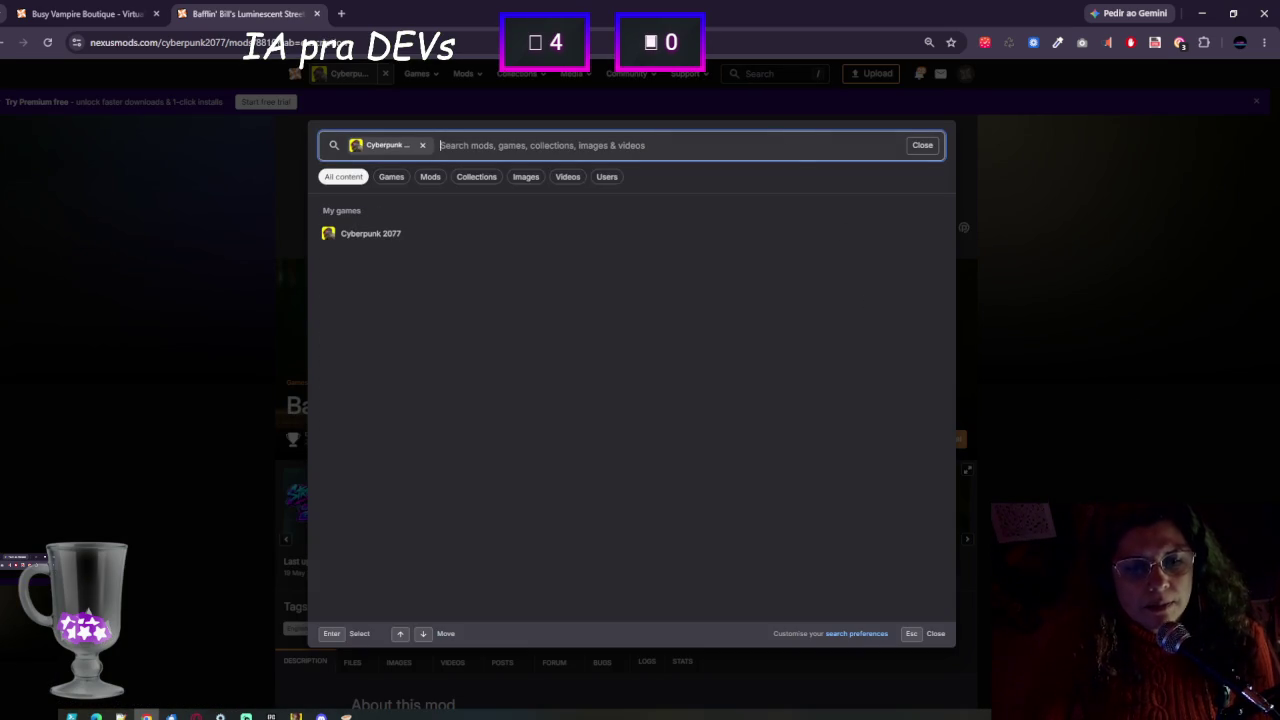
key(alt+Tab)
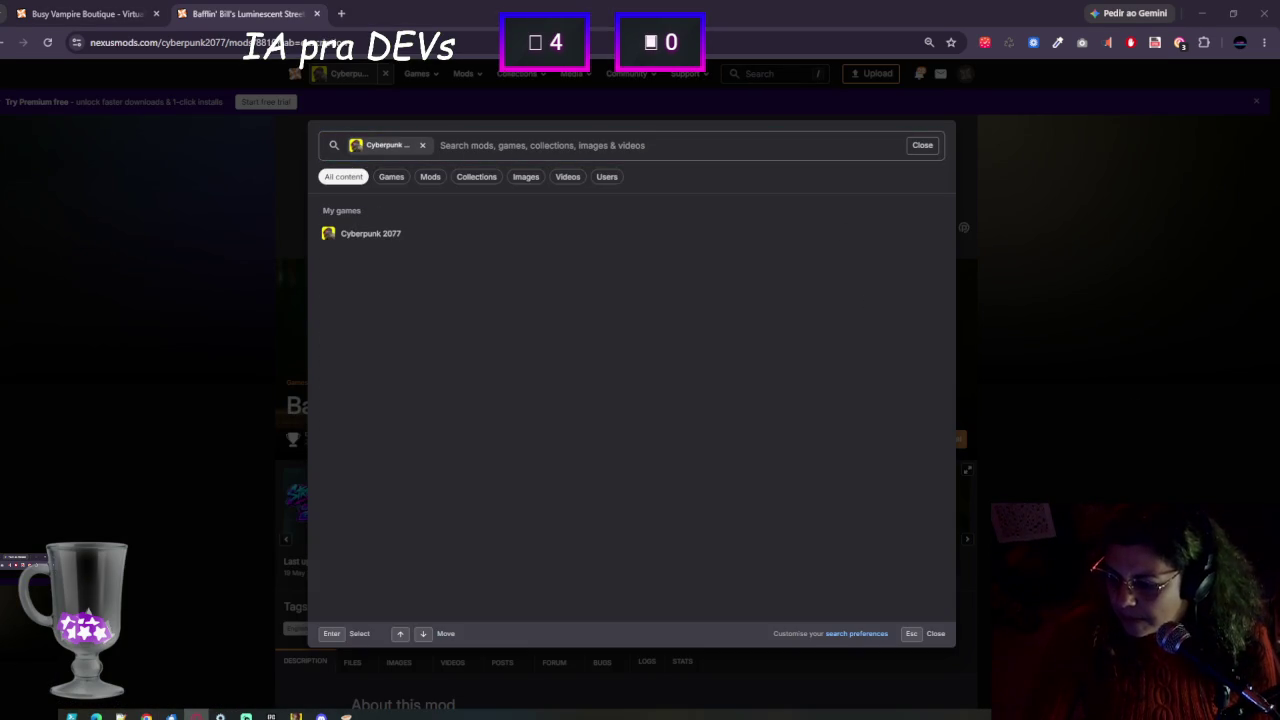
key(alt+Tab)
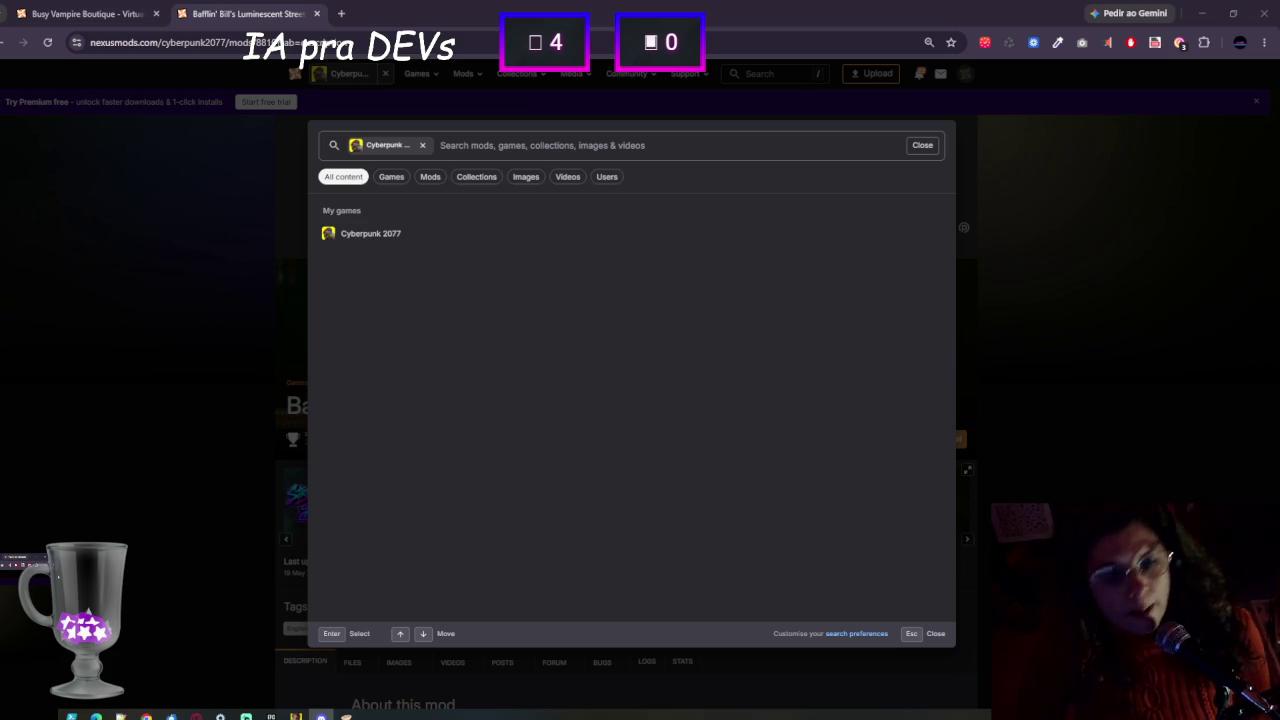
text(Appearance Menu Mod)
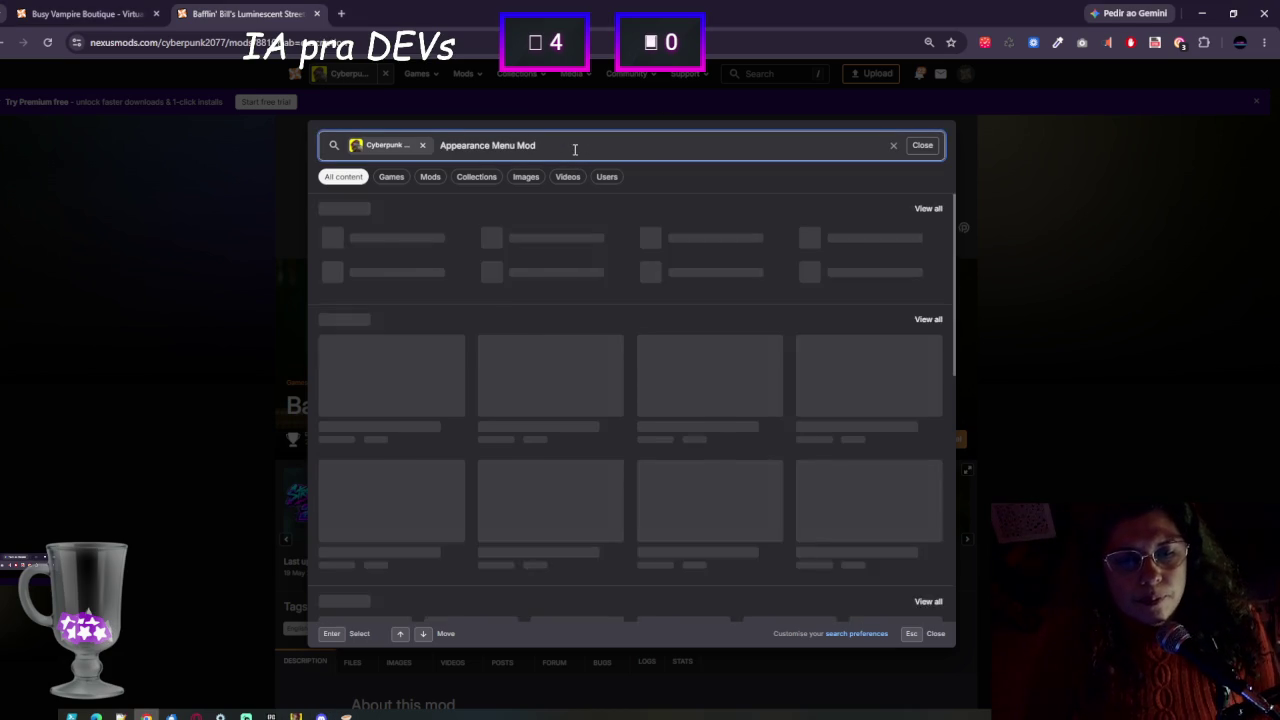
key(Return)
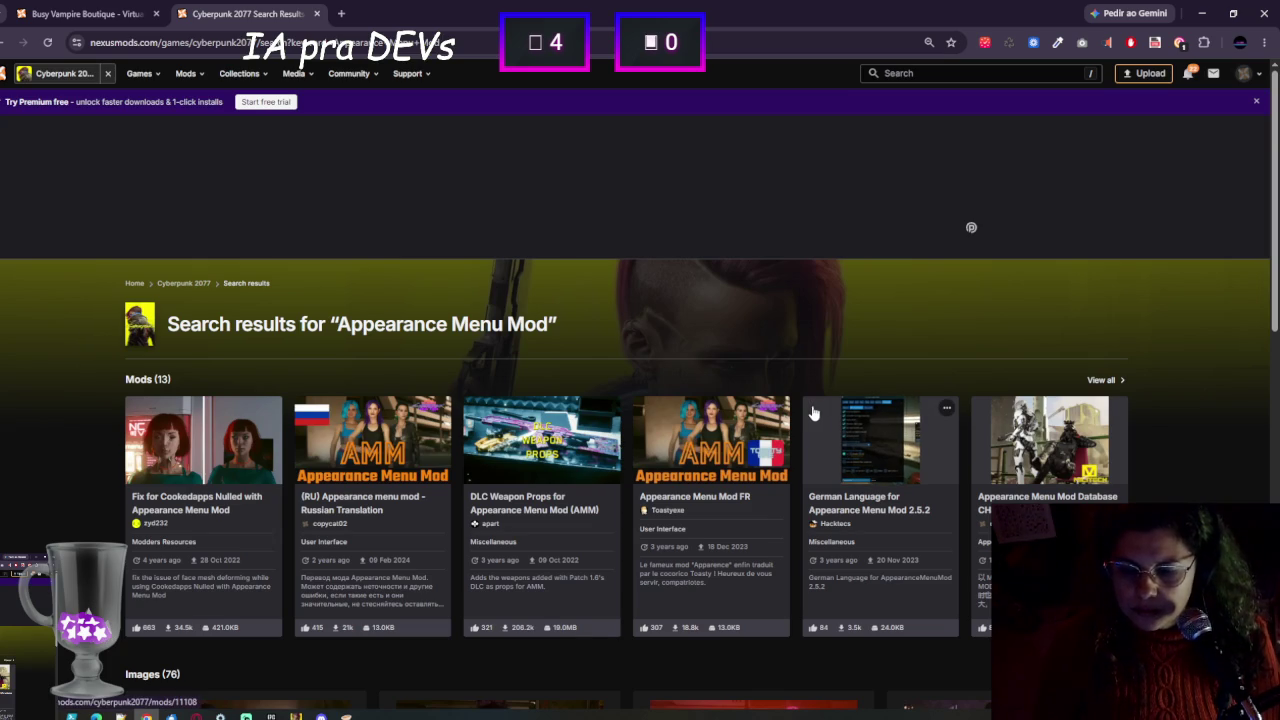
Step: Expand the Mods (13) results and open Appearance Menu Mod - Brazilian Portuguese Translation
scroll(813, 412, down, 3)
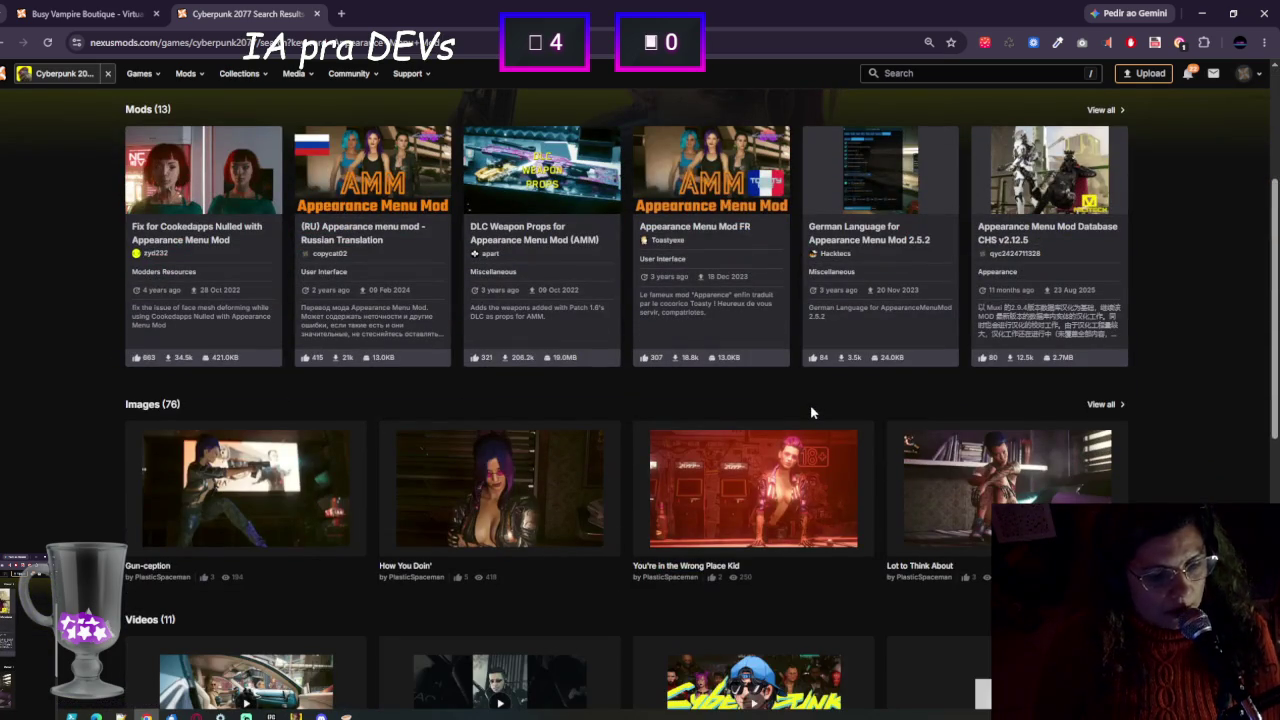
scroll(810, 412, up, 3)
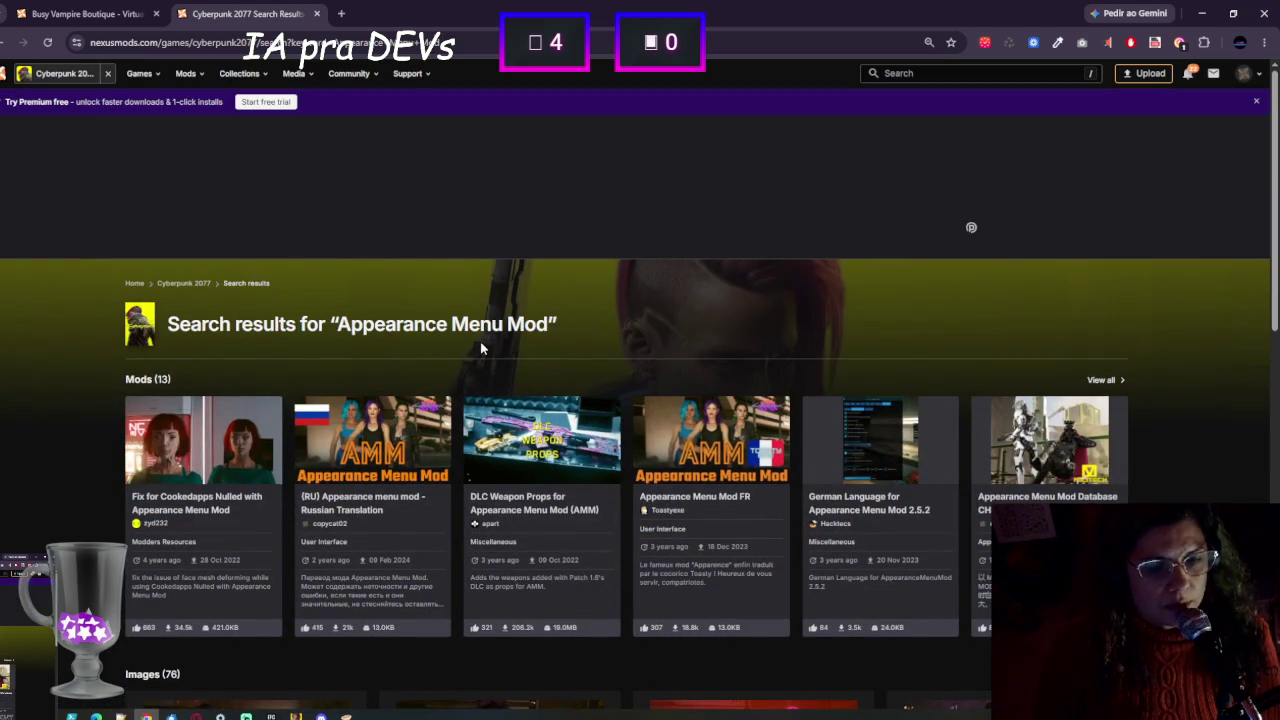
scroll(480, 347, down, 2)
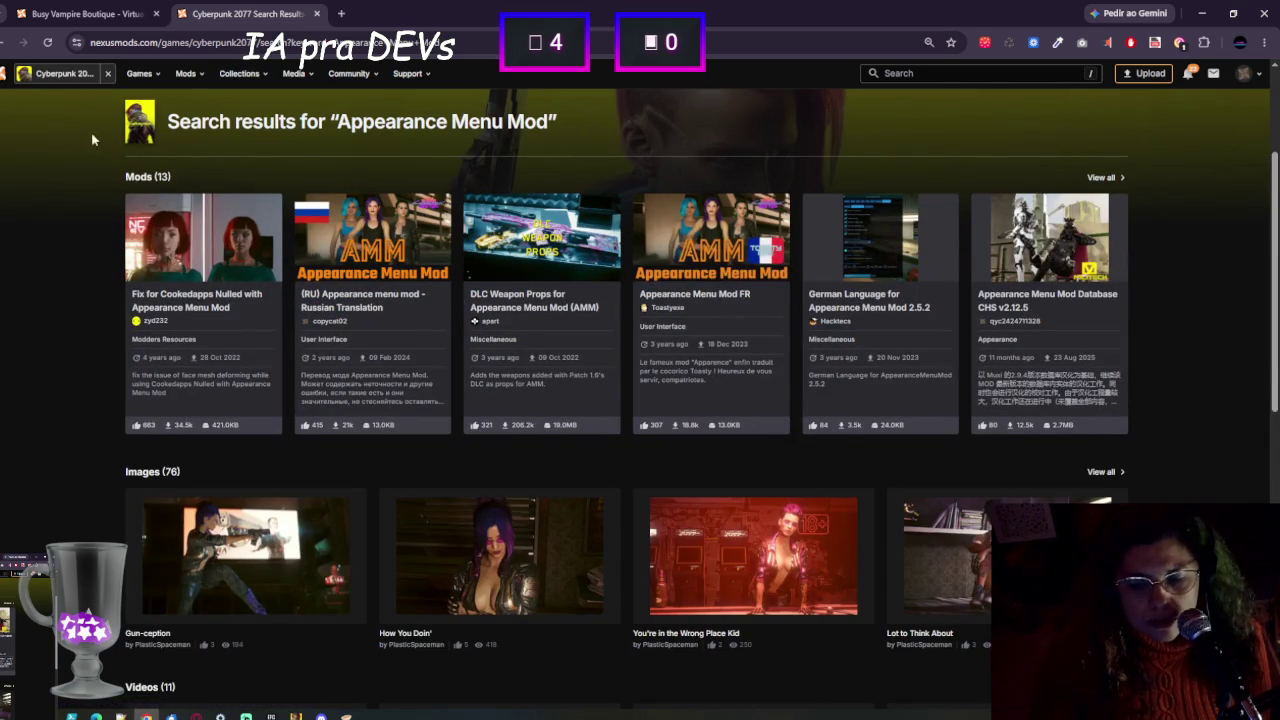
scroll(135, 205, down, 1)
scroll(137, 212, down, 2)
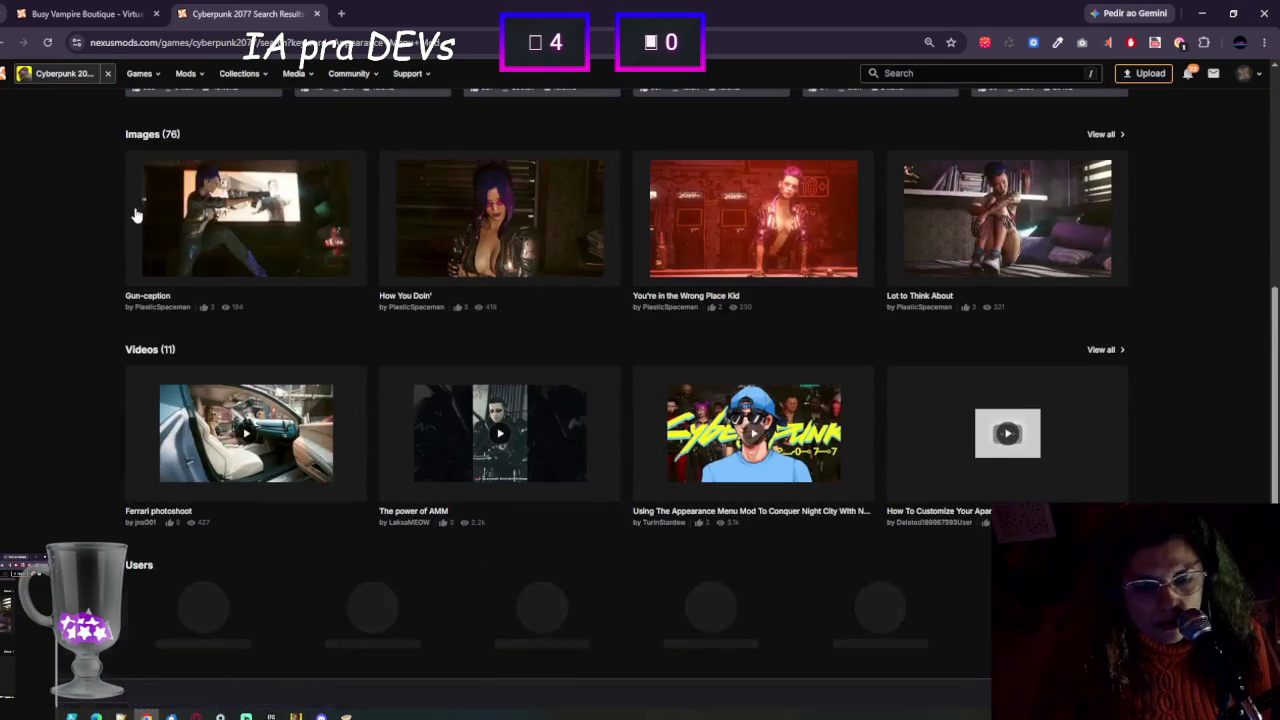
scroll(135, 215, up, 4)
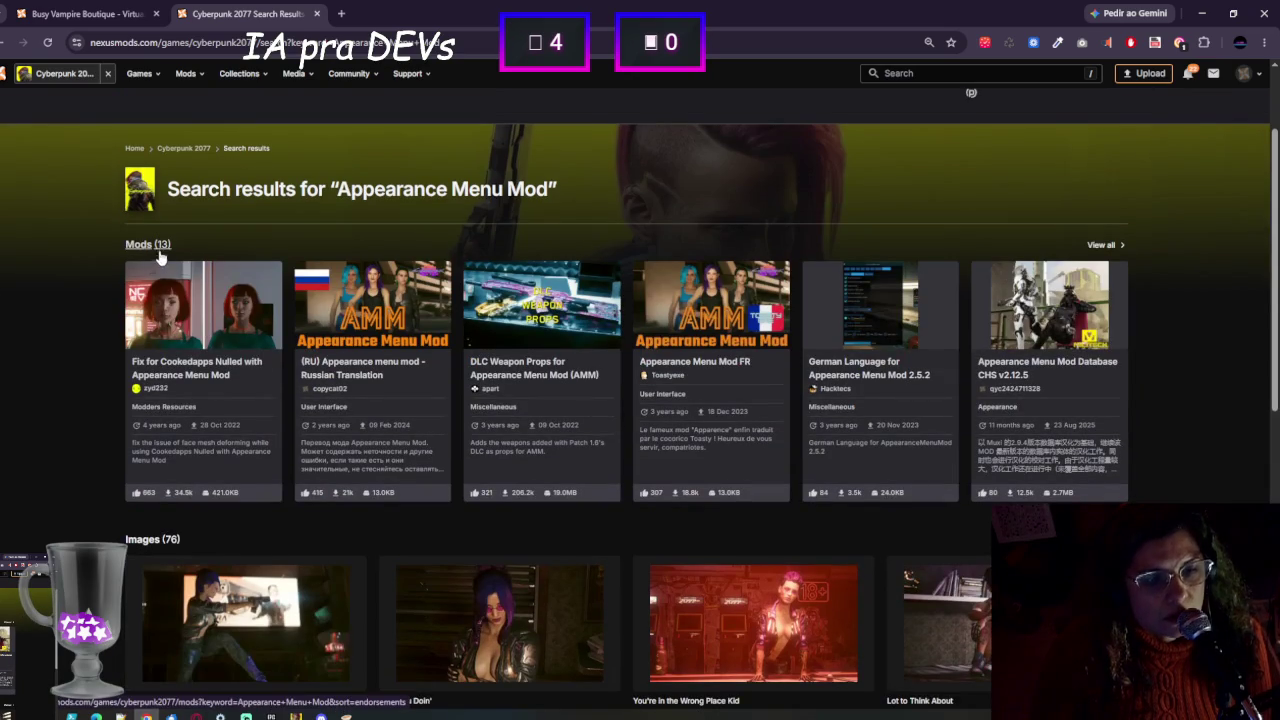
click(160, 250)
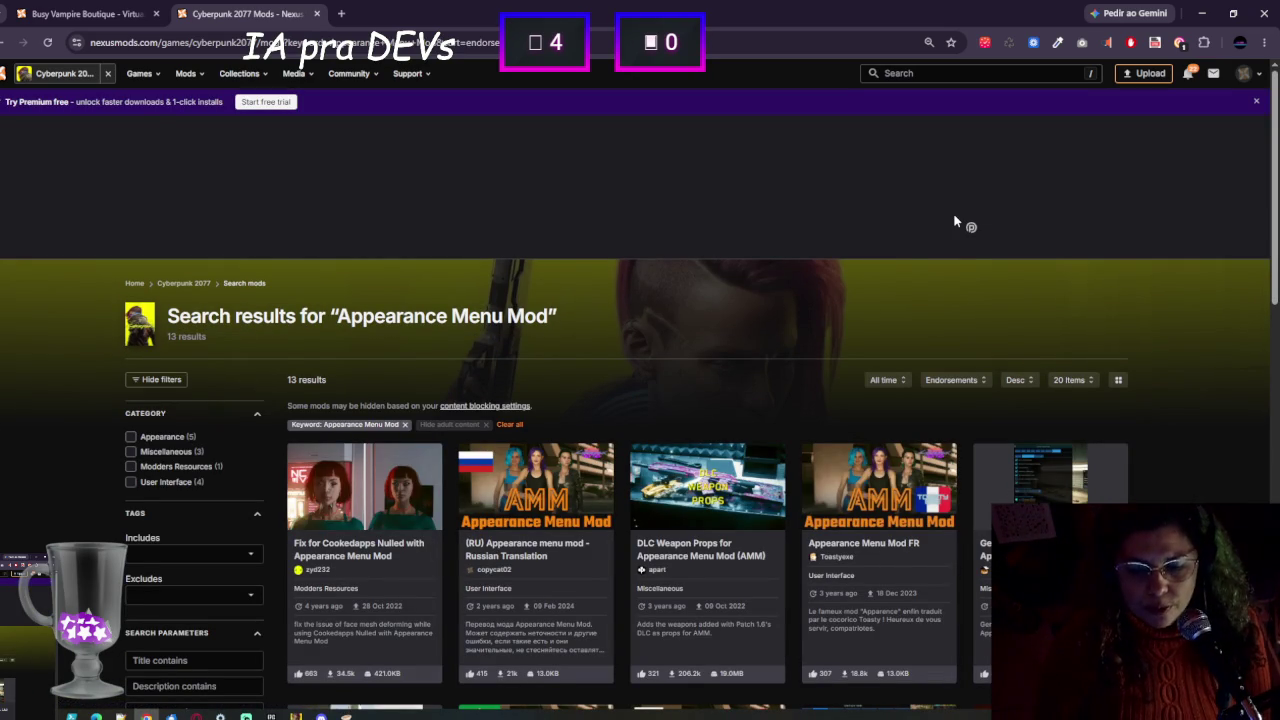
scroll(779, 467, down, 2)
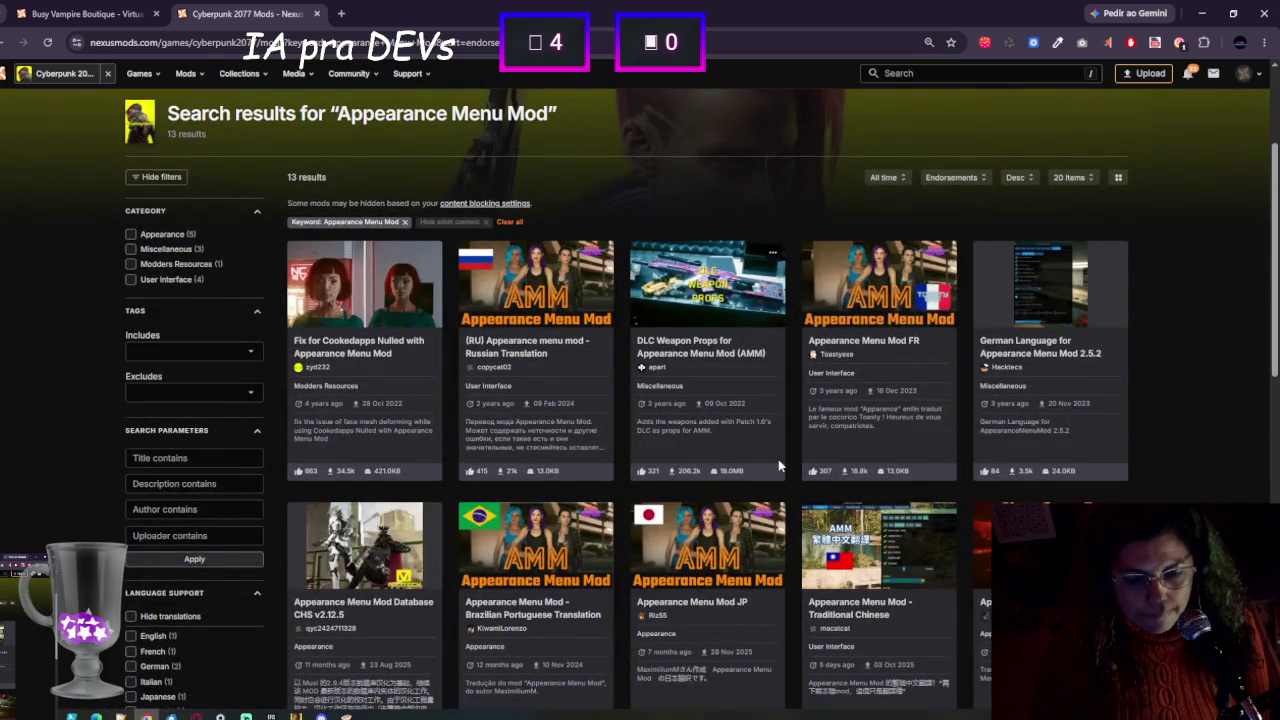
scroll(778, 459, down, 2)
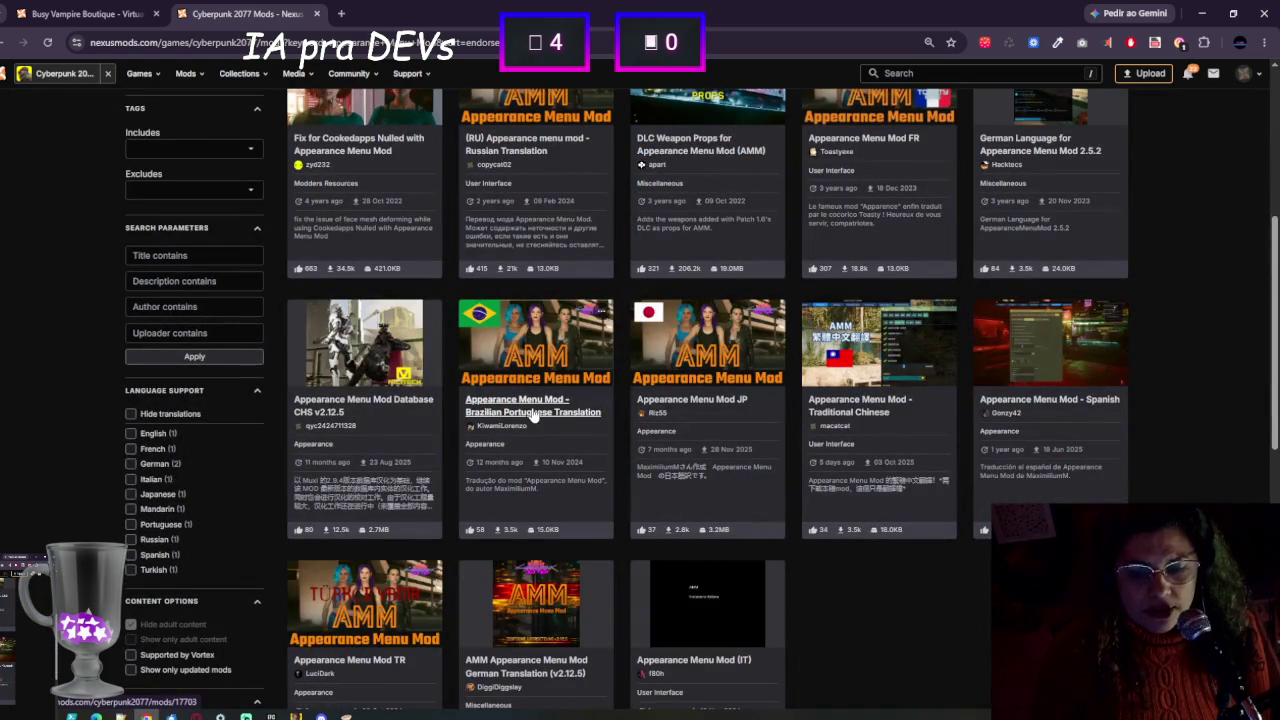
click(533, 412)
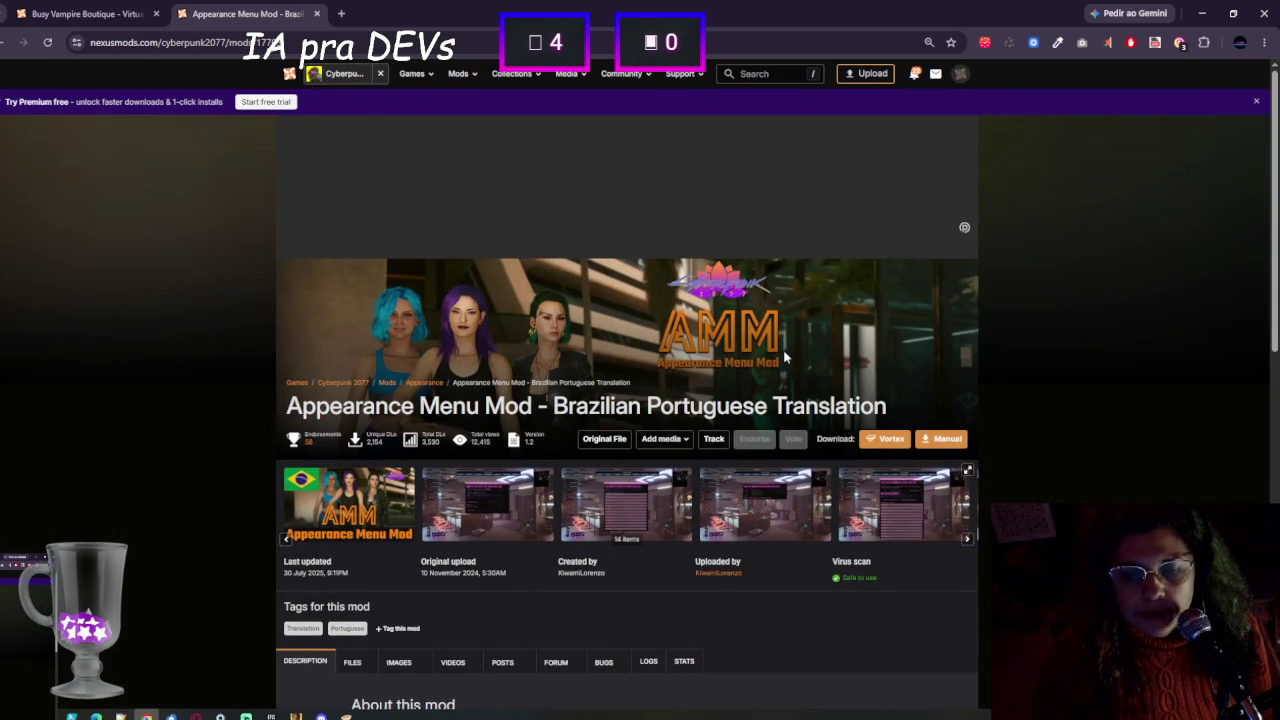
scroll(783, 349, down, 1)
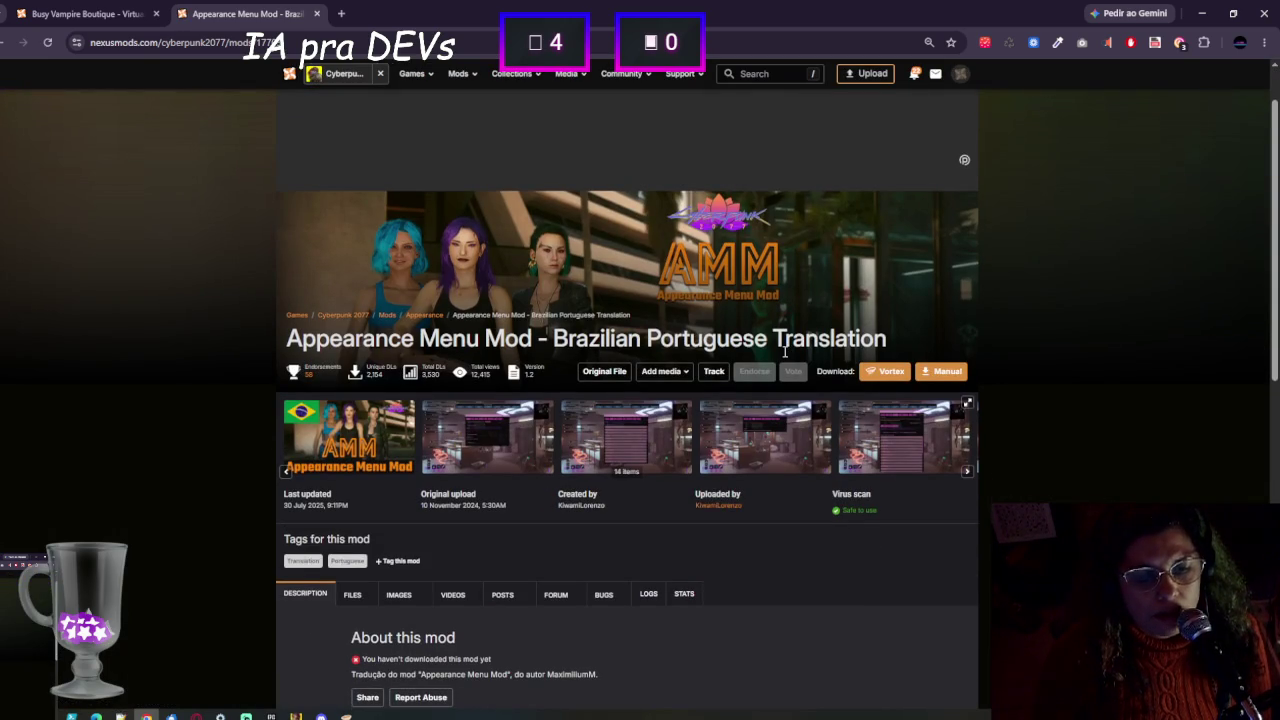
click(518, 451)
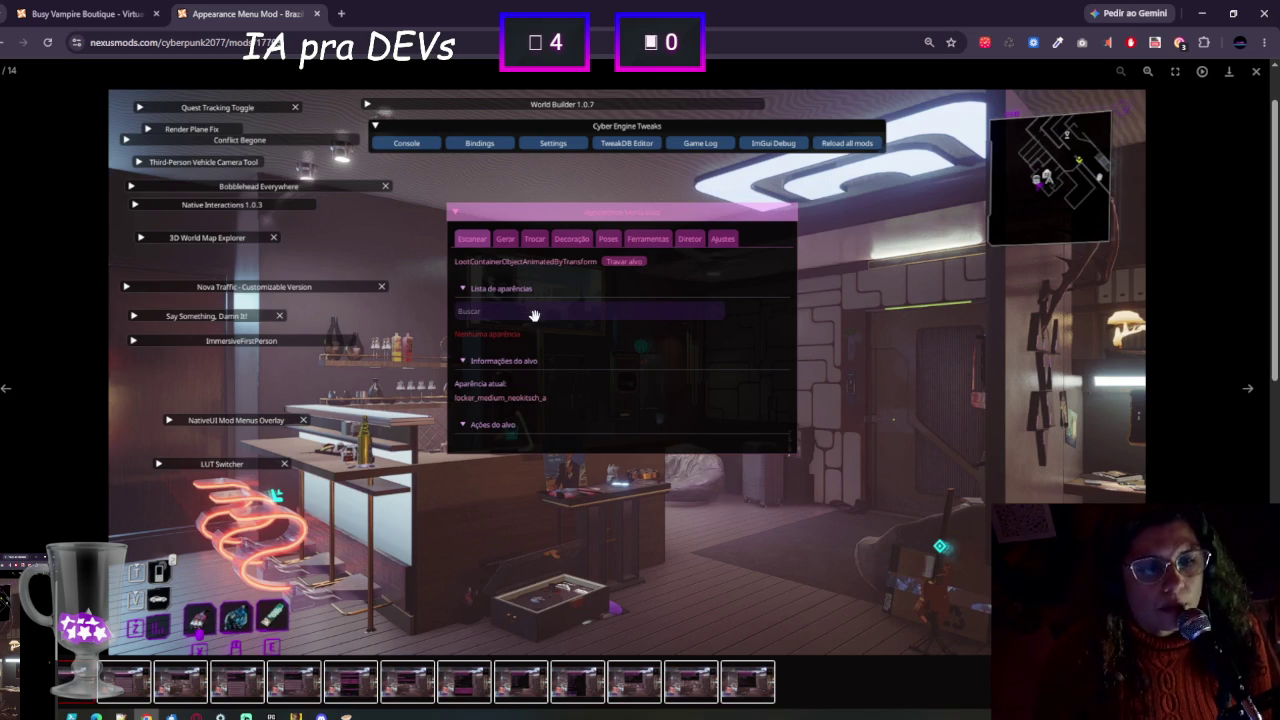
click(1248, 392)
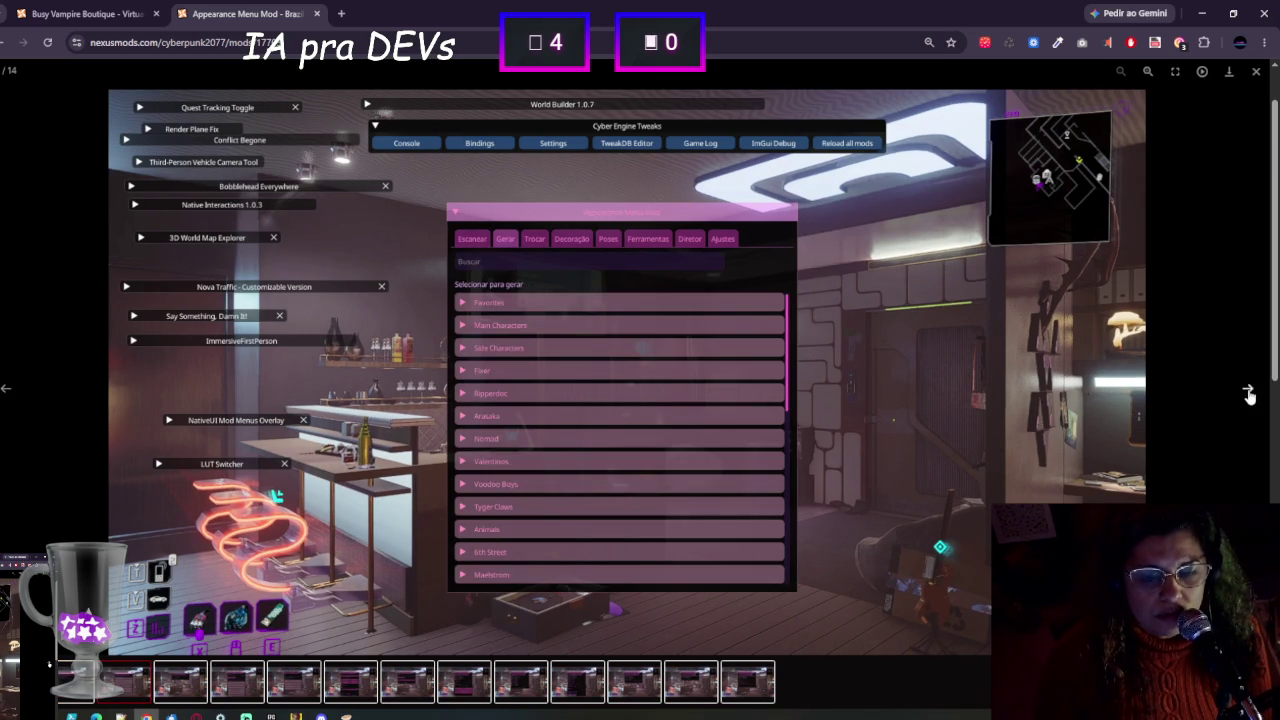
click(1248, 393)
click(1248, 393)
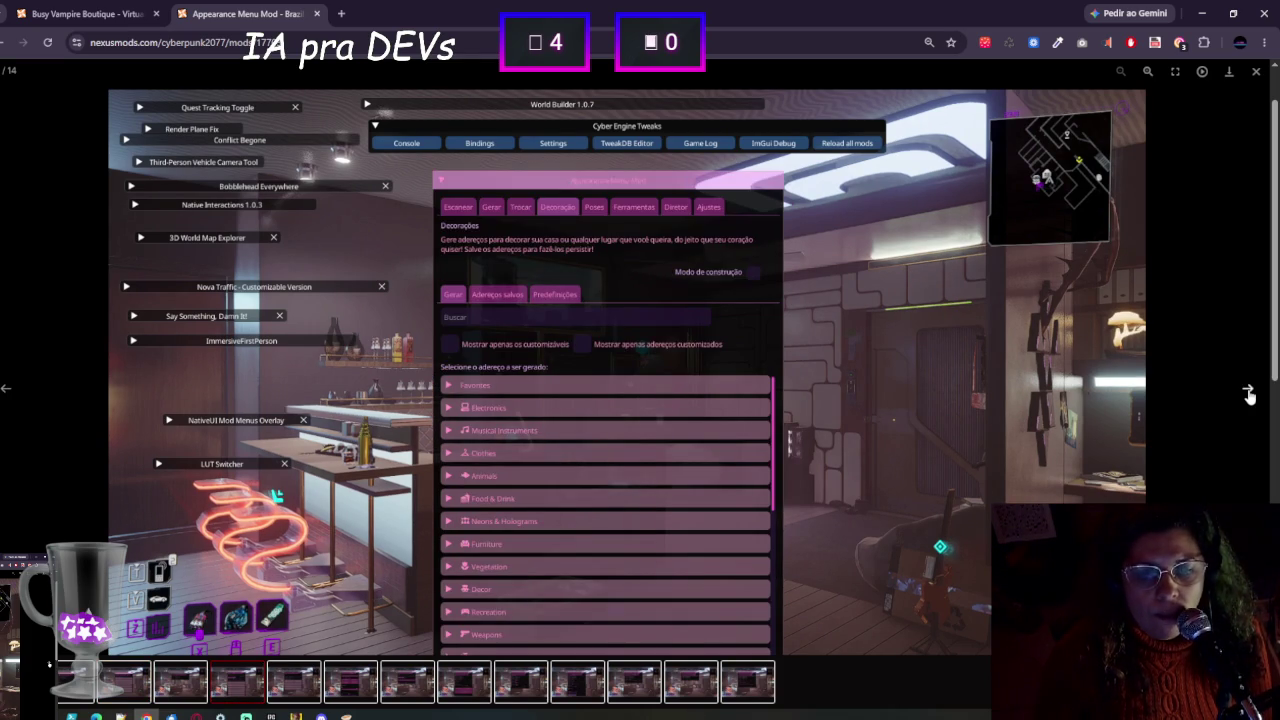
click(1248, 393)
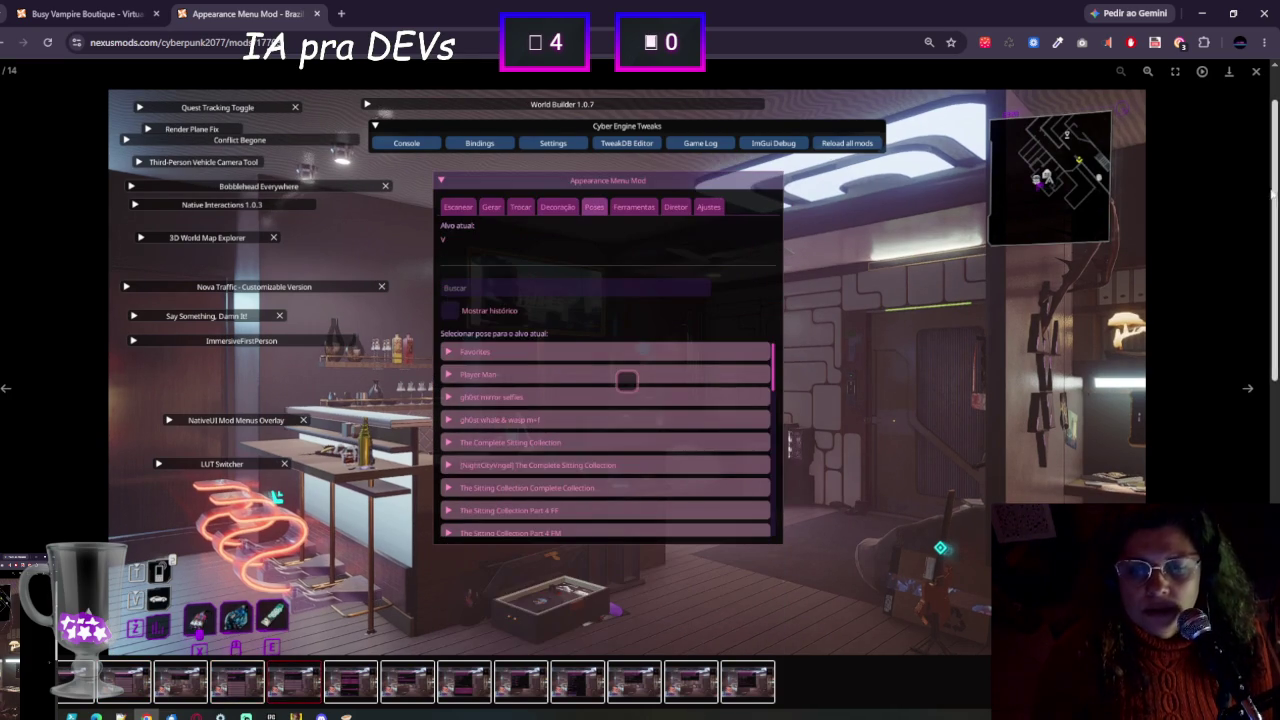
click(1254, 76)
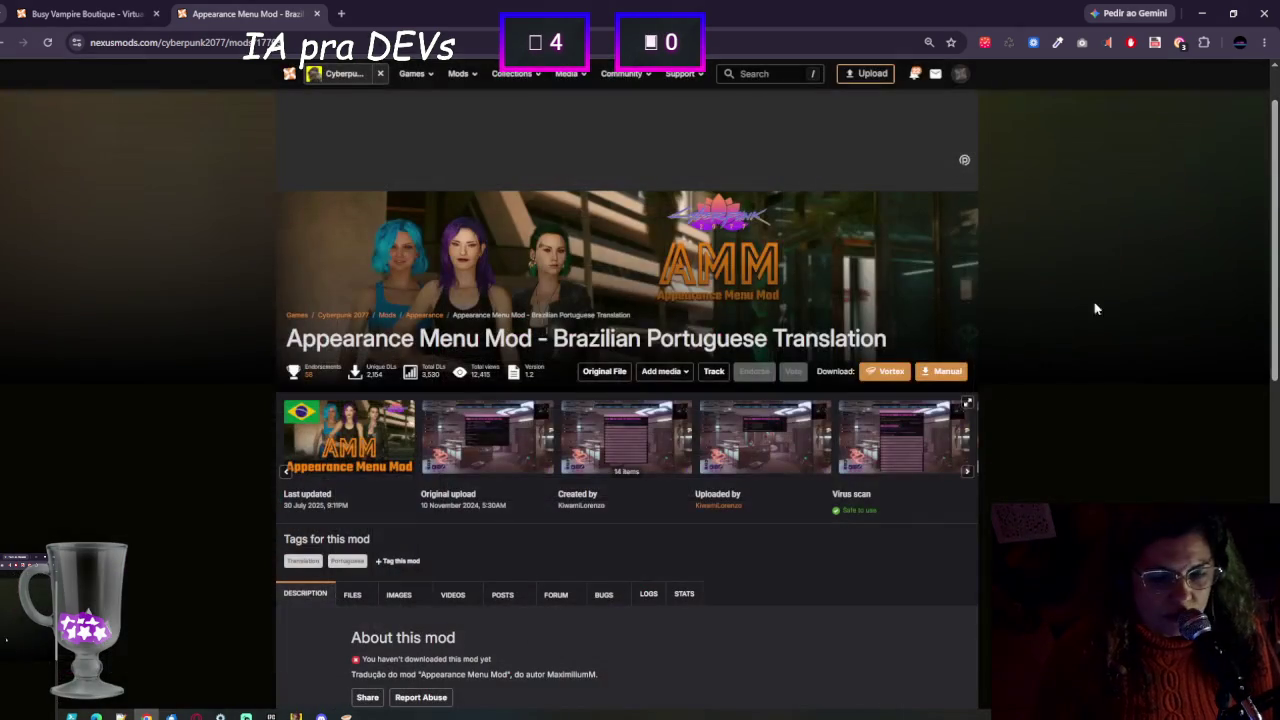
Step: Send the Appearance Menu Mod PT-BR file to Vortex using the free Slow download option
click(889, 377)
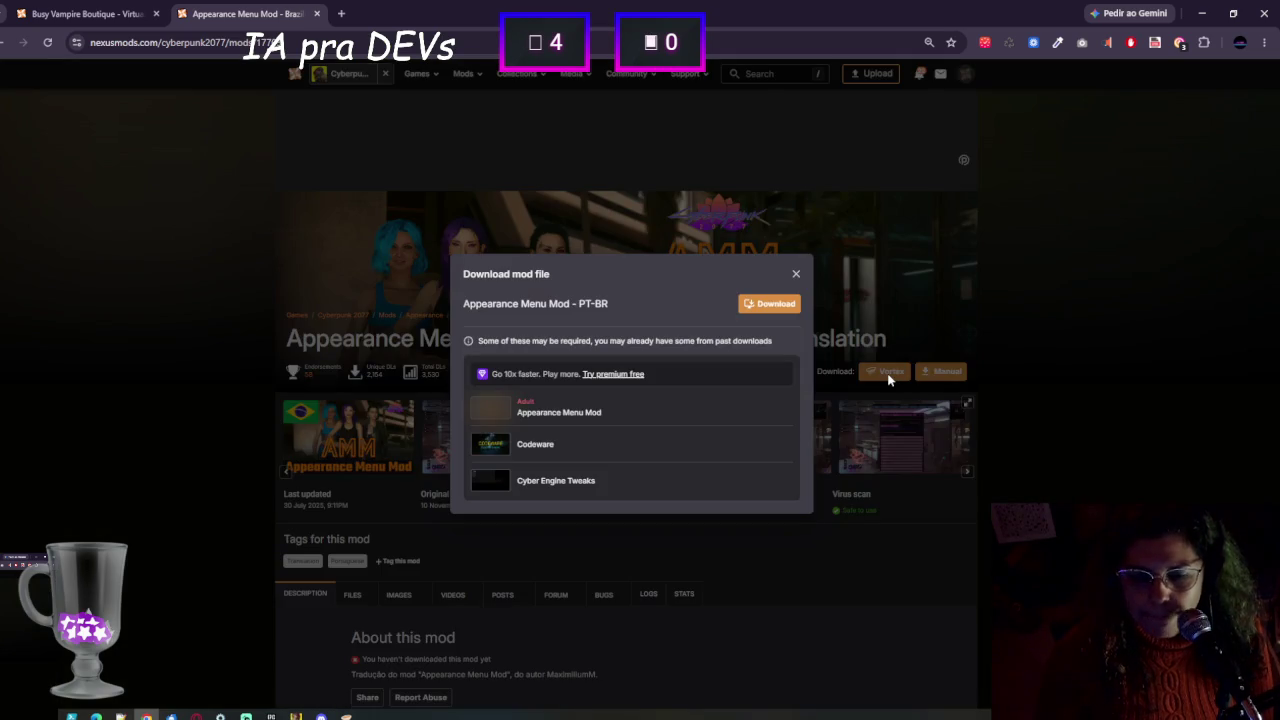
click(768, 306)
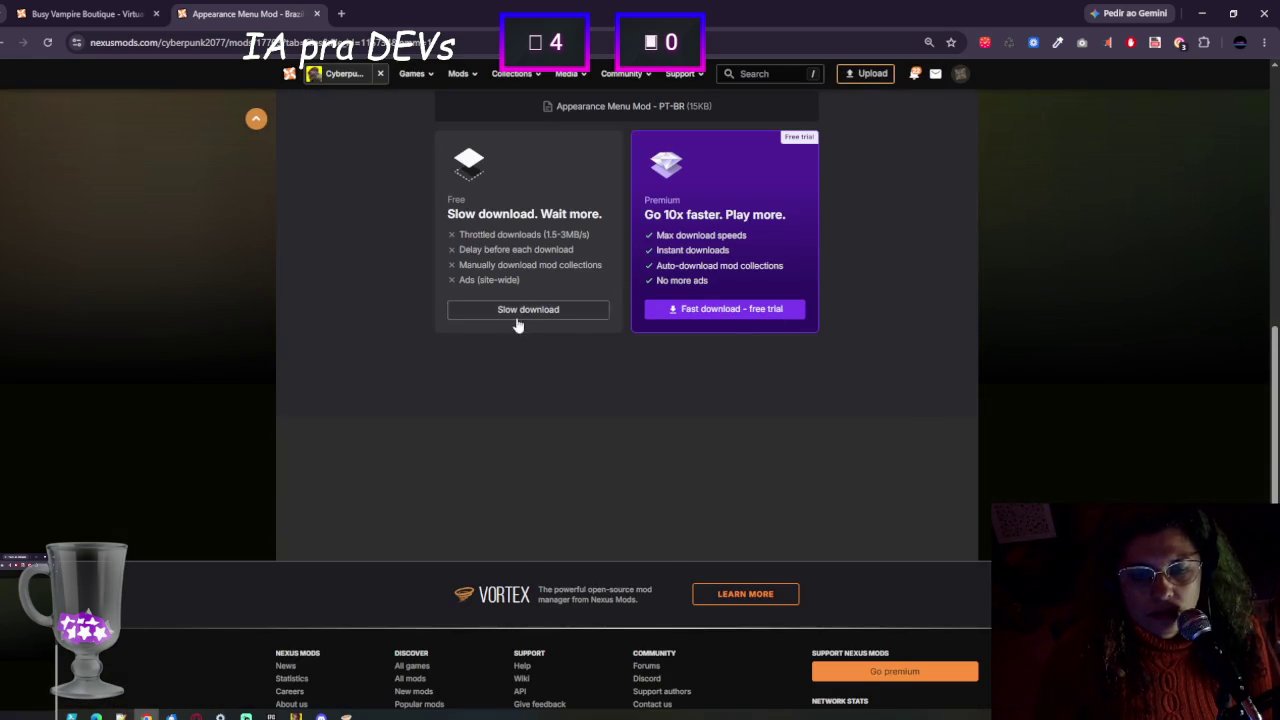
click(519, 312)
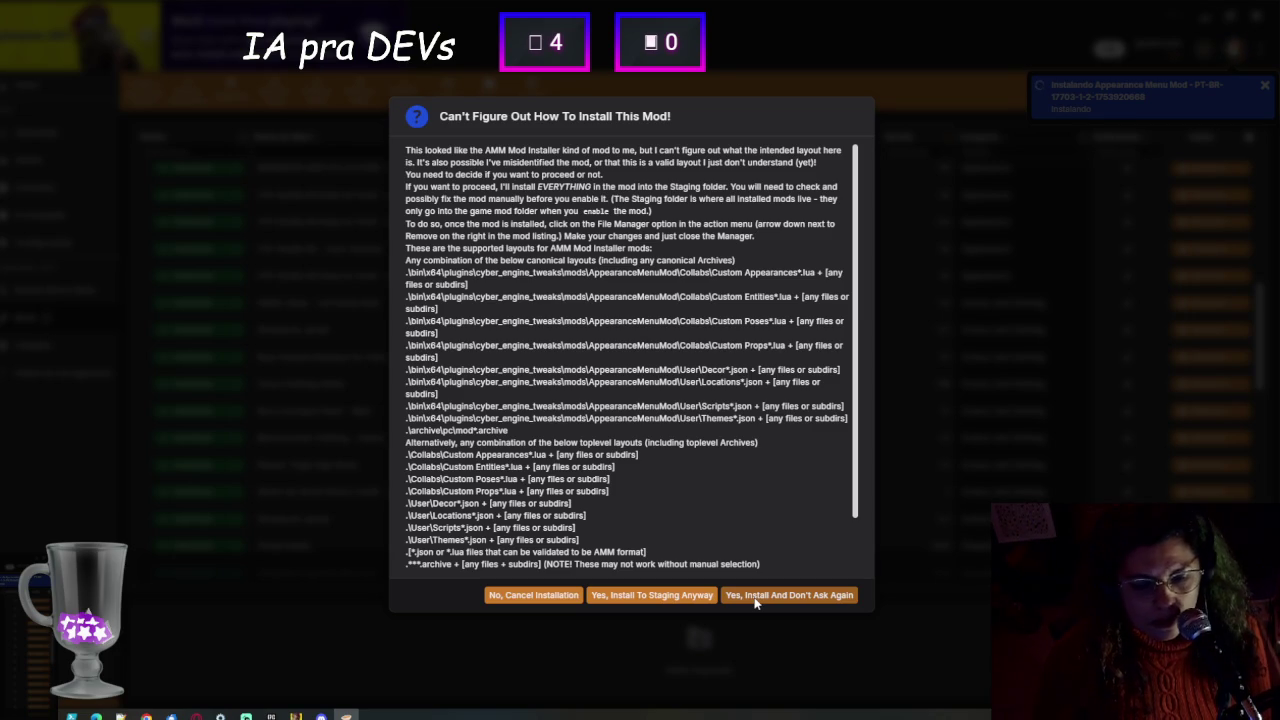
Step: Install the PT-BR translation with 'Yes, Install And Don't Ask Again' and scroll the mod list to check it
click(668, 598)
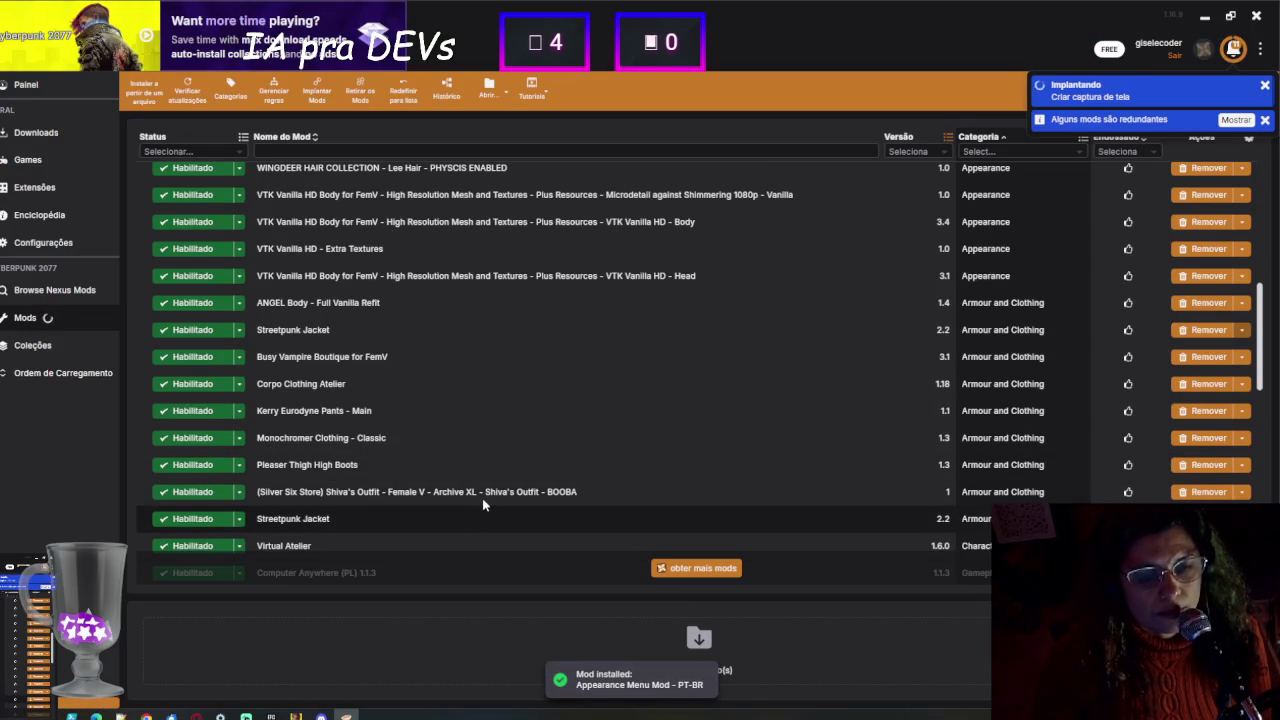
scroll(483, 504, up, 2)
scroll(483, 504, up, 3)
scroll(483, 504, up, 1)
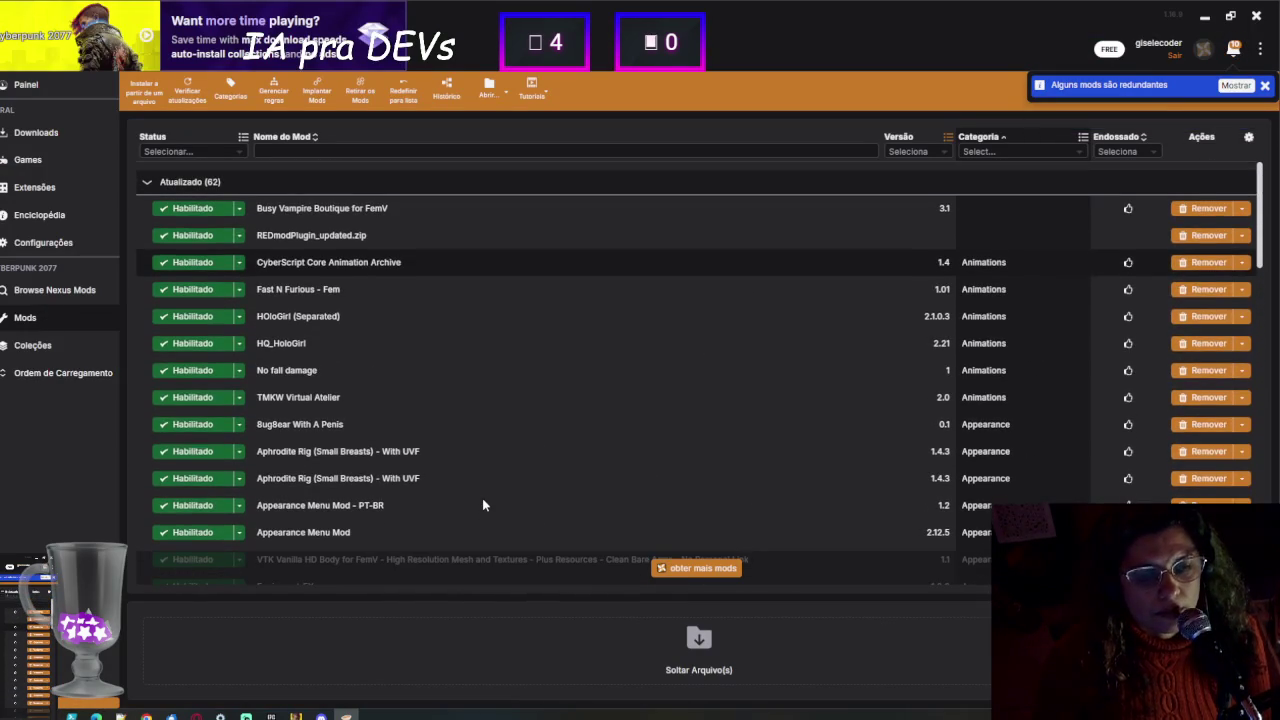
scroll(483, 504, down, 20)
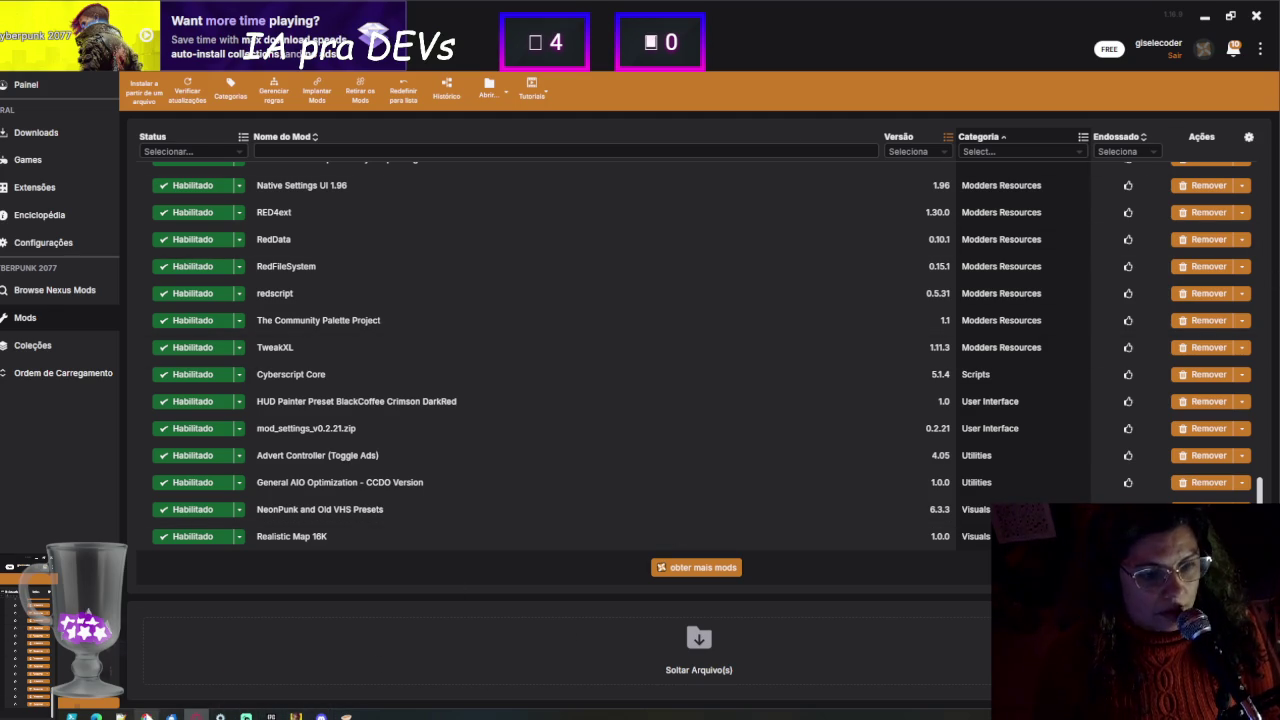
Step: Search Nexus Mods for 'FreeFly', filter results to mods, and open the FreeFly (Noclip) page
mouse_move(147, 716)
click(140, 663)
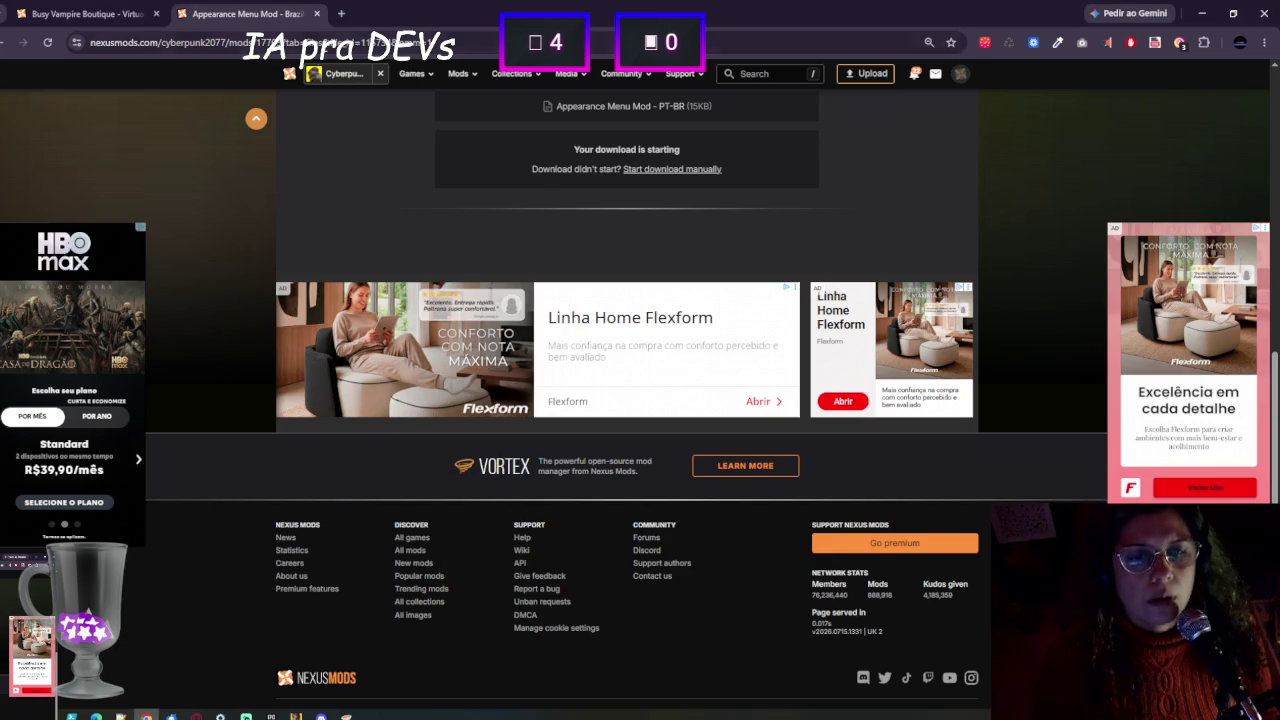
scroll(589, 112, up, 6)
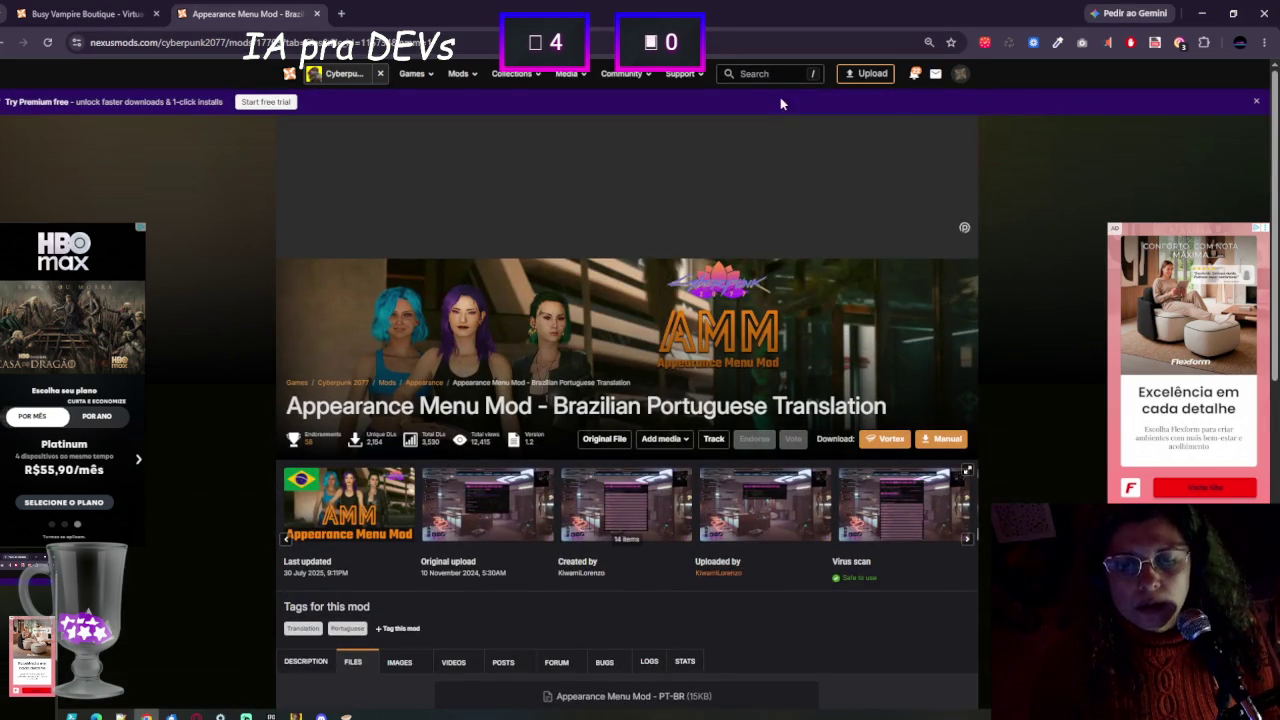
scroll(727, 416, down, 2)
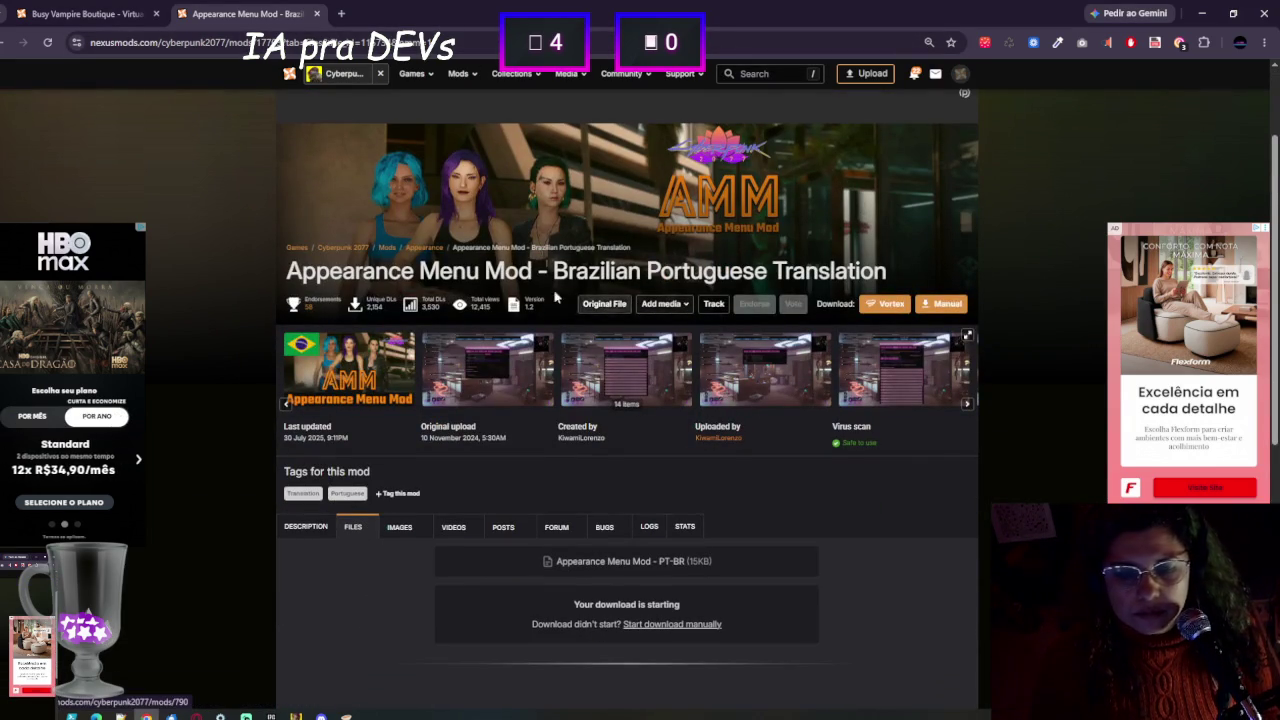
click(787, 77)
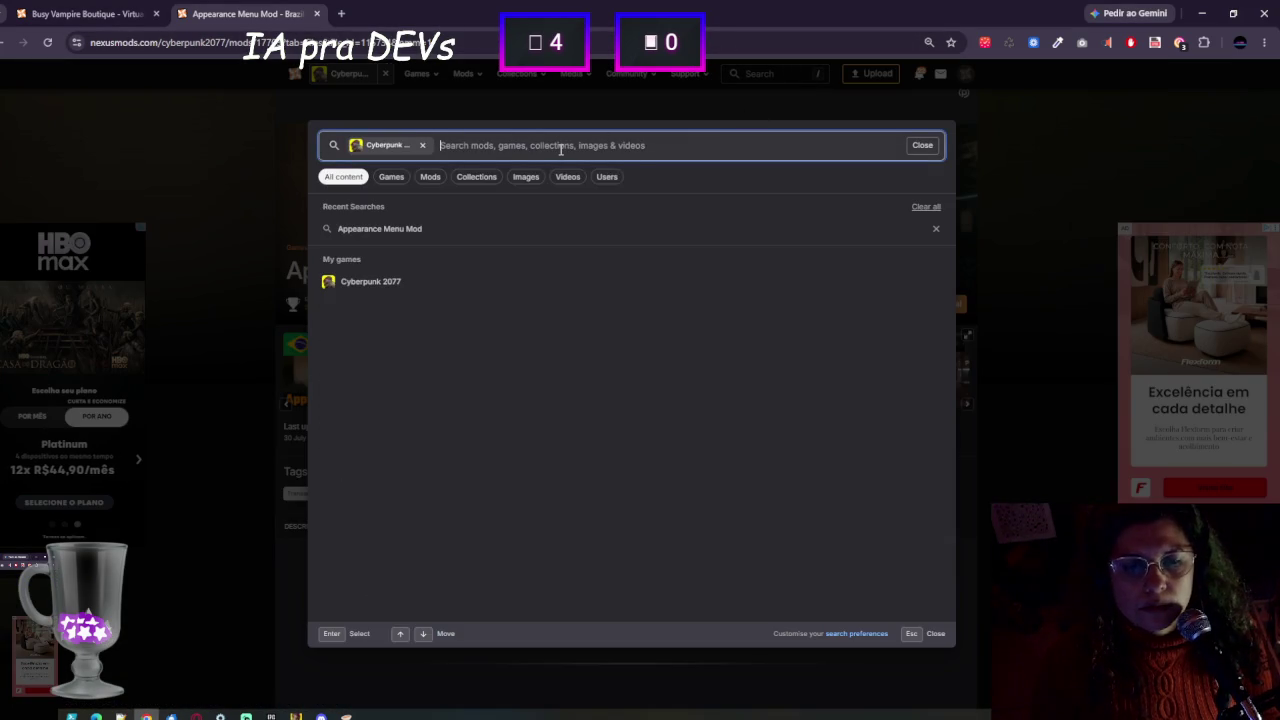
text(FreeFly)
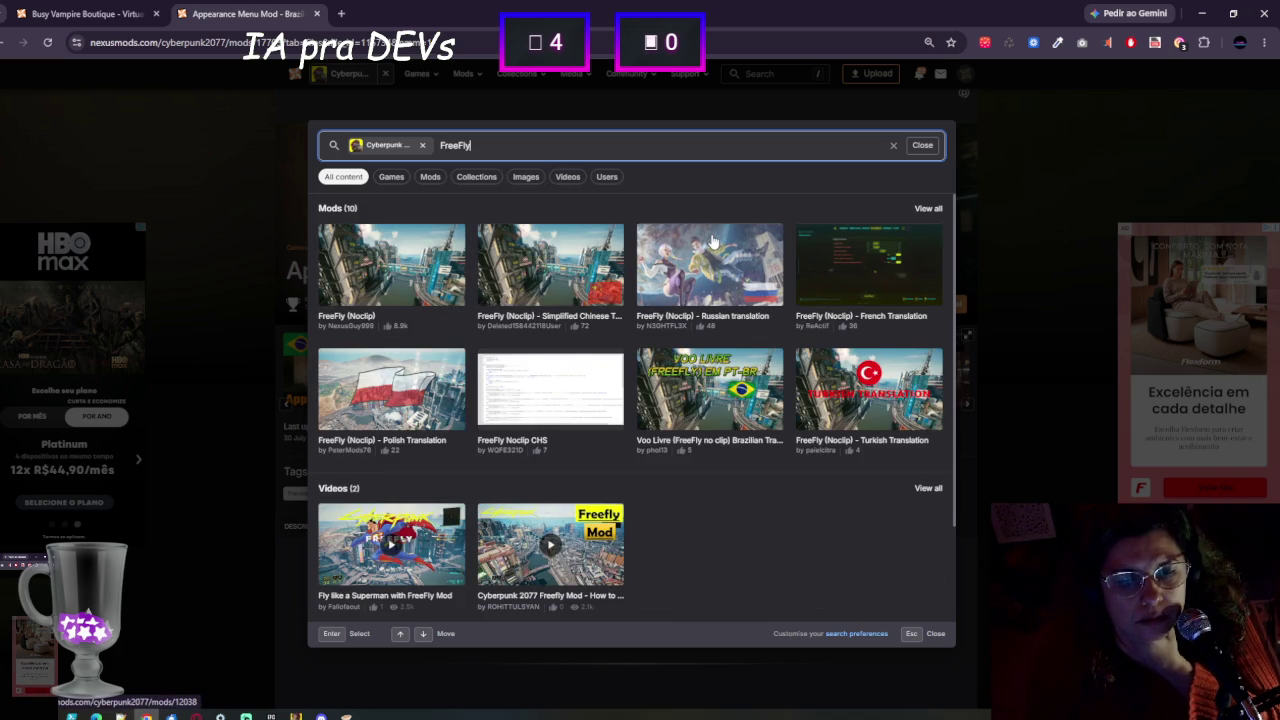
click(430, 177)
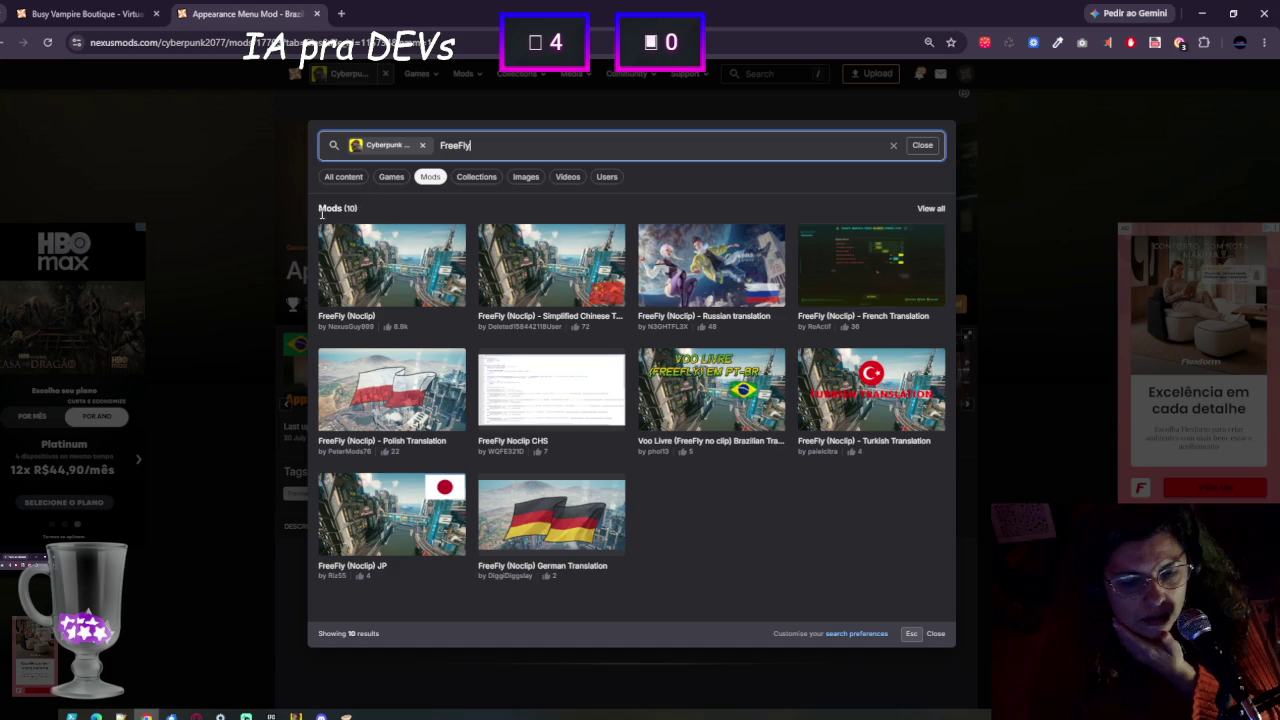
click(350, 292)
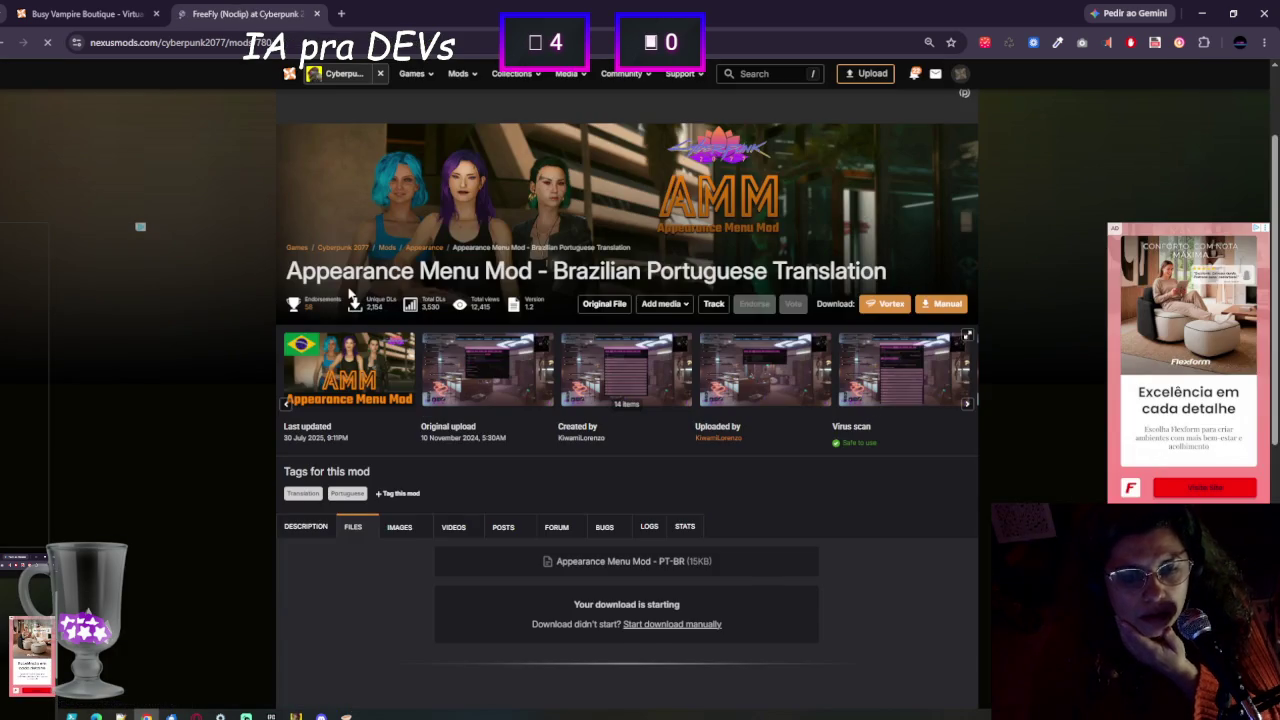